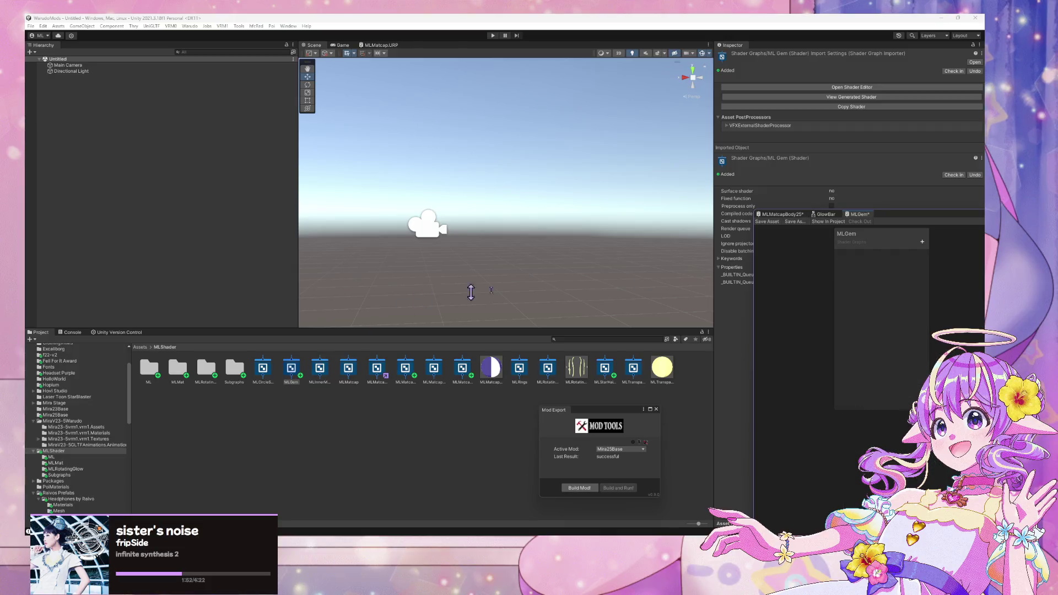
# Step: Bring the MLGem shader graph into view and add a Voronoi node
pyautogui.moveTo(885, 220); pyautogui.dragTo(260, 66)
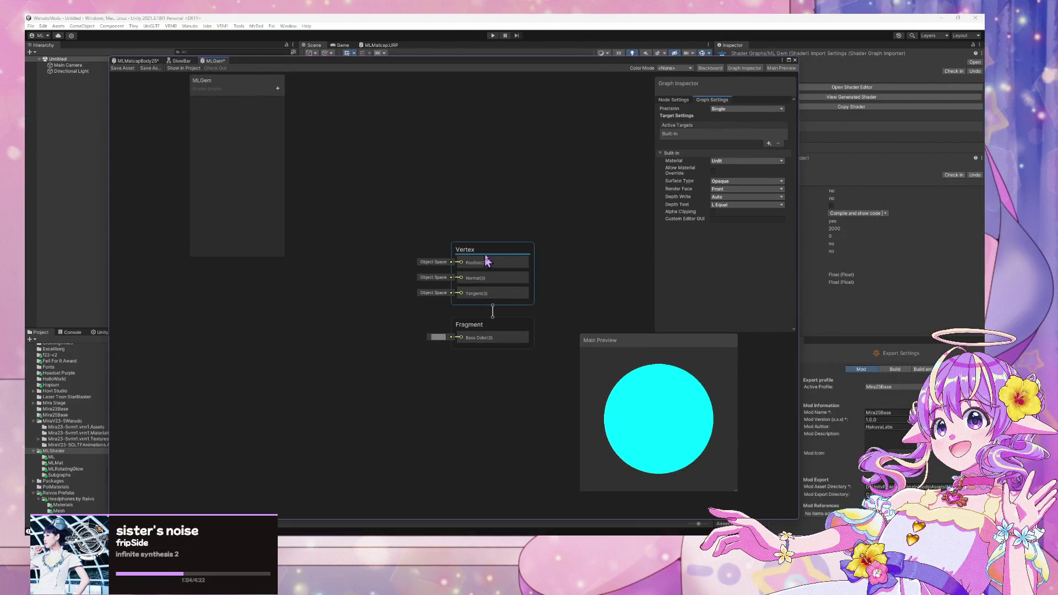
pyautogui.moveTo(485, 256); pyautogui.dragTo(529, 257)
pyautogui.click(385, 172)
pyautogui.press('space')
pyautogui.write('vert')
pyautogui.press('BackSpace')
pyautogui.press('BackSpace')
pyautogui.press('BackSpace')
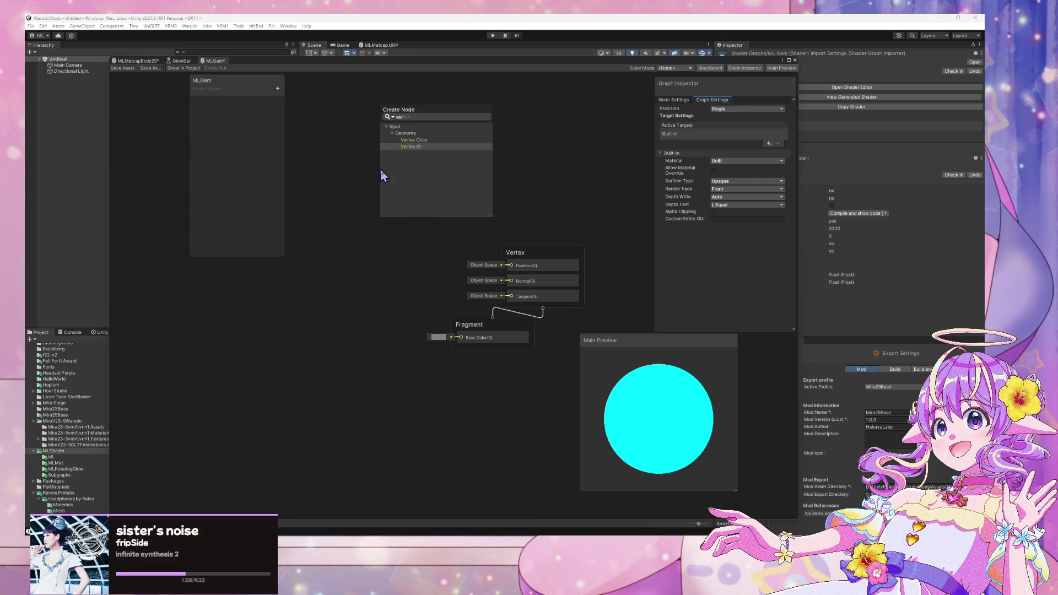
pyautogui.write('voronoi')
pyautogui.press('Return')
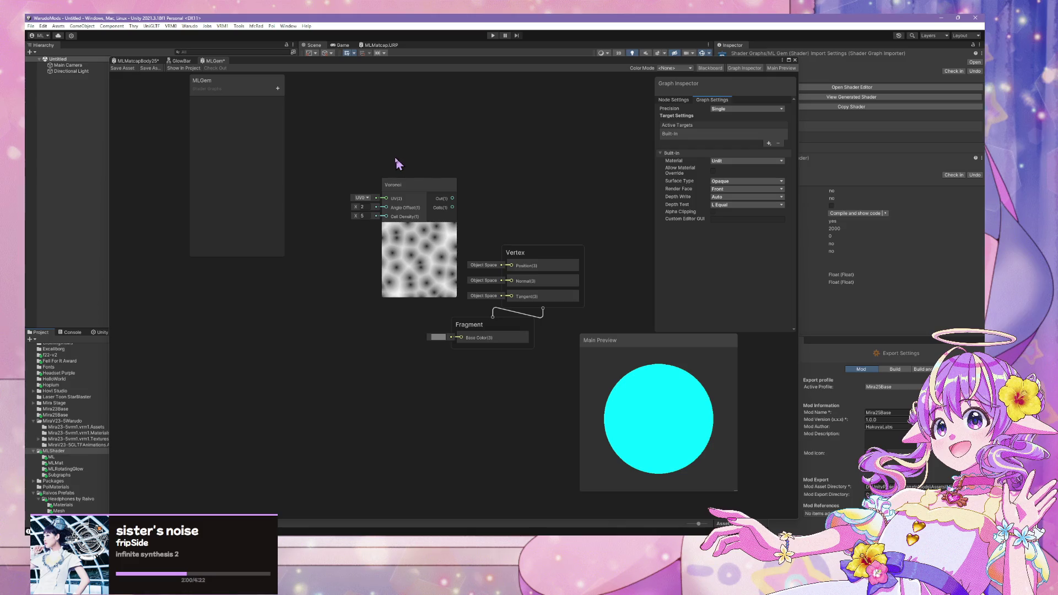
# Step: Set the Voronoi angle offset to 2.15 and move the node to the left
pyautogui.click(366, 207)
pyautogui.moveTo(356, 207)
pyautogui.mouseDown()
pyautogui.moveTo(331, 208)
pyautogui.moveTo(365, 208)
pyautogui.mouseUp()
pyautogui.moveTo(431, 185)
pyautogui.mouseDown()
pyautogui.moveTo(350, 194)
pyautogui.moveTo(468, 225)
pyautogui.moveTo(386, 227)
pyautogui.mouseUp()
pyautogui.click(165, 293)
pyautogui.click(473, 227)
# Step: Add a Step node to the graph
pyautogui.press('space')
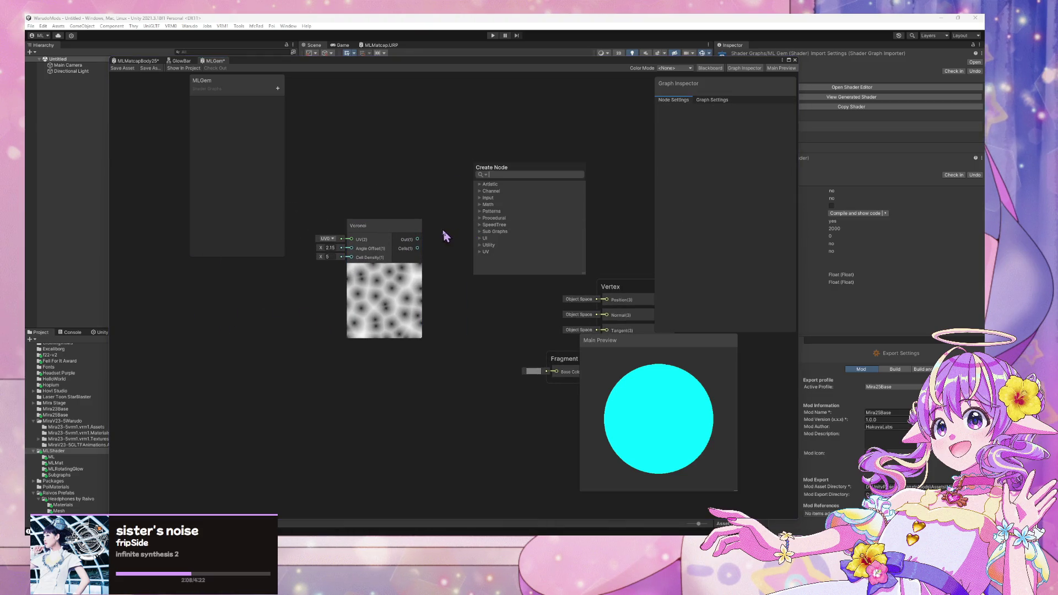
pyautogui.write('s')
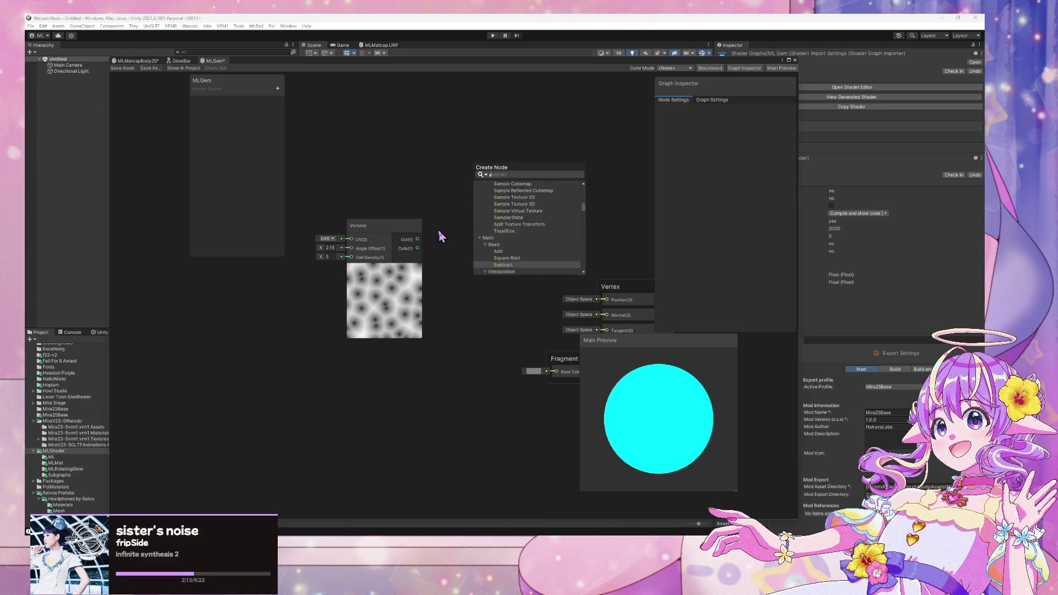
pyautogui.write('tep')
pyautogui.press('Return')
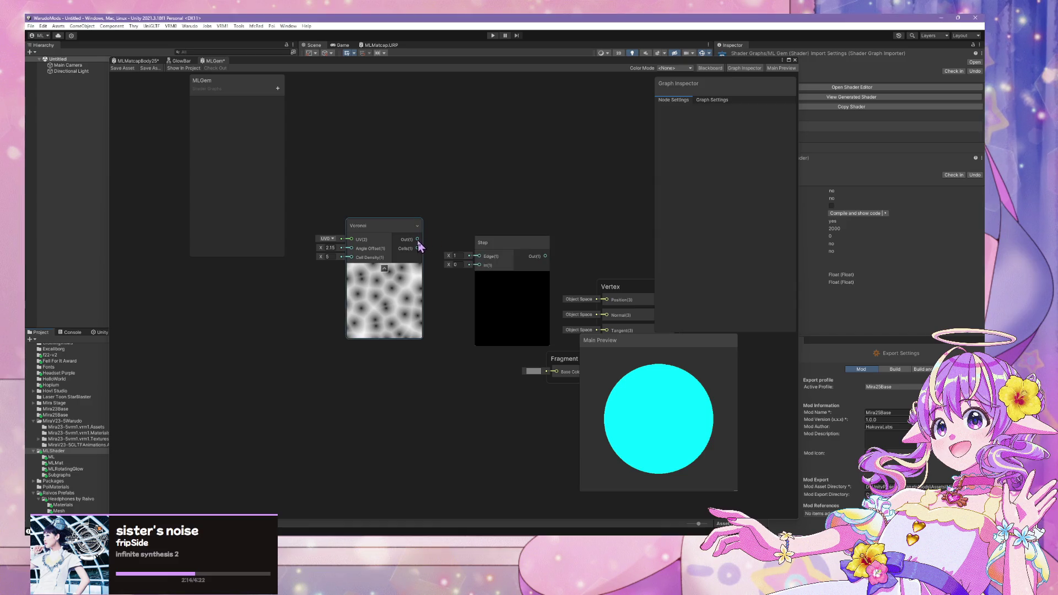
# Step: Wire the Voronoi Cells output into the Step node's Edge input
pyautogui.moveTo(418, 248); pyautogui.dragTo(479, 265)
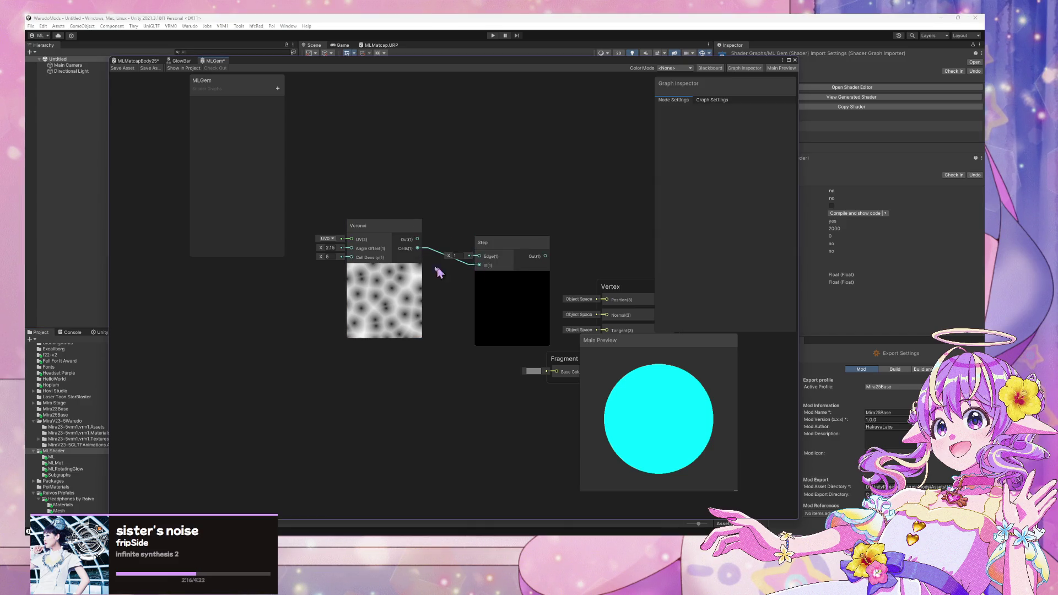
pyautogui.moveTo(418, 249)
pyautogui.mouseDown()
pyautogui.moveTo(479, 256)
pyautogui.moveTo(475, 270)
pyautogui.moveTo(418, 240)
pyautogui.mouseUp()
pyautogui.click(465, 268)
pyautogui.press('Delete')
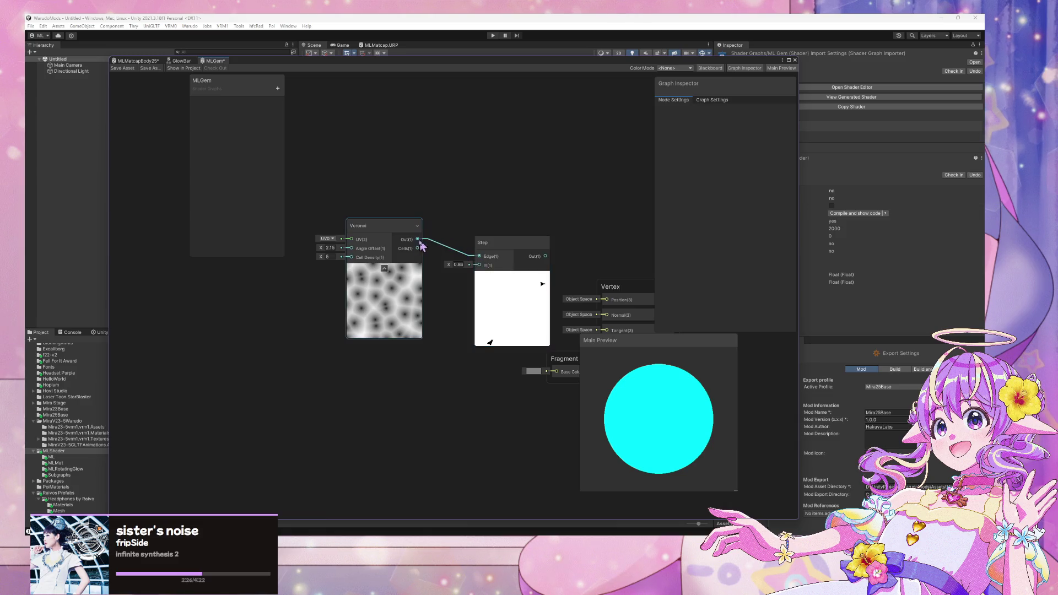
pyautogui.hotkey('ctrl', 'z')
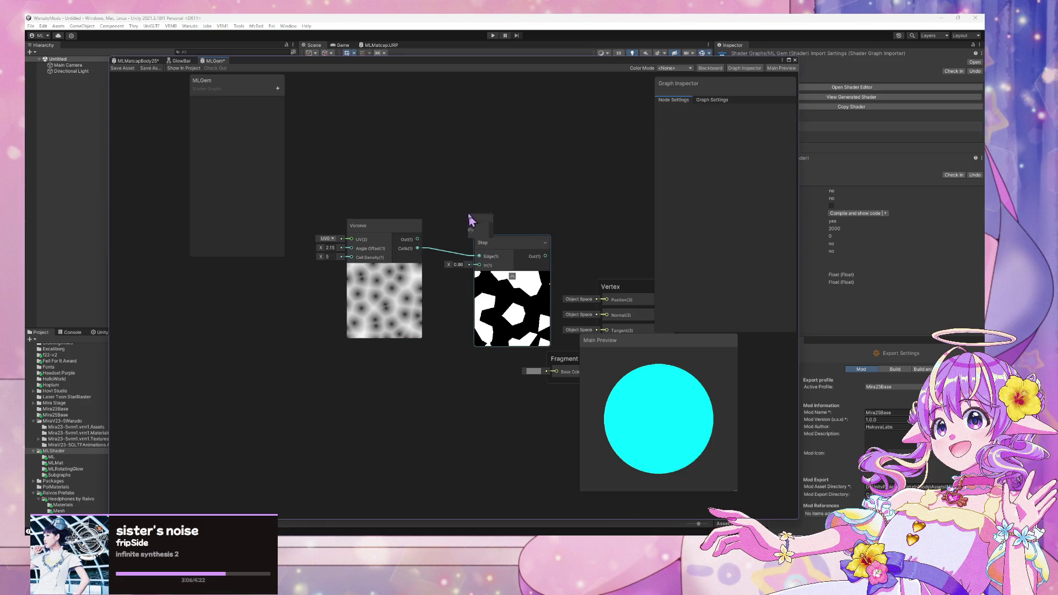
# Step: Reposition the Step node and set the Voronoi angle offset to 6.74
pyautogui.moveTo(505, 253); pyautogui.dragTo(478, 213)
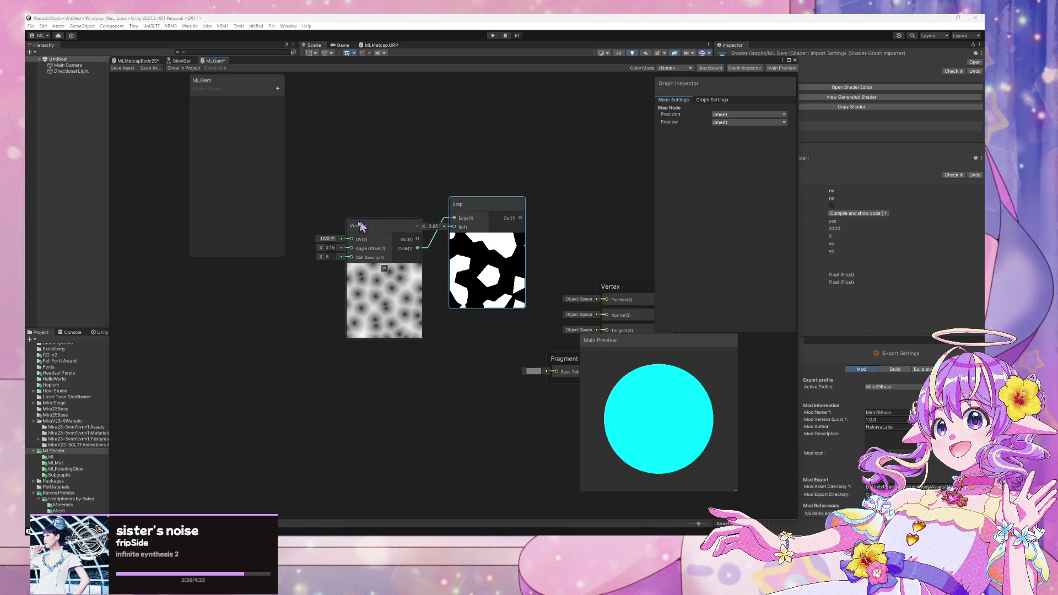
pyautogui.moveTo(320, 247)
pyautogui.mouseDown()
pyautogui.moveTo(453, 266)
pyautogui.moveTo(298, 243)
pyautogui.mouseUp()
pyautogui.click(330, 246)
pyautogui.write('0')
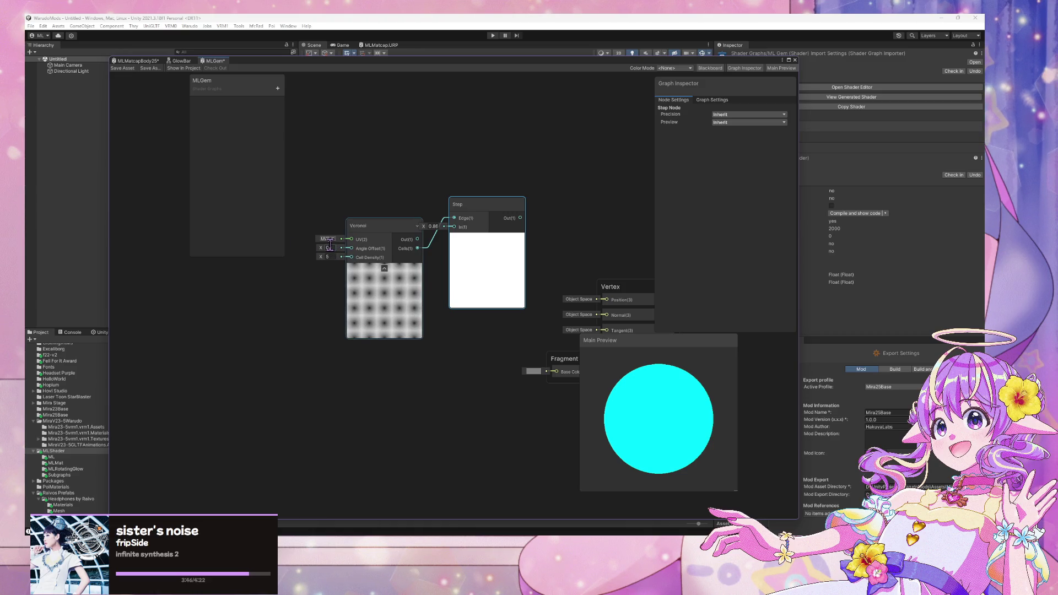
pyautogui.moveTo(324, 248)
pyautogui.mouseDown()
pyautogui.moveTo(430, 265)
pyautogui.moveTo(204, 271)
pyautogui.mouseUp()
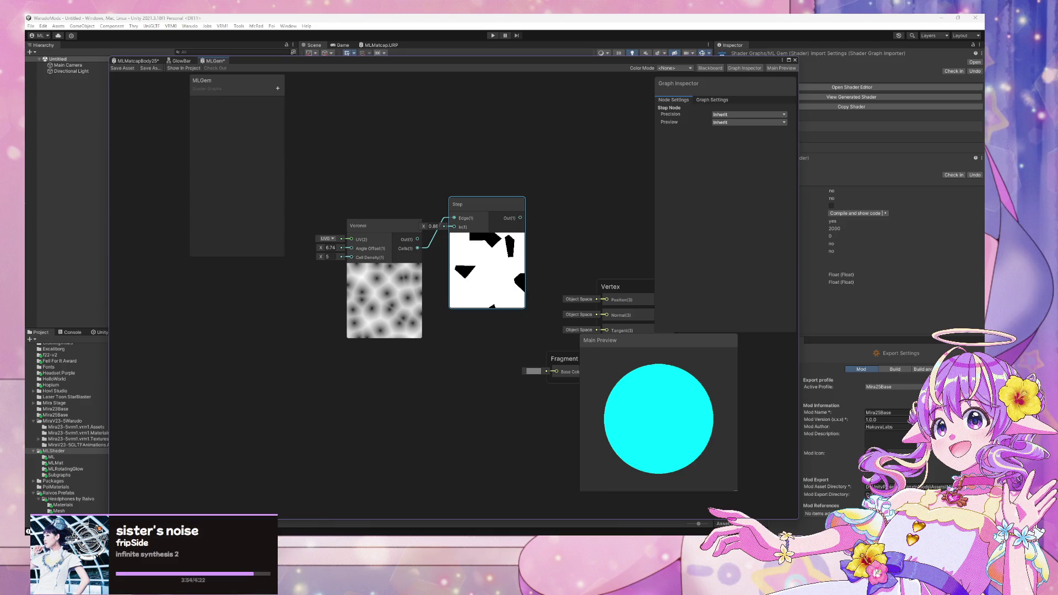
pyautogui.click(286, 309)
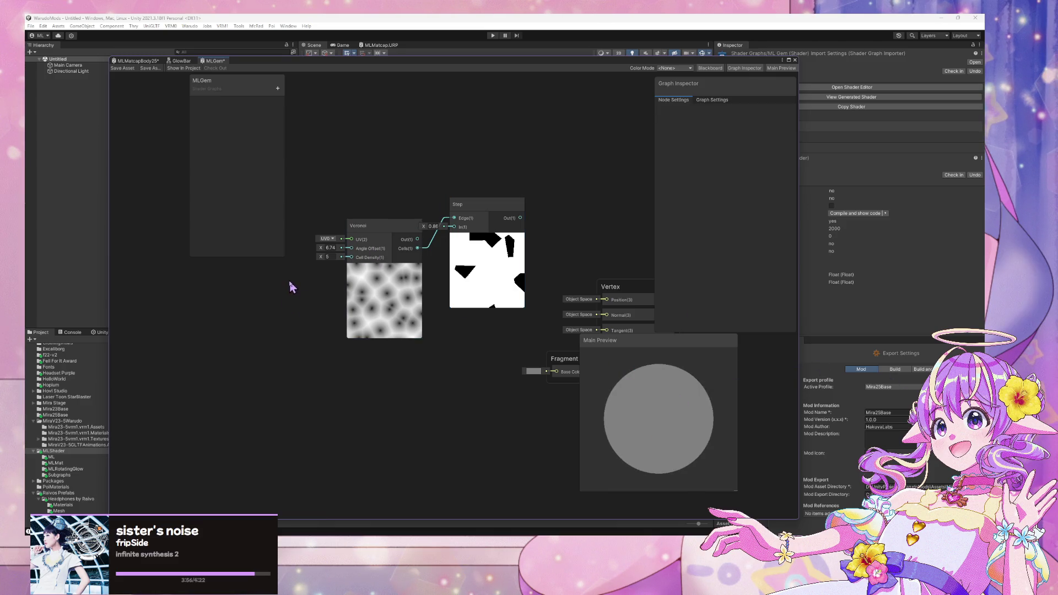
# Step: Add a ViewProjectionUV node and feed it into the Voronoi UV input
pyautogui.press('space')
pyautogui.write('project')
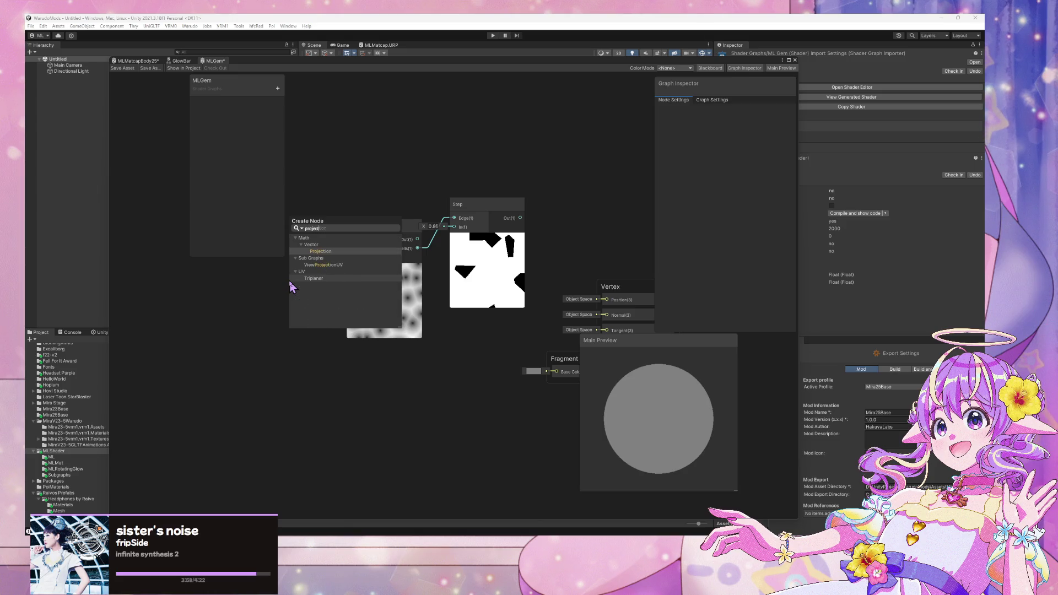
pyautogui.press('Down')
pyautogui.press('Down')
pyautogui.press('Return')
pyautogui.moveTo(341, 293)
pyautogui.mouseDown()
pyautogui.moveTo(291, 297)
pyautogui.moveTo(350, 239)
pyautogui.mouseUp()
pyautogui.moveTo(565, 226)
pyautogui.mouseDown()
pyautogui.moveTo(514, 215)
pyautogui.moveTo(494, 292)
pyautogui.moveTo(504, 360)
pyautogui.mouseUp()
# Step: Connect the Step output to Fragment Base Color and move the Vertex block aside
pyautogui.click(510, 361)
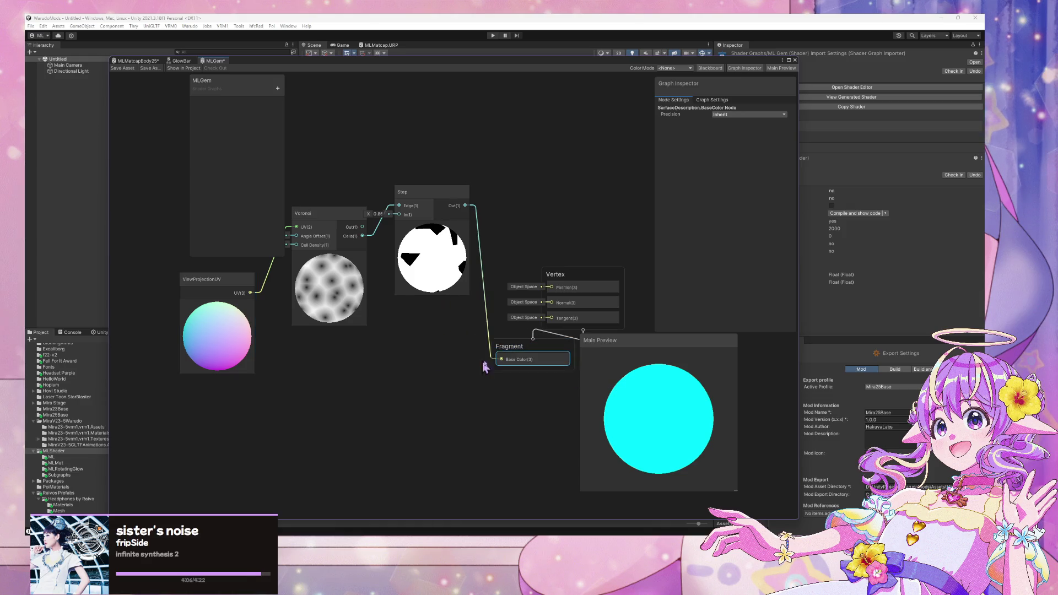
pyautogui.moveTo(567, 215); pyautogui.dragTo(493, 170)
pyautogui.moveTo(508, 237); pyautogui.dragTo(619, 279)
pyautogui.scroll(-1, 515, 250)
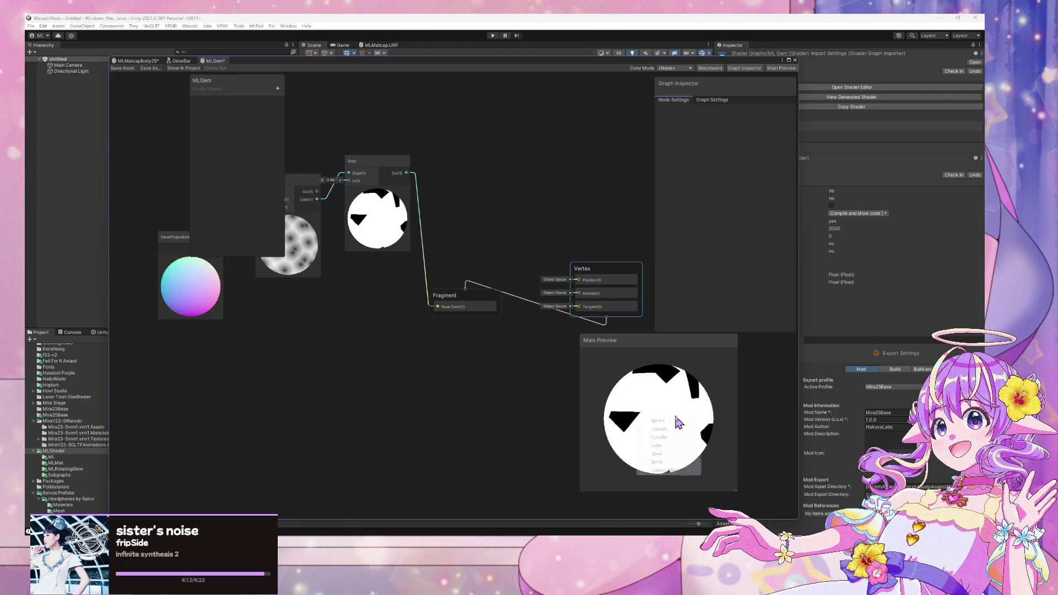
# Step: Switch the Main Preview mesh to a cylinder, then to a cube
pyautogui.rightClick(675, 412)
pyautogui.click(692, 423)
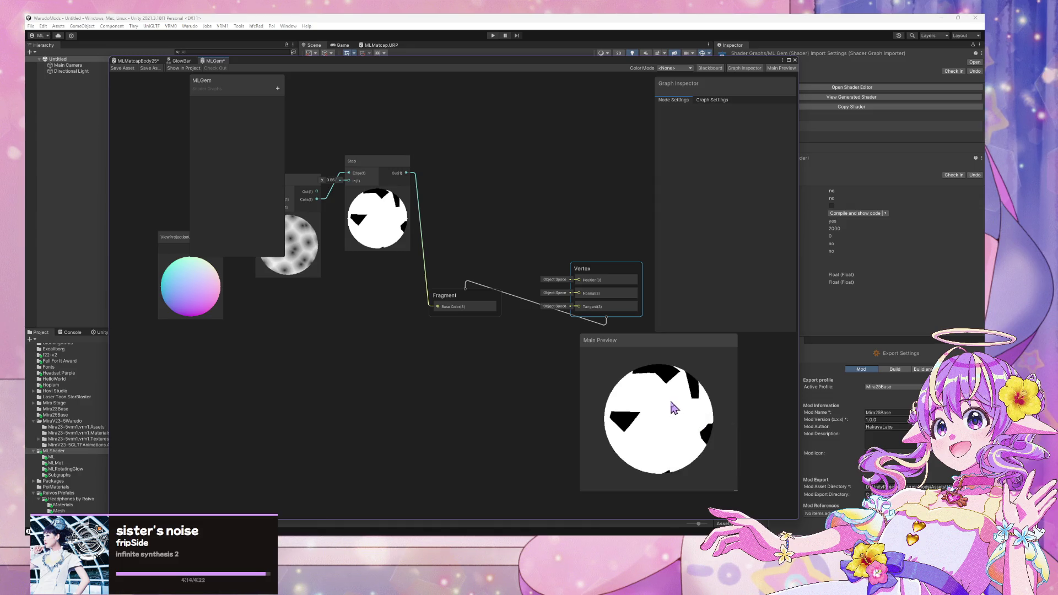
pyautogui.rightClick(666, 406)
pyautogui.click(697, 429)
pyautogui.moveTo(646, 418)
pyautogui.mouseDown()
pyautogui.moveTo(647, 464)
pyautogui.moveTo(661, 428)
pyautogui.moveTo(727, 382)
pyautogui.moveTo(718, 378)
pyautogui.moveTo(628, 470)
pyautogui.moveTo(770, 437)
pyautogui.mouseUp()
pyautogui.rightClick(675, 434)
pyautogui.click(700, 469)
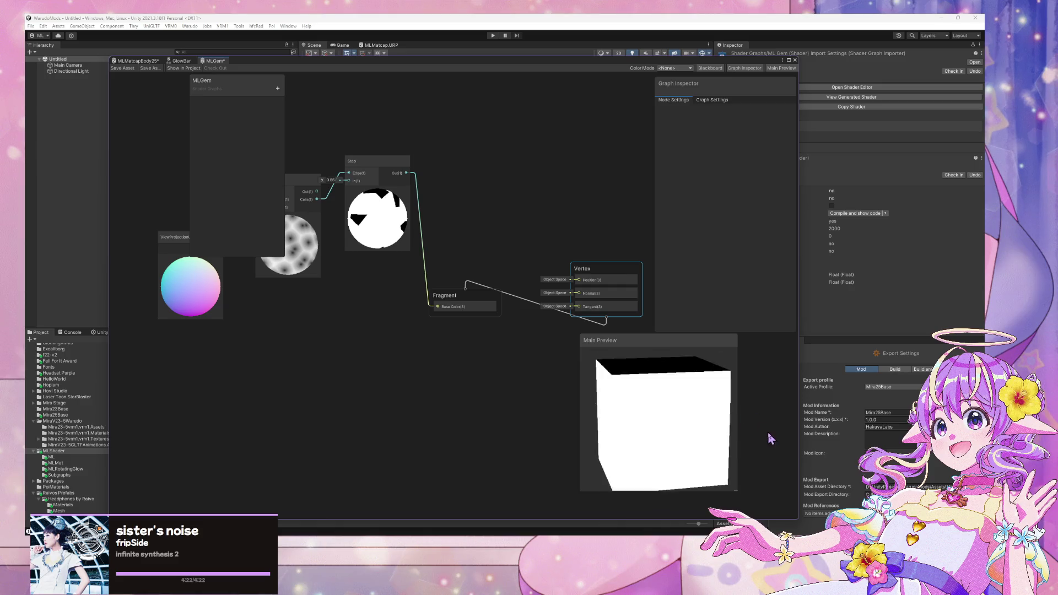
pyautogui.moveTo(346, 318); pyautogui.dragTo(433, 360)
pyautogui.moveTo(385, 224); pyautogui.dragTo(374, 225)
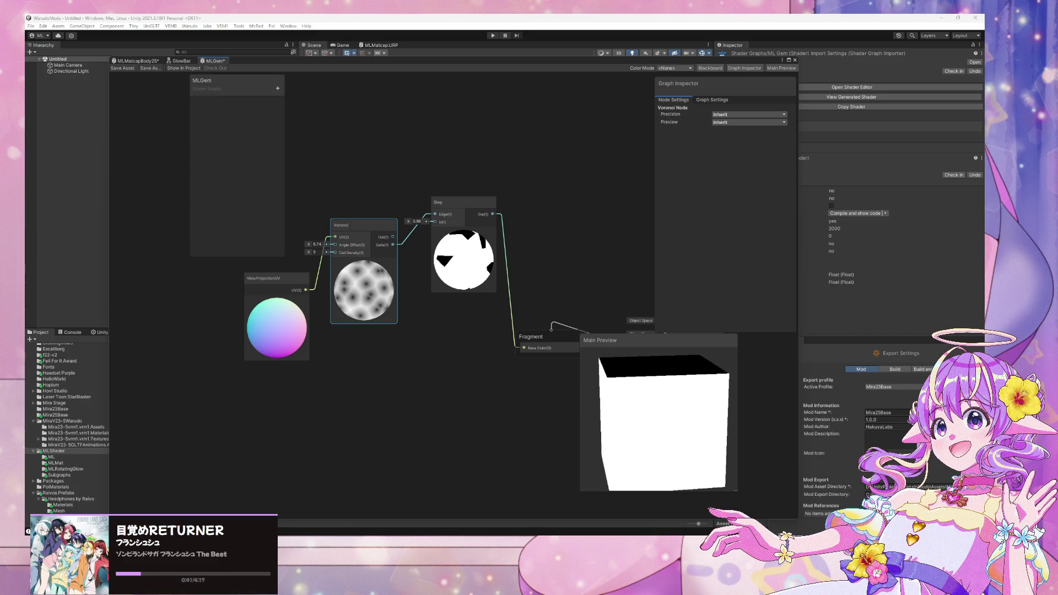
# Step: Move the ViewProjectionUV node up-left and orbit the preview cube
pyautogui.click(499, 305)
pyautogui.moveTo(269, 282); pyautogui.dragTo(226, 270)
pyautogui.click(309, 347)
pyautogui.moveTo(612, 403)
pyautogui.mouseDown()
pyautogui.moveTo(639, 413)
pyautogui.moveTo(647, 449)
pyautogui.moveTo(699, 408)
pyautogui.moveTo(577, 385)
pyautogui.mouseUp()
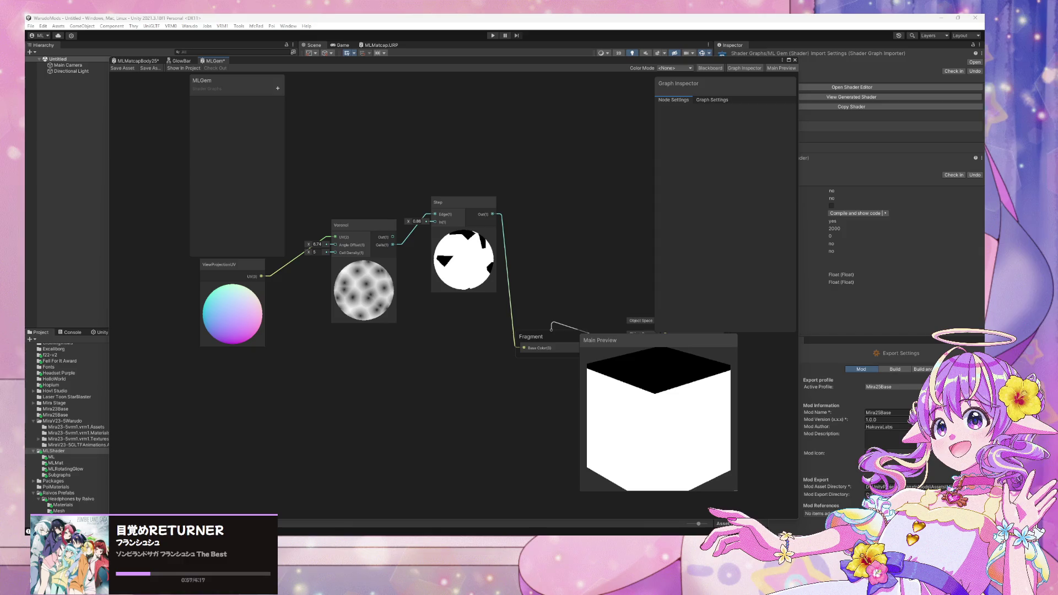
# Step: Add a Power node fed by Voronoi Cells into A and adjust its B exponent
pyautogui.press('space')
pyautogui.write('power')
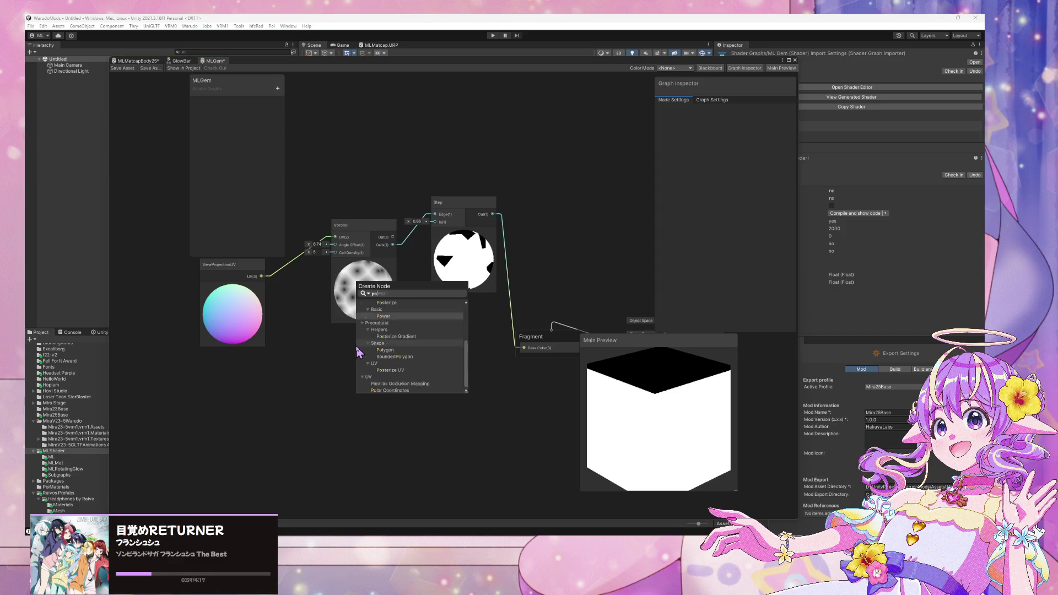
pyautogui.press('Return')
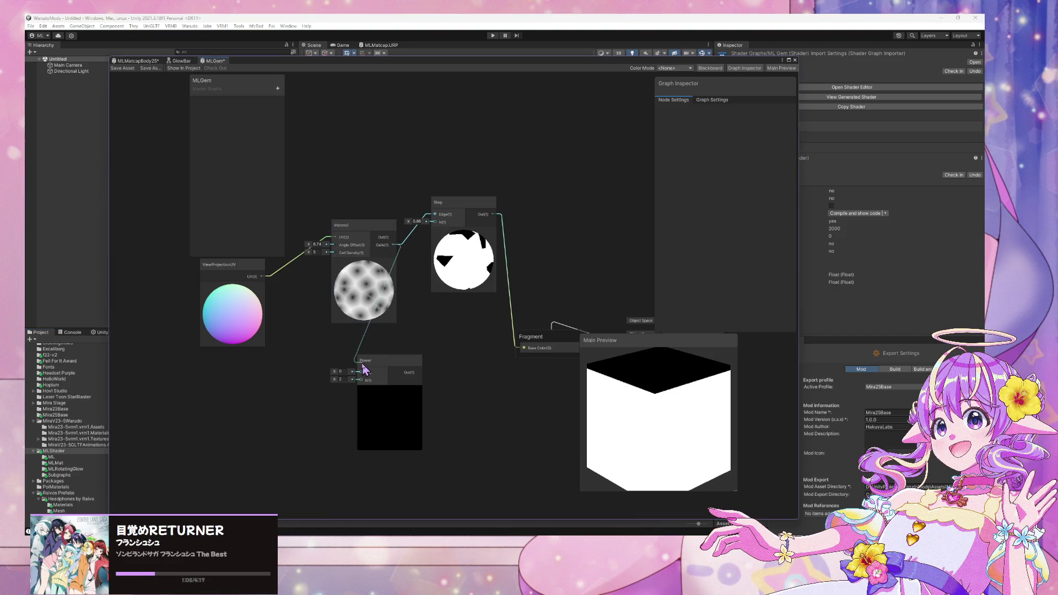
pyautogui.moveTo(363, 372); pyautogui.dragTo(362, 373)
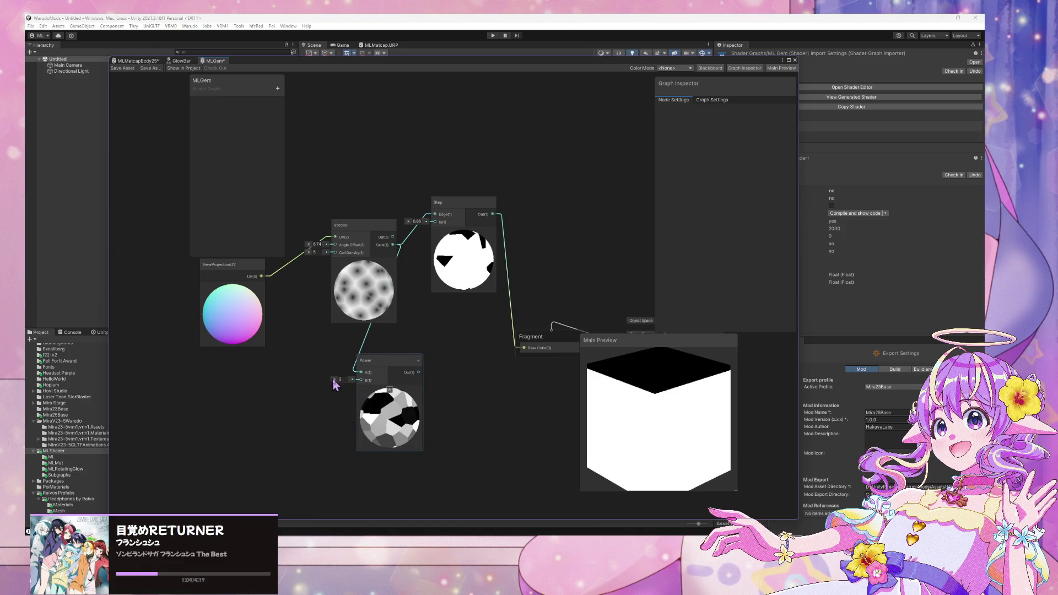
pyautogui.moveTo(333, 376); pyautogui.dragTo(351, 381)
# Step: Delete the Step node and wire the Power output toward Base Color
pyautogui.moveTo(419, 375); pyautogui.dragTo(439, 226)
pyautogui.click(449, 208)
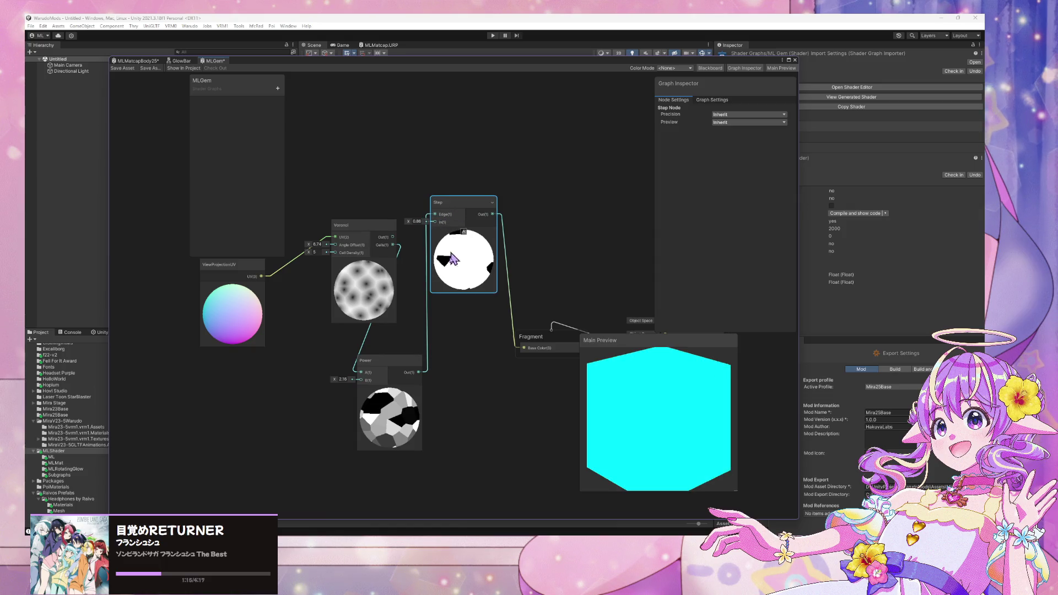
pyautogui.press('Delete')
pyautogui.moveTo(420, 373); pyautogui.dragTo(532, 356)
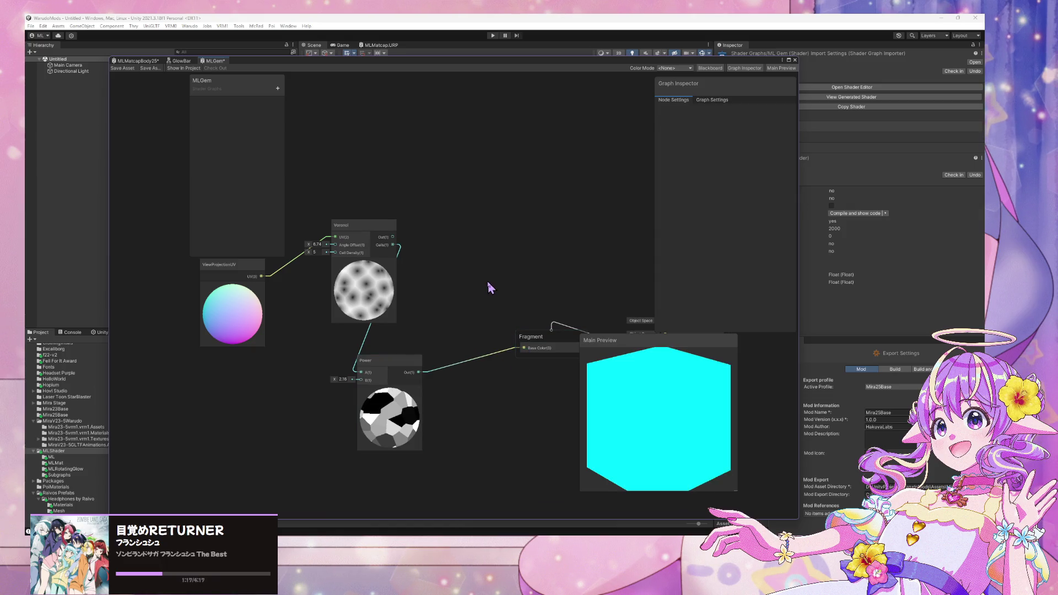
pyautogui.press('space')
# Step: Add a Gradient node with a rainbow gradient preset
pyautogui.write('grad')
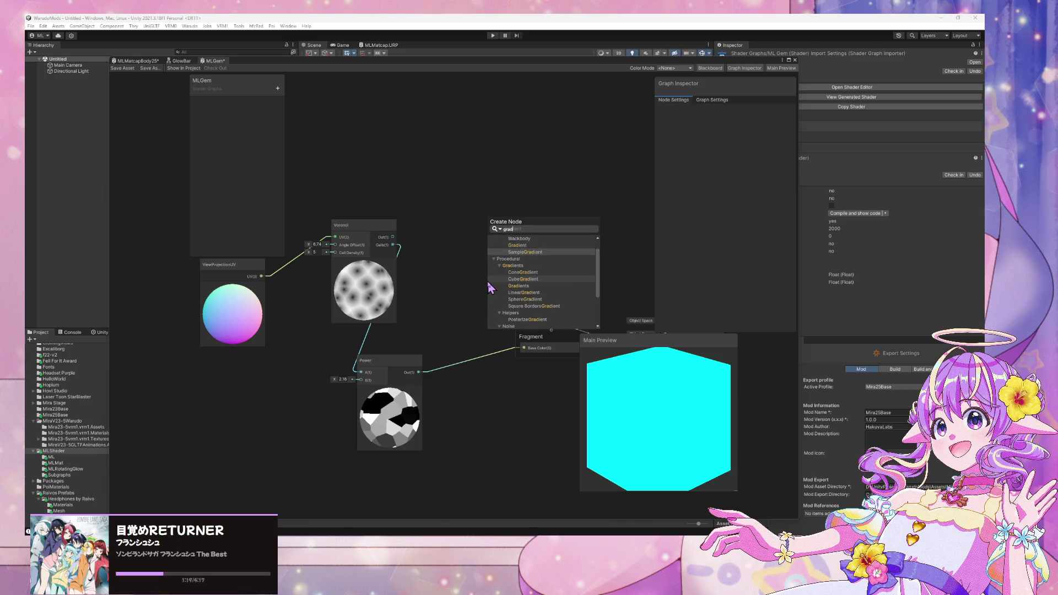
pyautogui.press('Return')
pyautogui.click(519, 317)
pyautogui.click(825, 398)
pyautogui.click(443, 338)
# Step: Add a Sample Gradient node driven by the Power output, with a colour preset applied
pyautogui.press('space')
pyautogui.write('sam')
pyautogui.press('Up')
pyautogui.press('Up')
pyautogui.press('Up')
pyautogui.press('Return')
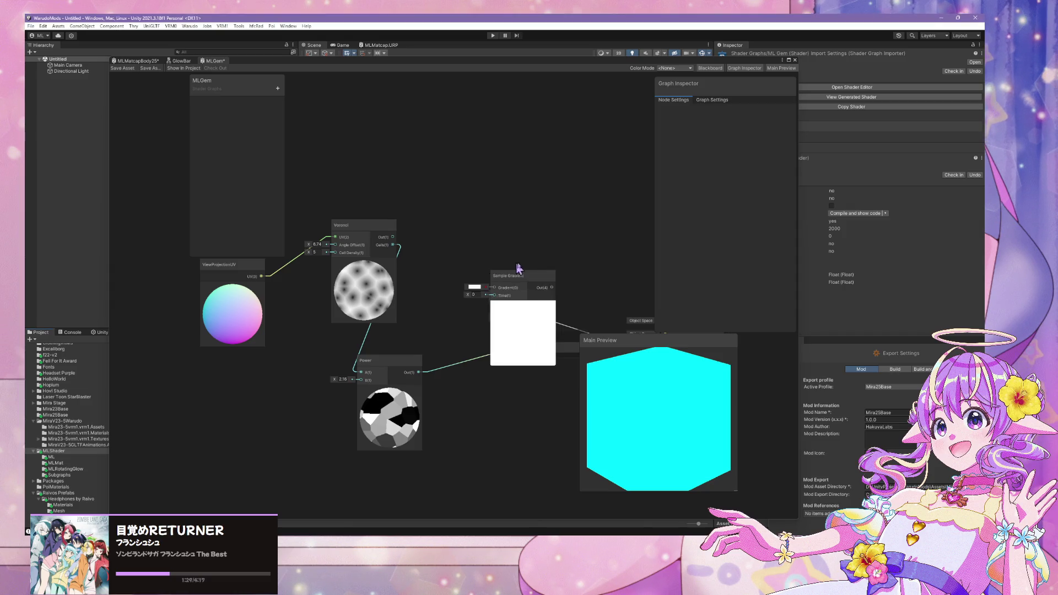
pyautogui.moveTo(419, 373)
pyautogui.mouseDown()
pyautogui.moveTo(511, 272)
pyautogui.moveTo(494, 373)
pyautogui.moveTo(524, 348)
pyautogui.mouseUp()
pyautogui.click(439, 282)
pyautogui.click(813, 405)
pyautogui.click(523, 302)
pyautogui.click(751, 408)
pyautogui.moveTo(727, 410)
pyautogui.mouseDown()
pyautogui.moveTo(688, 417)
pyautogui.moveTo(732, 371)
pyautogui.moveTo(758, 300)
pyautogui.moveTo(614, 385)
pyautogui.mouseUp()
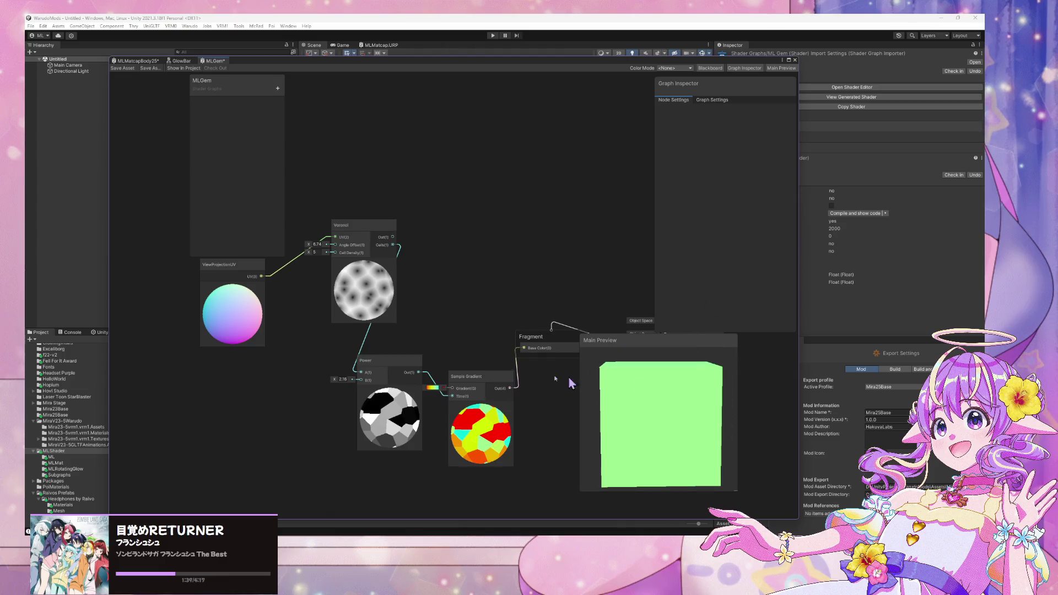
# Step: Rearrange the Power, Voronoi, ViewProjectionUV, Sample Gradient, Fragment and Vertex nodes into a tighter layout
pyautogui.click(393, 373)
pyautogui.moveTo(393, 373); pyautogui.dragTo(340, 390)
pyautogui.moveTo(365, 228); pyautogui.dragTo(290, 243)
pyautogui.moveTo(225, 266)
pyautogui.mouseDown()
pyautogui.moveTo(151, 251)
pyautogui.moveTo(167, 246)
pyautogui.mouseUp()
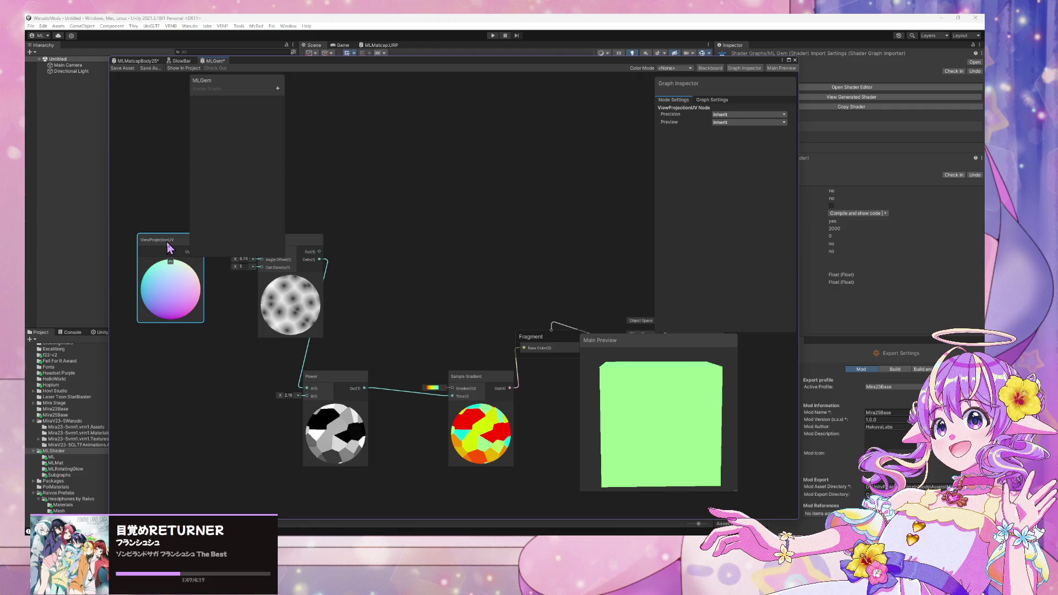
pyautogui.moveTo(469, 376); pyautogui.dragTo(433, 309)
pyautogui.moveTo(545, 345); pyautogui.dragTo(529, 287)
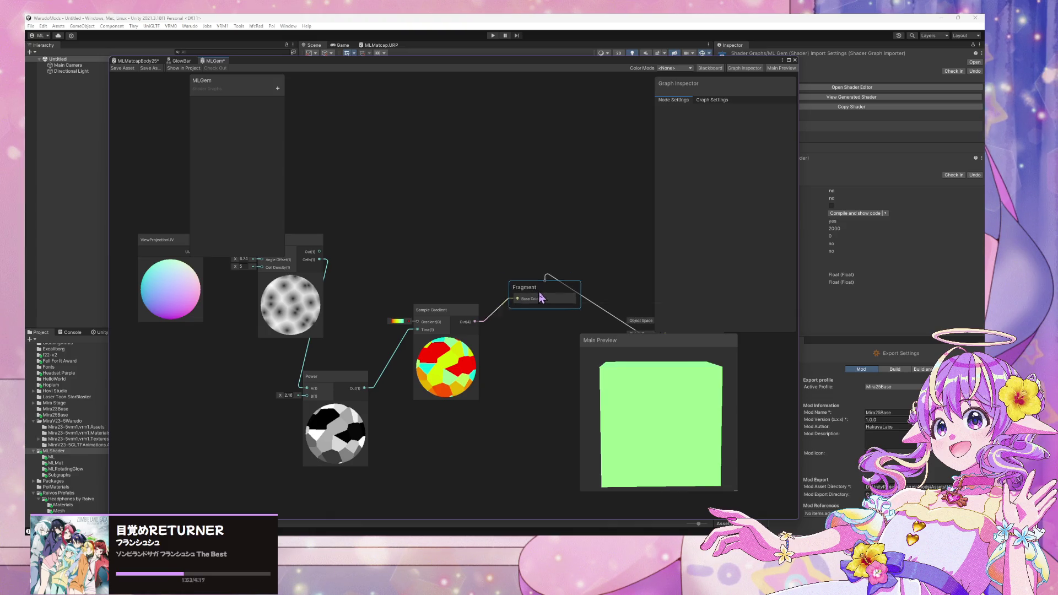
pyautogui.moveTo(579, 279); pyautogui.dragTo(456, 230)
pyautogui.moveTo(547, 279); pyautogui.dragTo(563, 194)
pyautogui.moveTo(707, 467); pyautogui.dragTo(590, 413)
pyautogui.moveTo(397, 322); pyautogui.dragTo(507, 335)
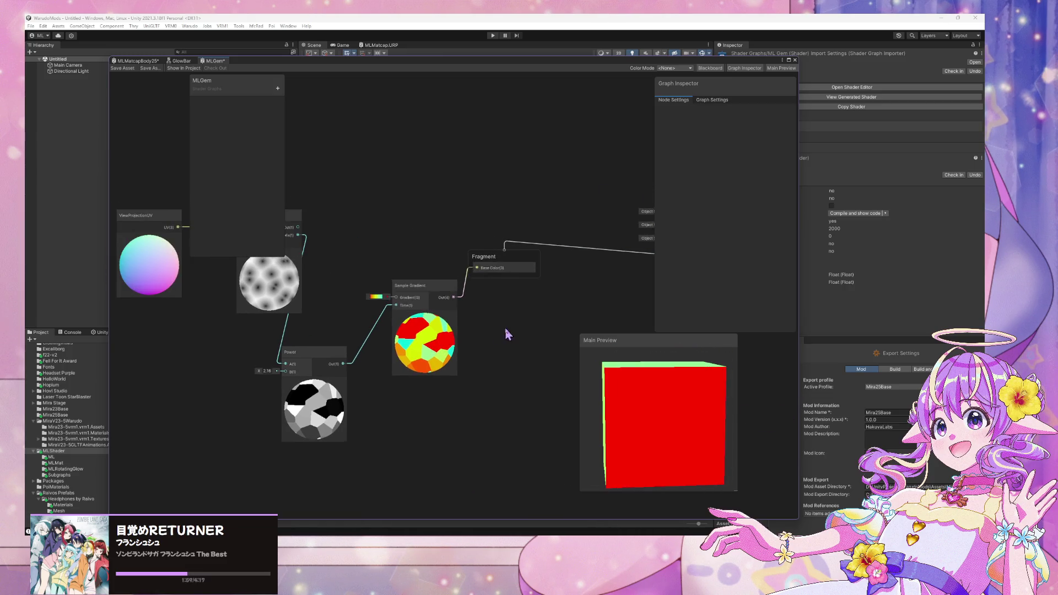
pyautogui.click(419, 288)
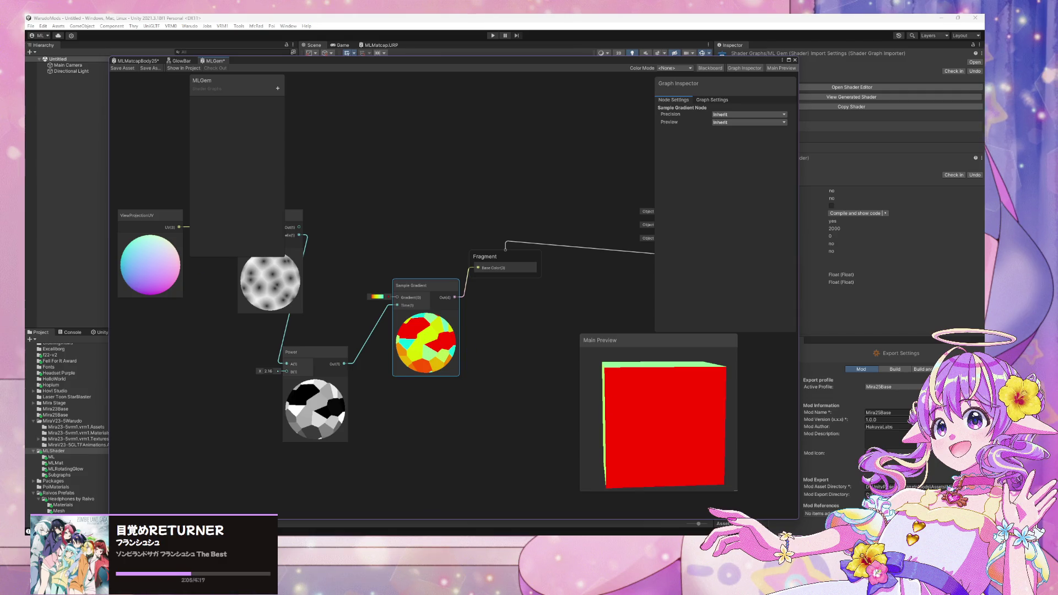
# Step: Check the project's pending changes in GitHub Desktop, then return to the graph
pyautogui.hotkey('alt', 'Tab')
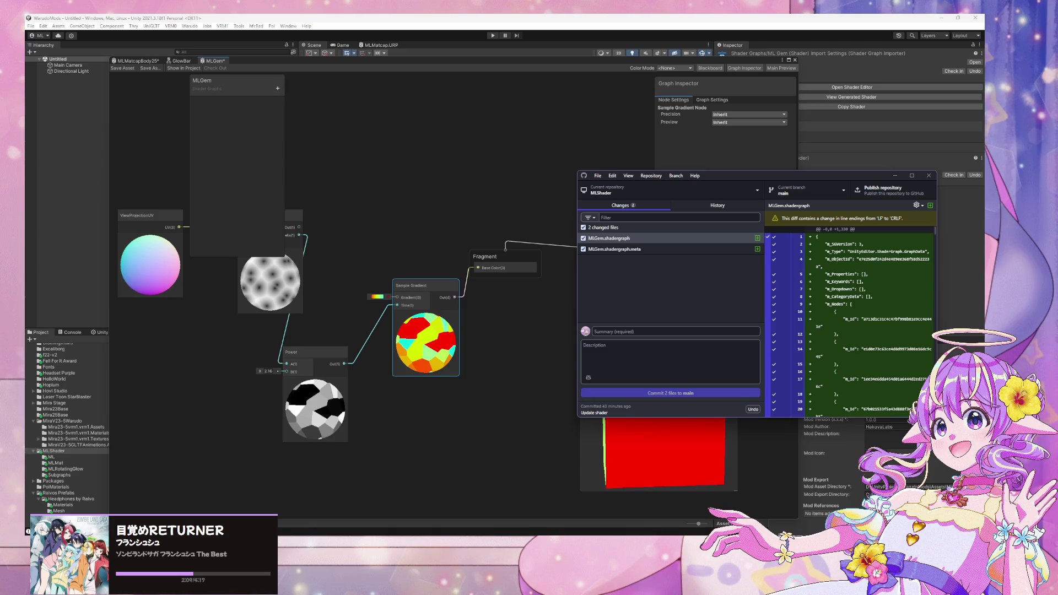
pyautogui.moveTo(215, 337); pyautogui.dragTo(303, 341)
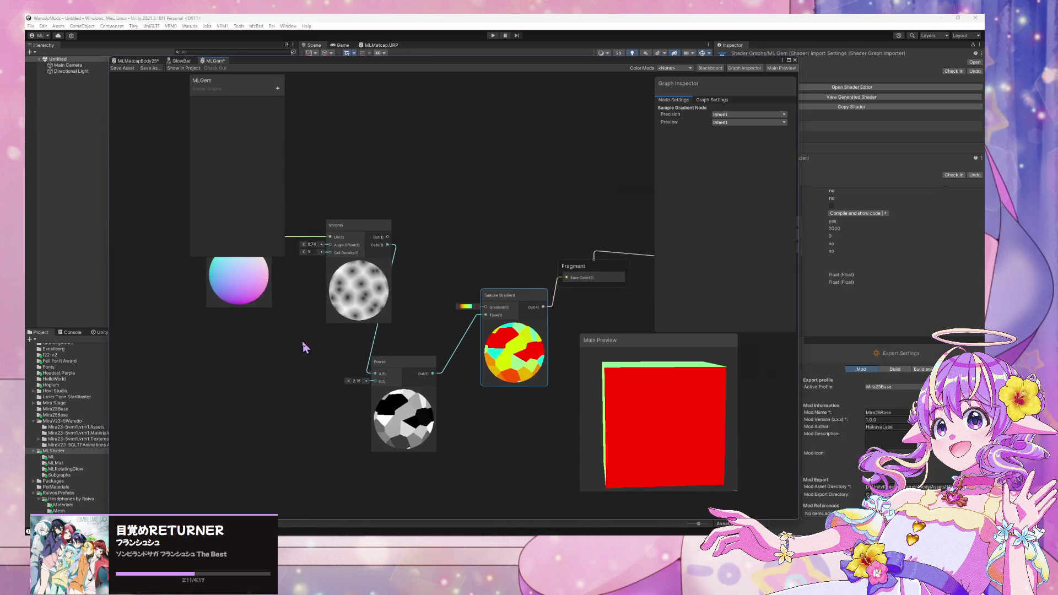
pyautogui.click(312, 367)
# Step: Add a Tiling And Offset node into the Voronoi UV with tiling X 0.7
pyautogui.click(349, 227)
pyautogui.moveTo(251, 270); pyautogui.dragTo(175, 269)
pyautogui.click(260, 345)
pyautogui.press('space')
pyautogui.write('til')
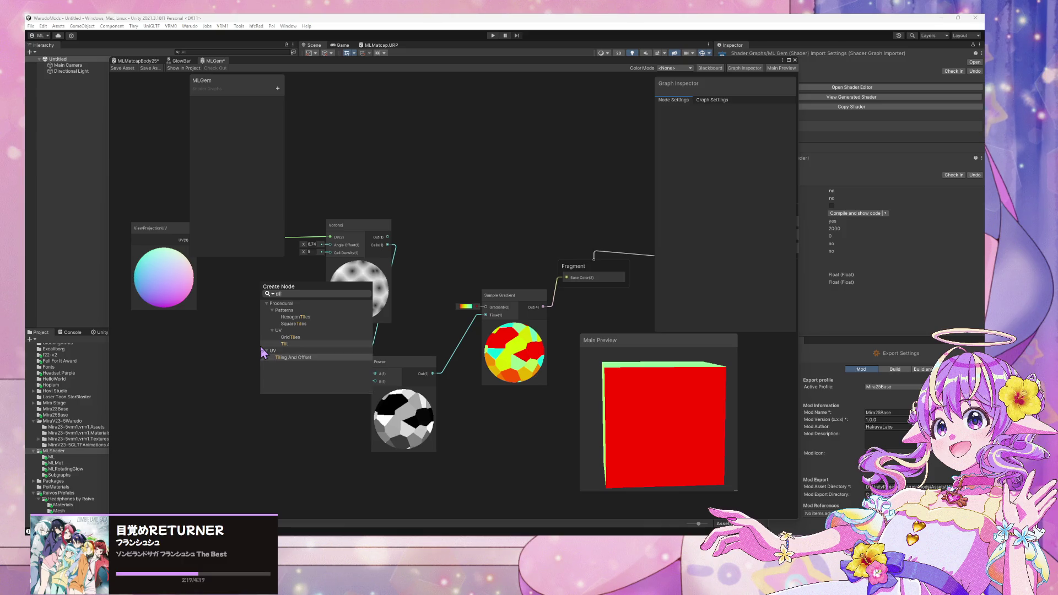
pyautogui.click(286, 357)
pyautogui.moveTo(212, 247)
pyautogui.mouseDown()
pyautogui.moveTo(319, 326)
pyautogui.moveTo(372, 451)
pyautogui.moveTo(432, 364)
pyautogui.moveTo(387, 384)
pyautogui.moveTo(403, 355)
pyautogui.mouseUp()
pyautogui.moveTo(436, 321); pyautogui.dragTo(437, 316)
pyautogui.moveTo(371, 386); pyautogui.dragTo(343, 341)
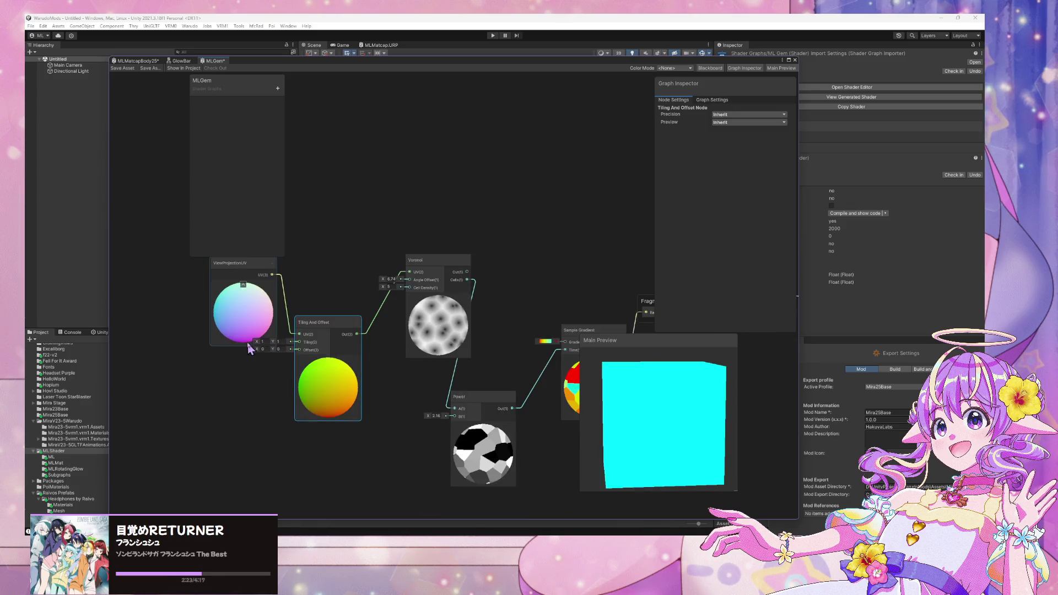
pyautogui.moveTo(260, 343); pyautogui.dragTo(331, 309)
# Step: Set Voronoi cell density to 25.3, reconnect ViewProjectionUV directly, and delete Tiling And Offset
pyautogui.moveTo(382, 286); pyautogui.dragTo(468, 298)
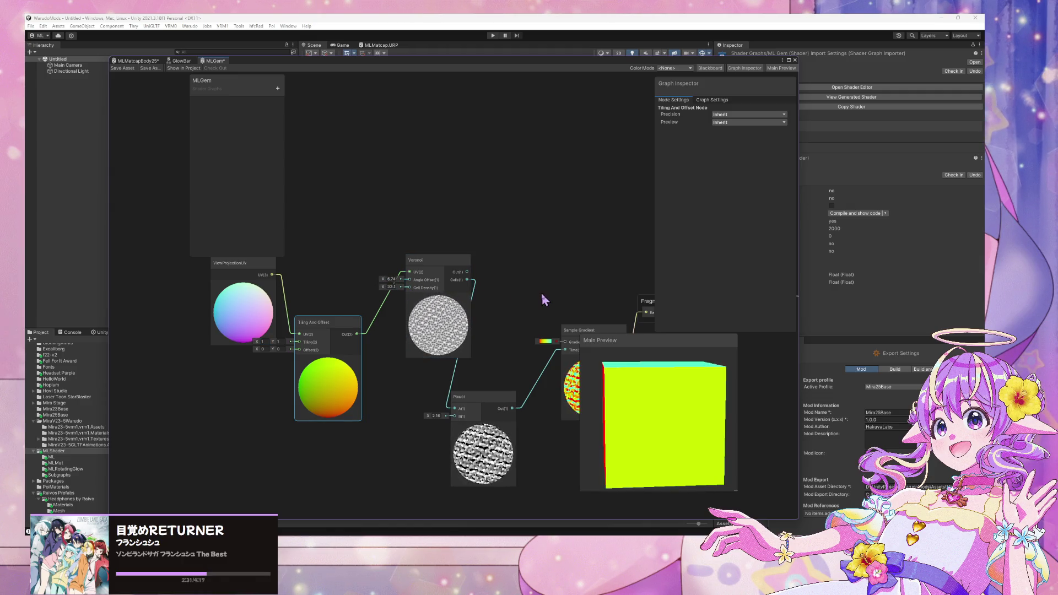
pyautogui.moveTo(546, 295); pyautogui.dragTo(501, 294)
pyautogui.moveTo(272, 274); pyautogui.dragTo(409, 279)
pyautogui.click(319, 315)
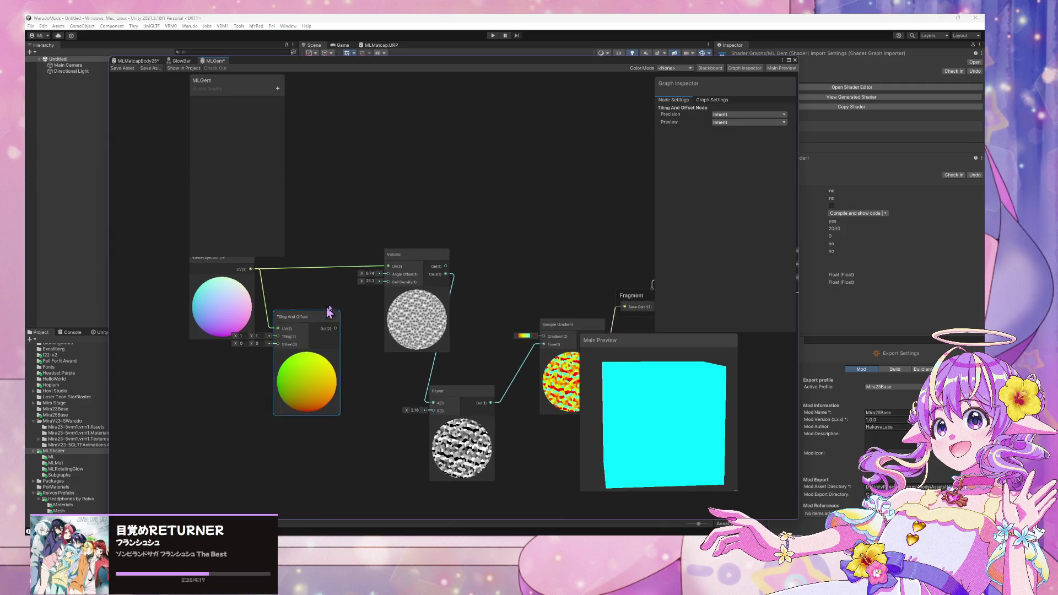
pyautogui.press('Delete')
# Step: Set the Voronoi angle offset to 13.3 and reposition the Sample Gradient and Fragment nodes
pyautogui.moveTo(364, 278)
pyautogui.mouseDown()
pyautogui.moveTo(441, 279)
pyautogui.moveTo(394, 277)
pyautogui.mouseUp()
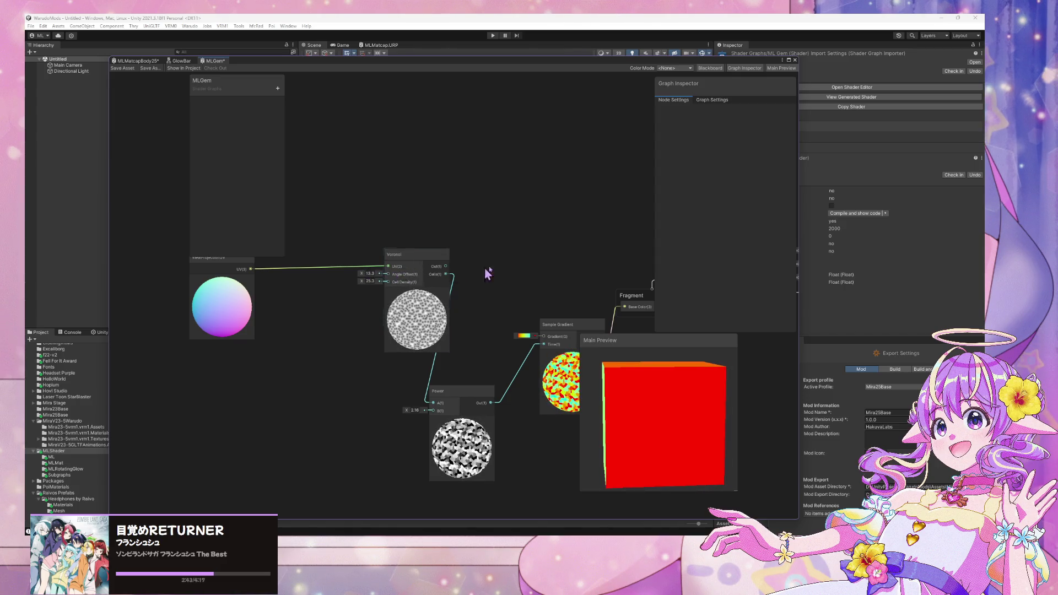
pyautogui.moveTo(472, 276); pyautogui.dragTo(359, 257)
pyautogui.moveTo(436, 323); pyautogui.dragTo(417, 279)
pyautogui.moveTo(501, 292); pyautogui.dragTo(569, 309)
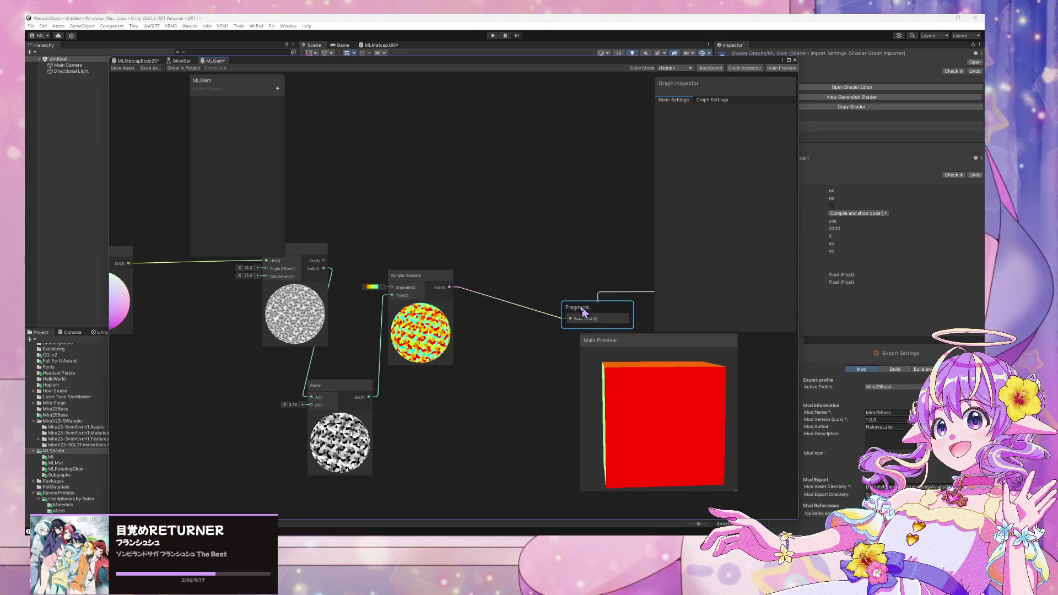
# Step: Delete the Sample Gradient node, leaving Base Color unconnected, and move the Power node into its place
pyautogui.click(370, 287)
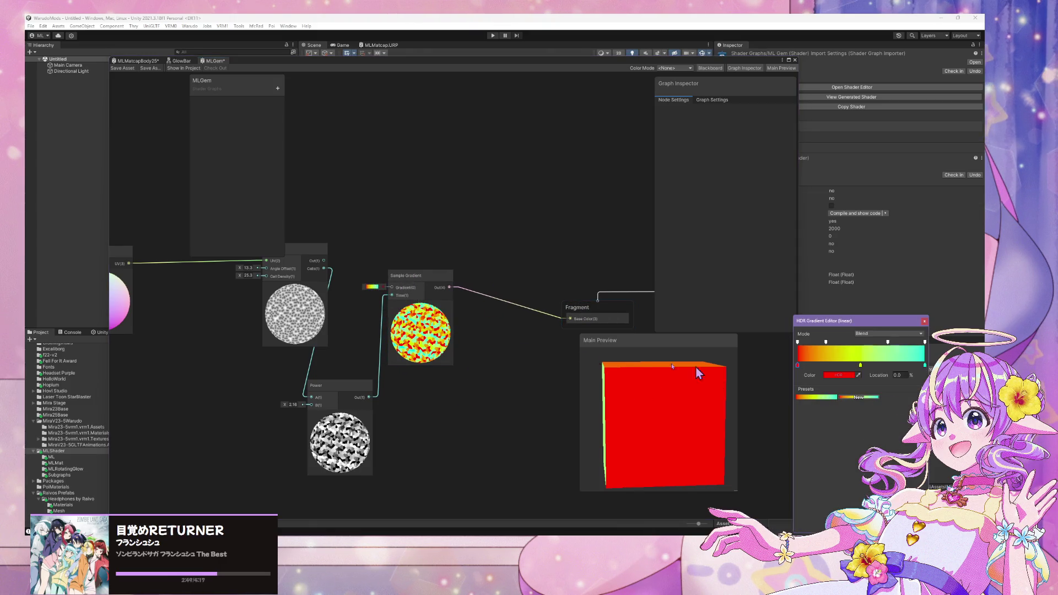
pyautogui.click(474, 409)
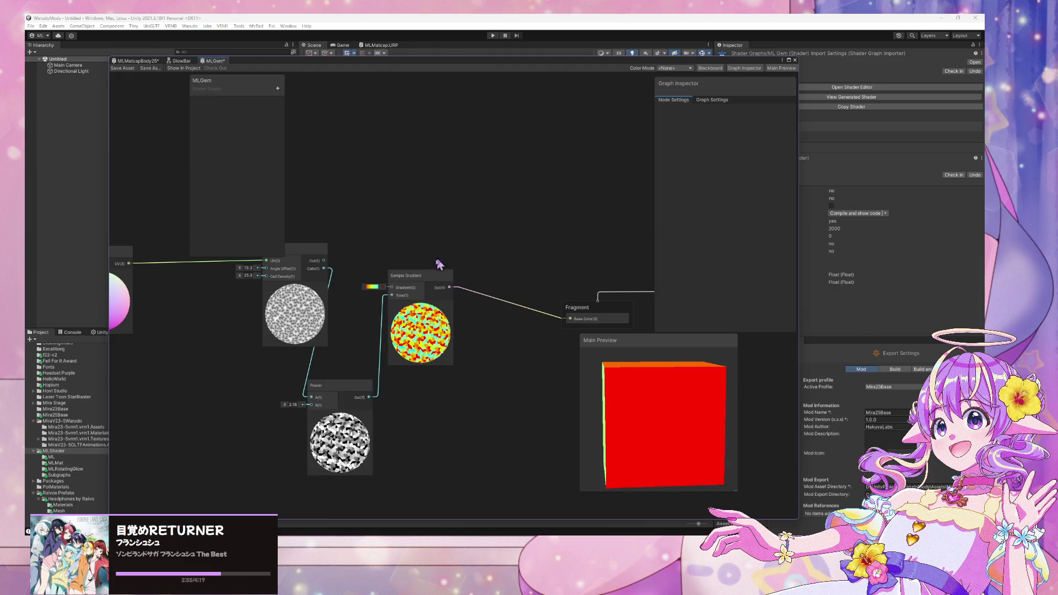
pyautogui.click(433, 279)
pyautogui.press('Delete')
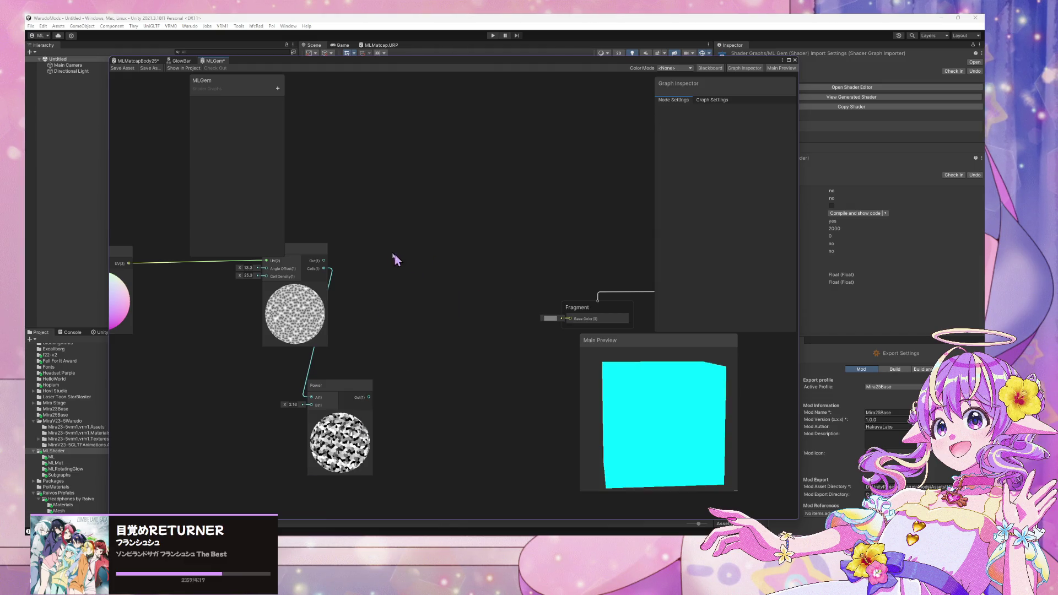
pyautogui.moveTo(346, 387); pyautogui.dragTo(428, 325)
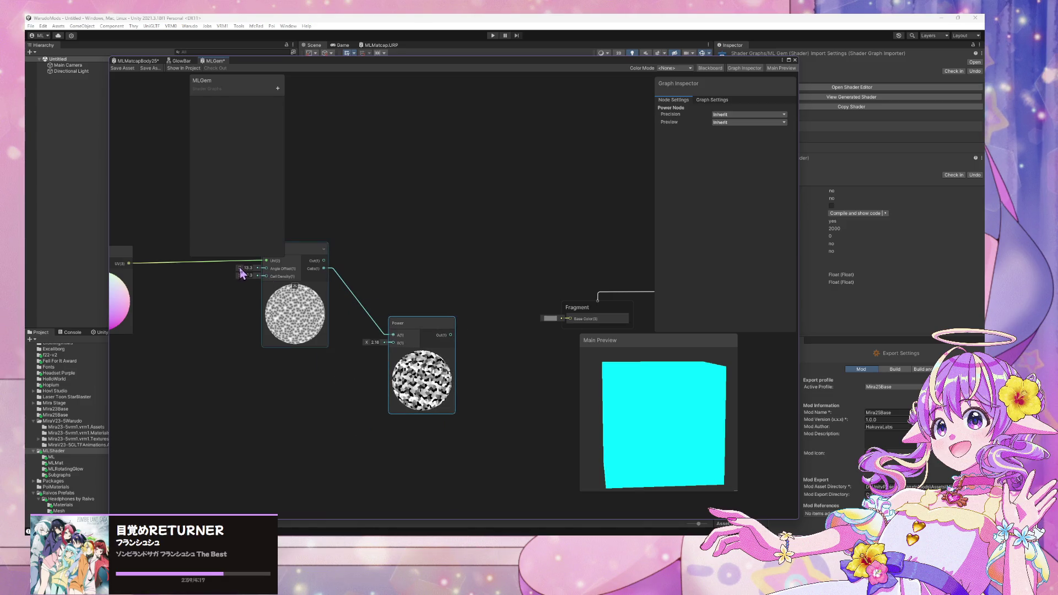
# Step: Set Voronoi angle offset to 12.4 and density to 23.3, and wire Power into Base Color
pyautogui.moveTo(242, 276); pyautogui.dragTo(237, 272)
pyautogui.click(247, 268)
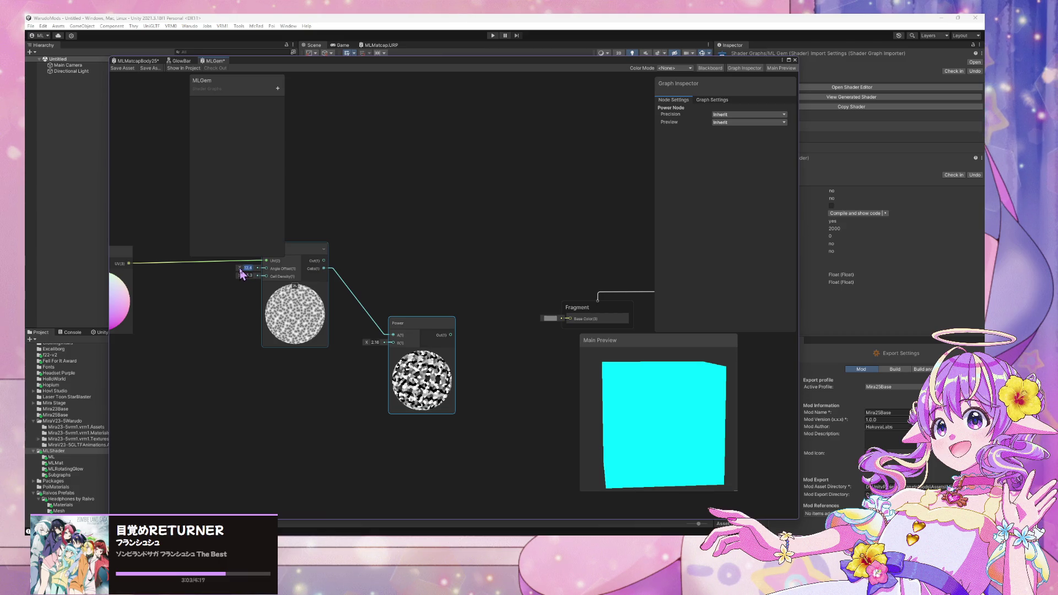
pyautogui.click(243, 279)
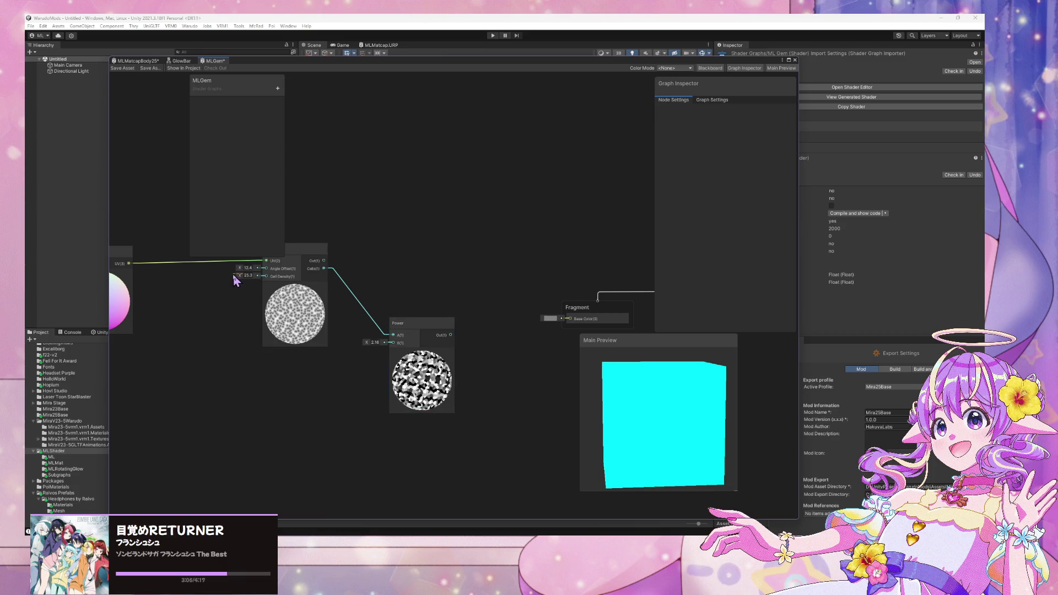
pyautogui.moveTo(240, 278)
pyautogui.mouseDown()
pyautogui.moveTo(204, 276)
pyautogui.moveTo(238, 280)
pyautogui.moveTo(218, 277)
pyautogui.mouseUp()
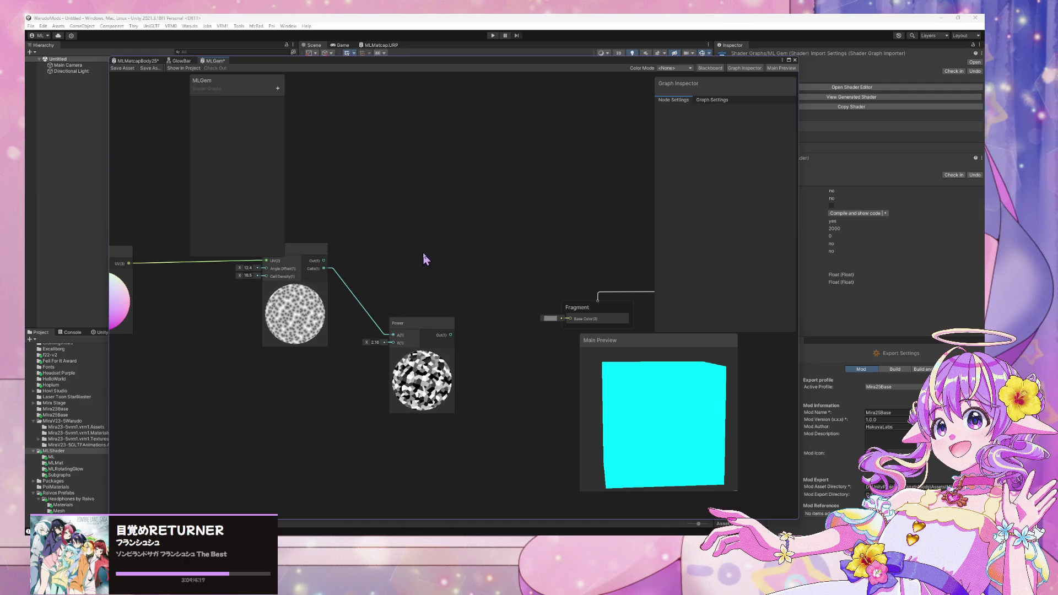
pyautogui.scroll(3, 445, 271)
pyautogui.scroll(-2, 485, 257)
pyautogui.moveTo(485, 257); pyautogui.dragTo(354, 237)
pyautogui.moveTo(299, 291); pyautogui.dragTo(436, 273)
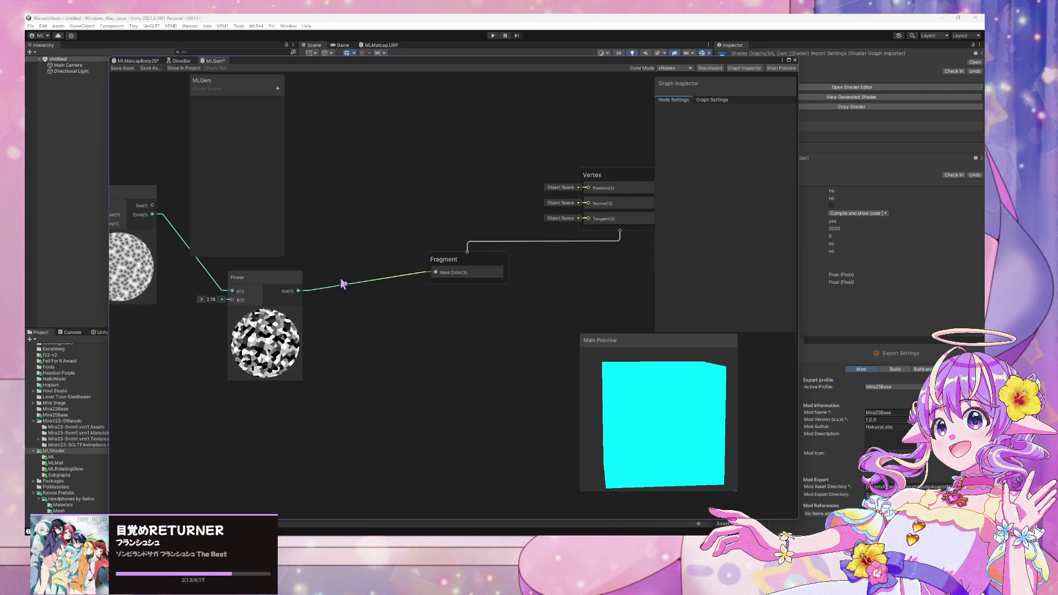
pyautogui.moveTo(654, 432)
pyautogui.mouseDown()
pyautogui.moveTo(682, 456)
pyautogui.moveTo(708, 432)
pyautogui.moveTo(711, 366)
pyautogui.moveTo(669, 363)
pyautogui.moveTo(670, 425)
pyautogui.moveTo(637, 422)
pyautogui.moveTo(606, 452)
pyautogui.moveTo(504, 458)
pyautogui.moveTo(402, 384)
pyautogui.moveTo(505, 355)
pyautogui.moveTo(569, 400)
pyautogui.moveTo(396, 309)
pyautogui.moveTo(323, 314)
pyautogui.mouseUp()
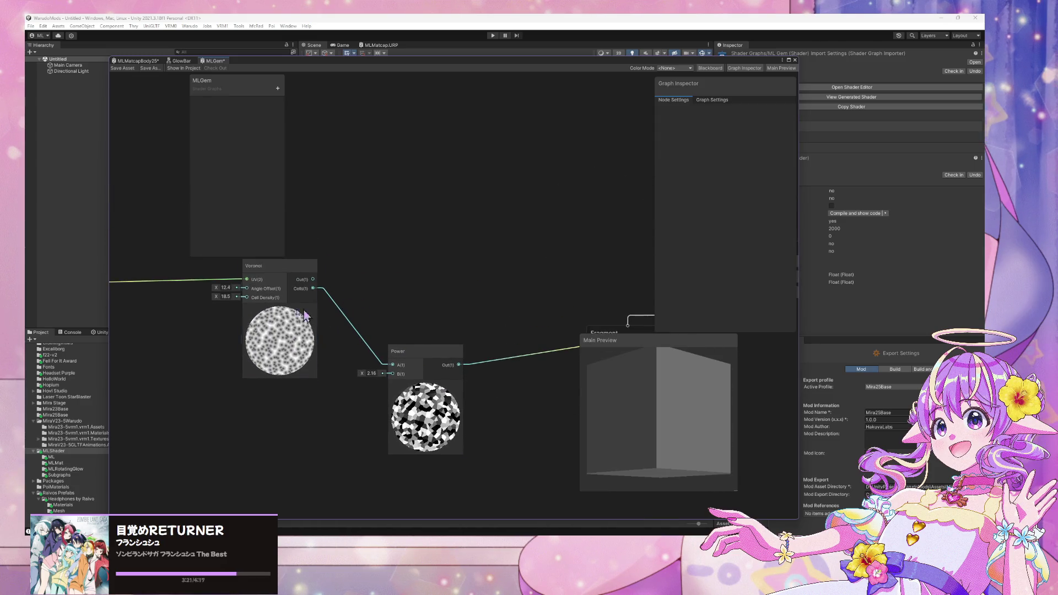
# Step: Lower the Voronoi cell density to 14.1 and inspect the preview from several angles
pyautogui.moveTo(217, 297)
pyautogui.mouseDown()
pyautogui.moveTo(164, 297)
pyautogui.moveTo(211, 295)
pyautogui.mouseUp()
pyautogui.moveTo(604, 394)
pyautogui.mouseDown()
pyautogui.moveTo(618, 408)
pyautogui.moveTo(610, 425)
pyautogui.moveTo(530, 419)
pyautogui.mouseUp()
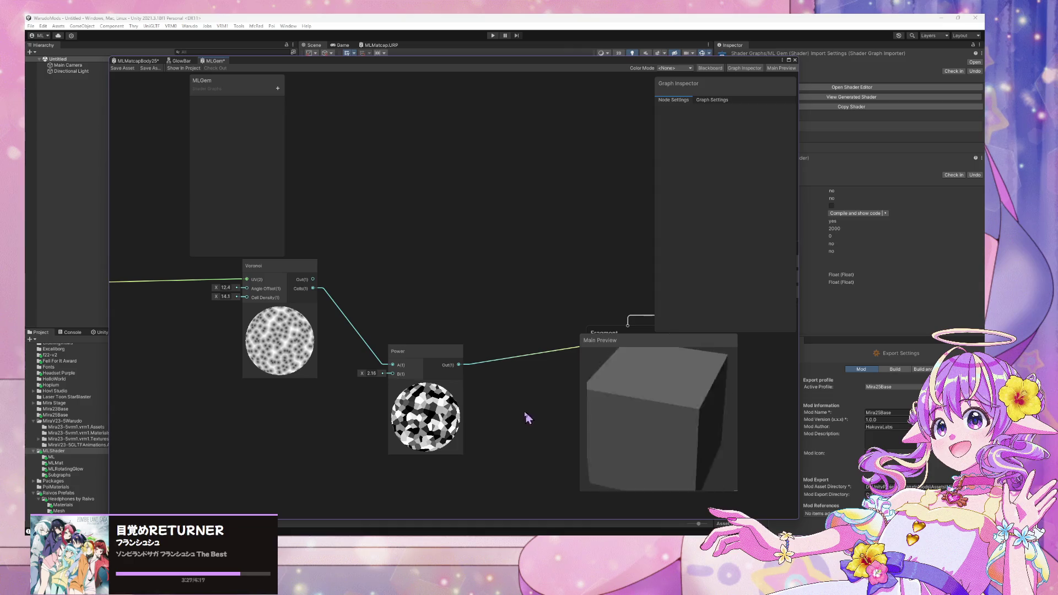
pyautogui.scroll(-2, 528, 338)
pyautogui.moveTo(632, 394)
pyautogui.mouseDown()
pyautogui.moveTo(620, 421)
pyautogui.moveTo(609, 420)
pyautogui.moveTo(633, 371)
pyautogui.moveTo(668, 360)
pyautogui.moveTo(668, 411)
pyautogui.moveTo(656, 420)
pyautogui.mouseUp()
pyautogui.scroll(-1, 455, 218)
pyautogui.moveTo(455, 218); pyautogui.dragTo(418, 216)
pyautogui.scroll(-1, 419, 217)
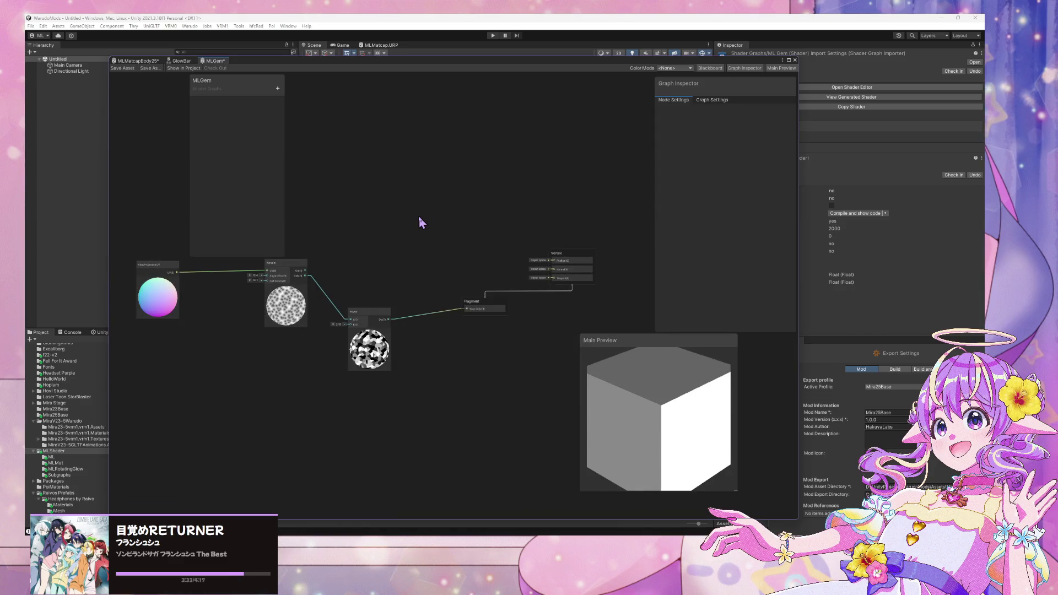
pyautogui.scroll(3, 420, 217)
pyautogui.moveTo(604, 380)
pyautogui.mouseDown()
pyautogui.moveTo(642, 380)
pyautogui.moveTo(639, 361)
pyautogui.moveTo(635, 371)
pyautogui.moveTo(661, 401)
pyautogui.mouseUp()
# Step: Switch the Main Preview mesh to a sphere
pyautogui.rightClick(660, 396)
pyautogui.click(696, 399)
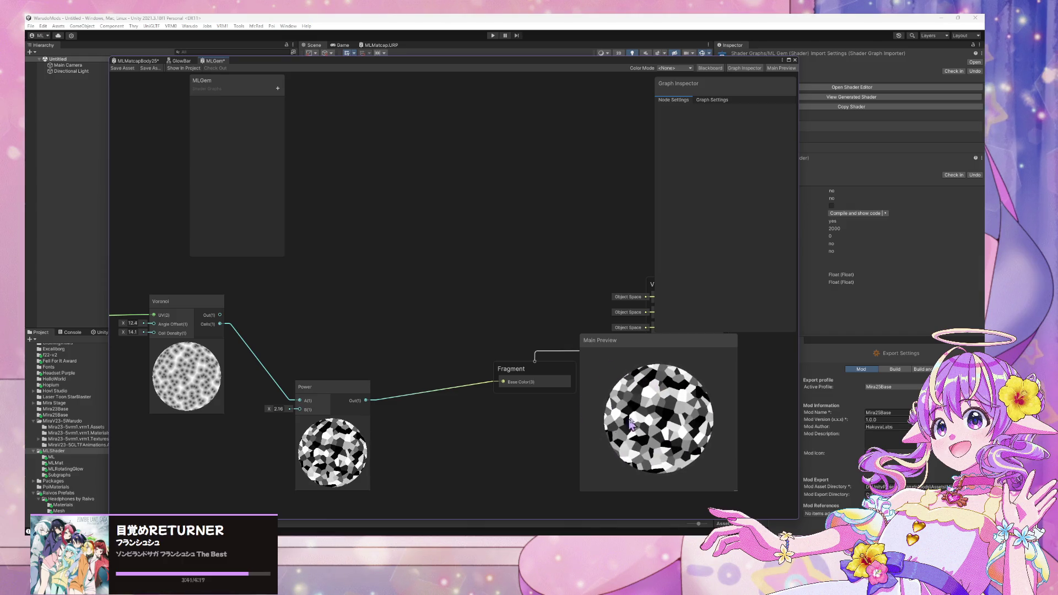
pyautogui.scroll(-5, 655, 418)
pyautogui.scroll(7, 655, 418)
pyautogui.scroll(-2, 655, 415)
pyautogui.scroll(-2, 654, 414)
# Step: Add a GradientMatcap node by searching 'matca' and move it upward
pyautogui.press('space')
pyautogui.write('matca')
pyautogui.press('Return')
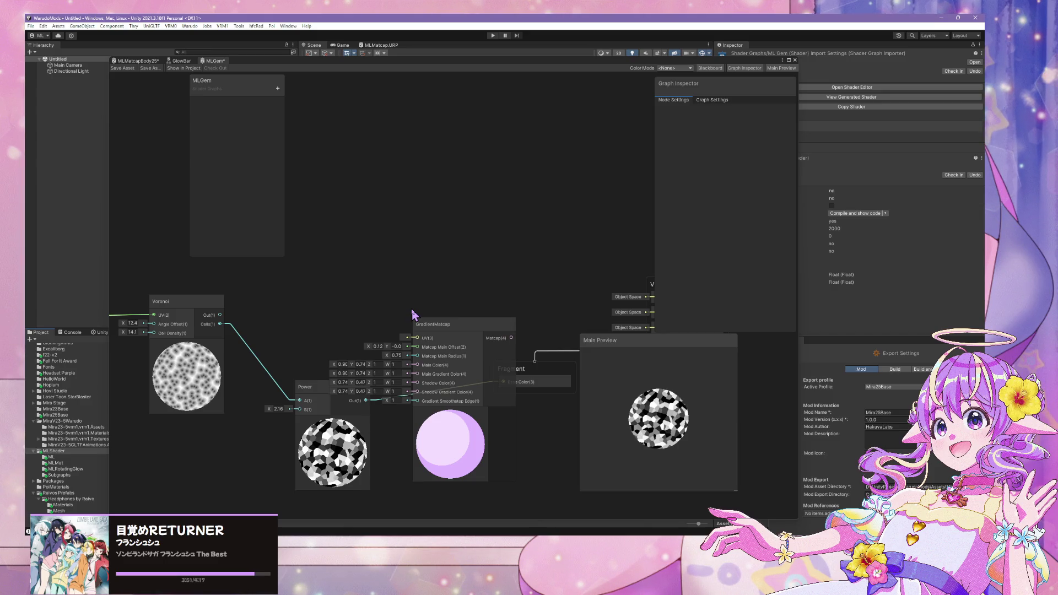
pyautogui.moveTo(484, 336); pyautogui.dragTo(482, 221)
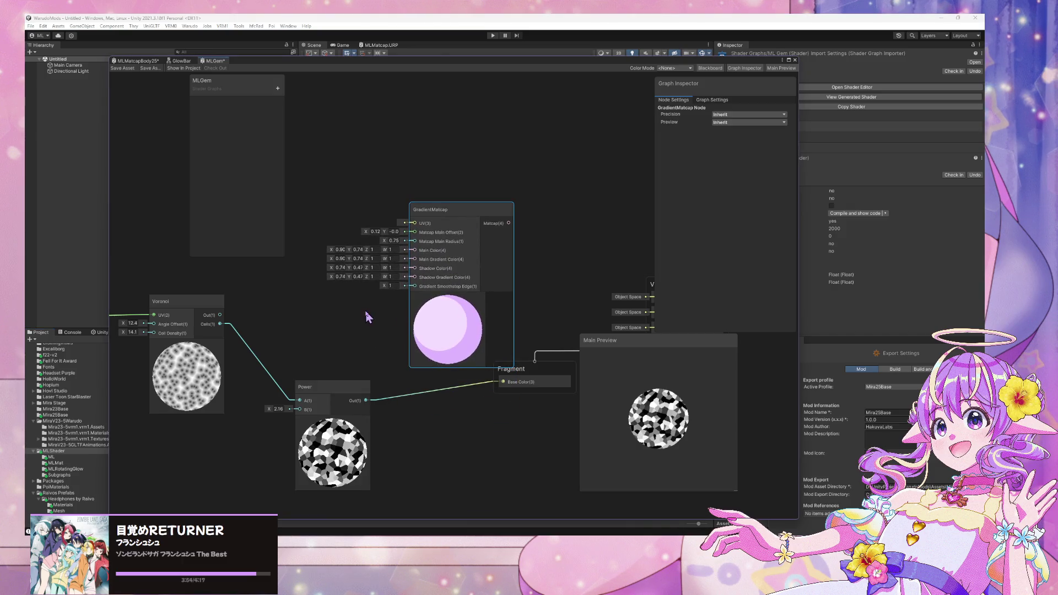
# Step: Add a light lavender (E7BDFF) Color node feeding Main Color and Main Gradient Color
pyautogui.click(326, 309)
pyautogui.press('space')
pyautogui.write('colo')
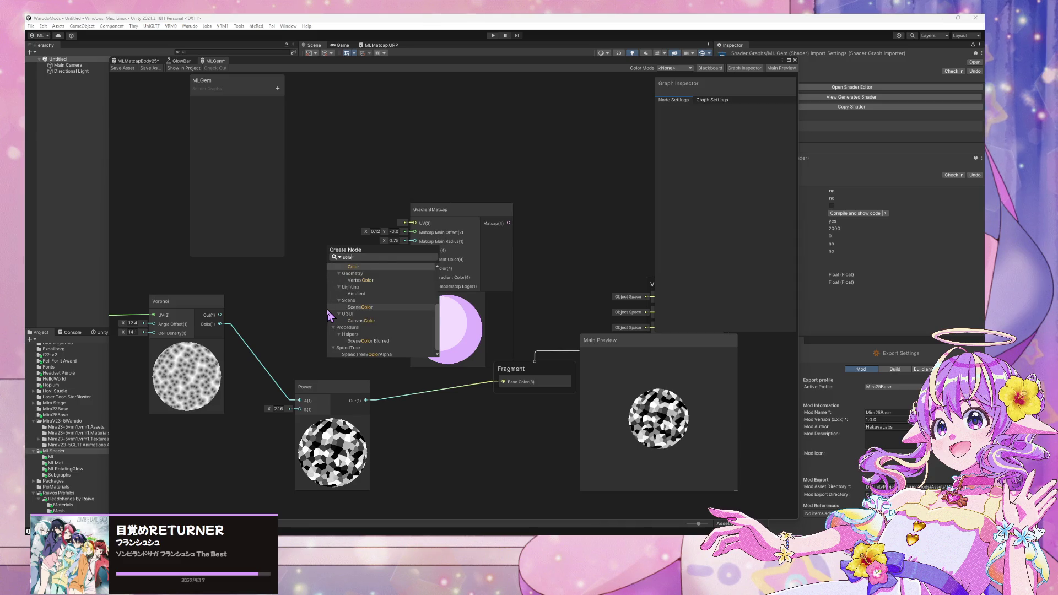
pyautogui.press('Return')
pyautogui.click(364, 350)
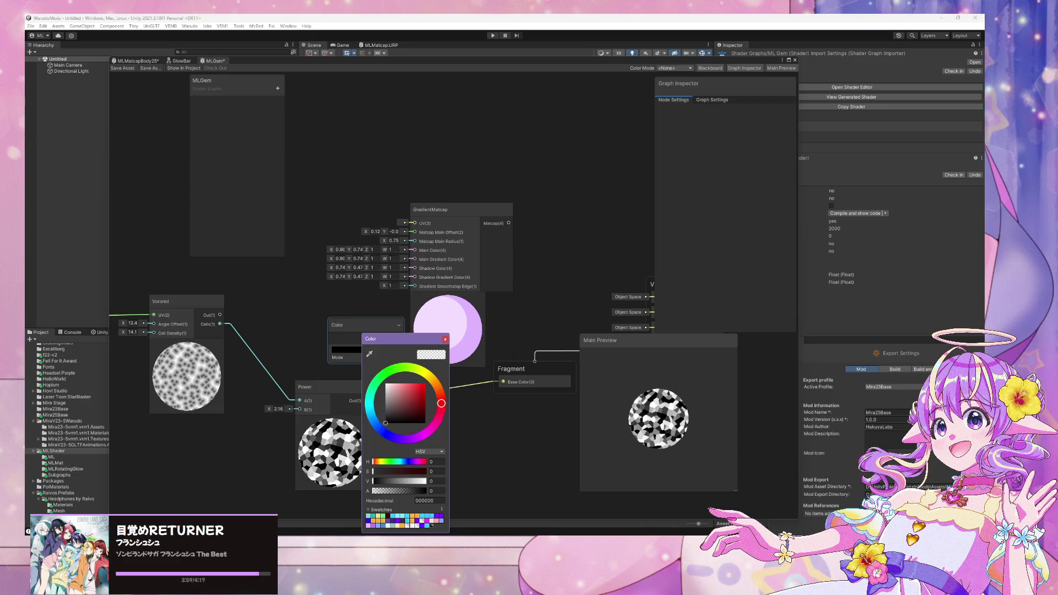
pyautogui.click(435, 516)
pyautogui.moveTo(411, 344)
pyautogui.mouseDown()
pyautogui.moveTo(368, 398)
pyautogui.moveTo(405, 315)
pyautogui.mouseUp()
pyautogui.moveTo(410, 260); pyautogui.dragTo(413, 251)
pyautogui.moveTo(363, 325); pyautogui.dragTo(270, 266)
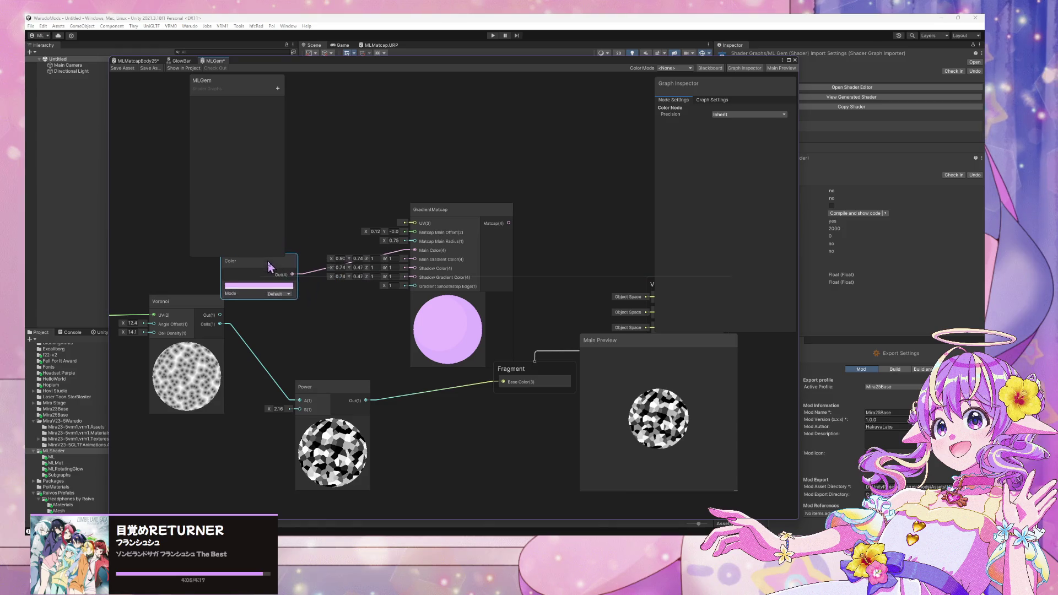
pyautogui.moveTo(414, 263); pyautogui.dragTo(414, 259)
# Step: Duplicate the Color node as a deeper purple wired into Shadow Color and Shadow Gradient Color
pyautogui.hotkey('ctrl', 'd')
pyautogui.moveTo(359, 310); pyautogui.dragTo(323, 320)
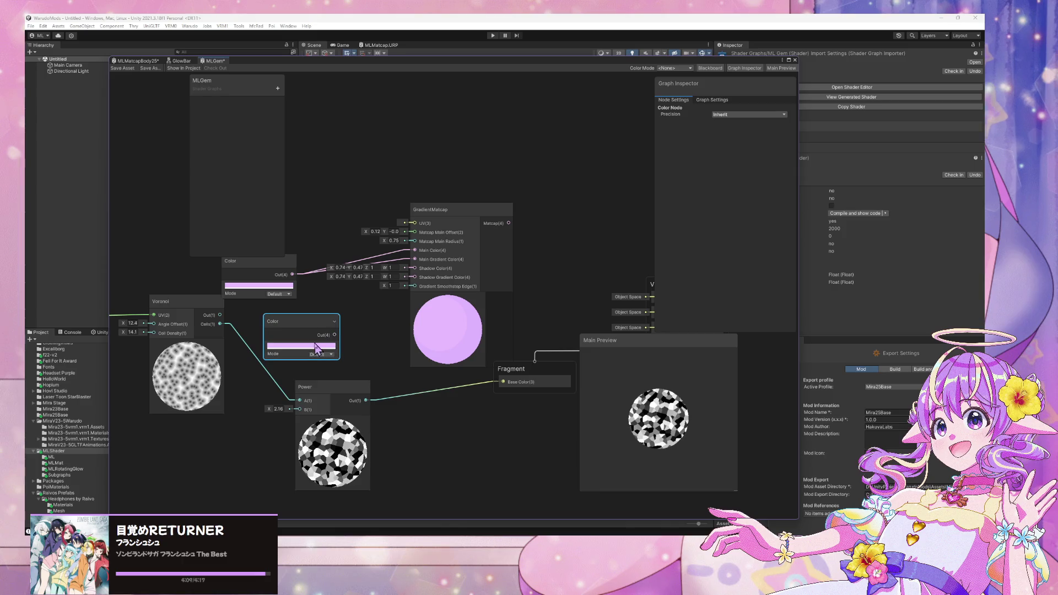
pyautogui.click(318, 346)
pyautogui.click(325, 526)
pyautogui.click(331, 506)
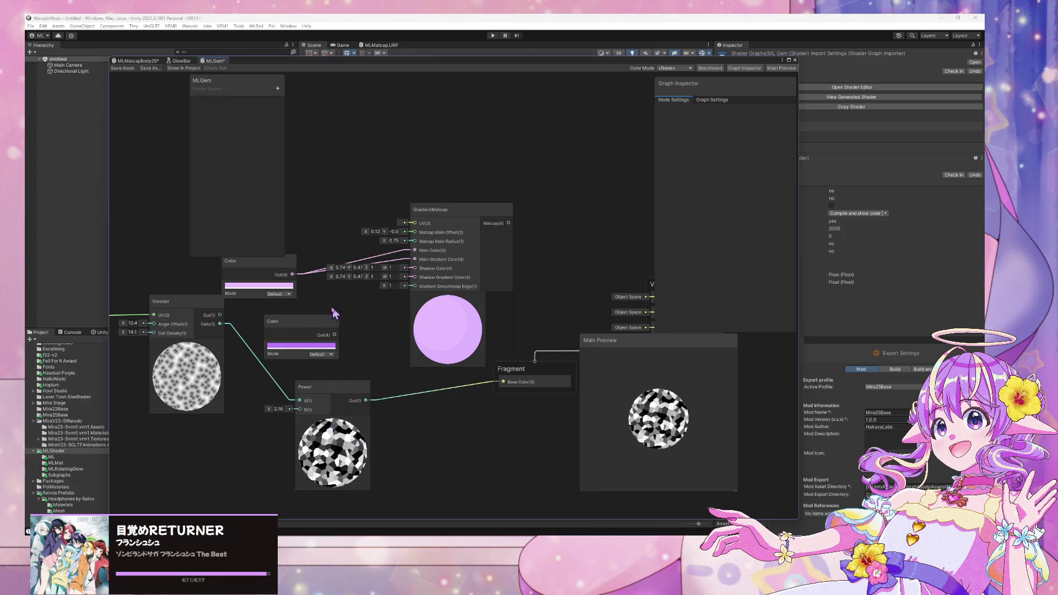
pyautogui.moveTo(334, 335); pyautogui.dragTo(414, 268)
pyautogui.moveTo(335, 334); pyautogui.dragTo(415, 277)
# Step: Connect Power output to GradientMatcap UV and the Matcap output to Fragment Base Color
pyautogui.click(369, 413)
pyautogui.moveTo(365, 400); pyautogui.dragTo(414, 223)
pyautogui.moveTo(445, 335)
pyautogui.mouseDown()
pyautogui.moveTo(421, 347)
pyautogui.moveTo(435, 338)
pyautogui.mouseUp()
pyautogui.moveTo(554, 298); pyautogui.dragTo(461, 250)
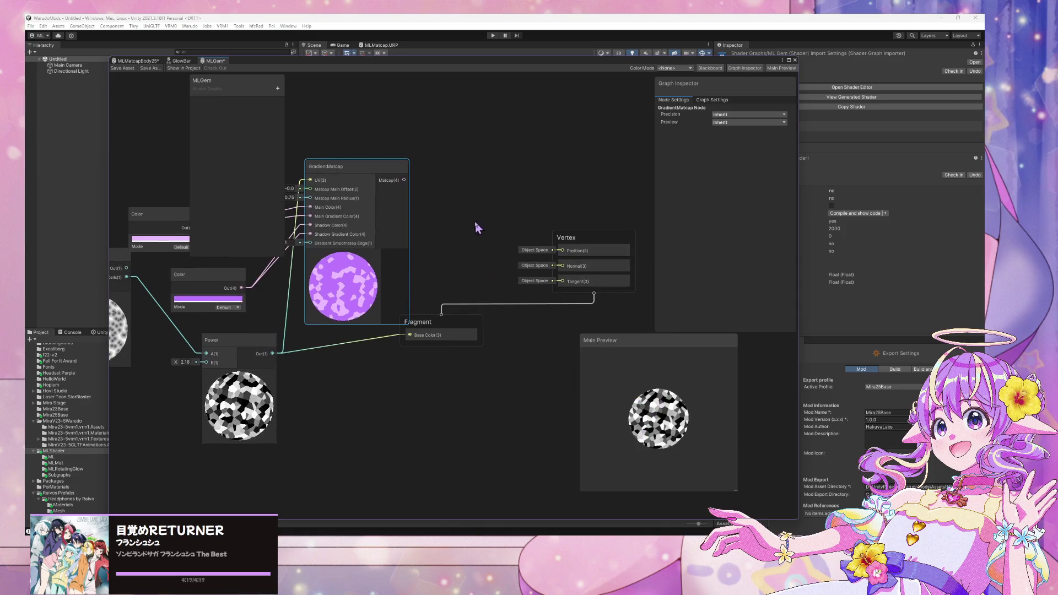
pyautogui.moveTo(404, 180)
pyautogui.mouseDown()
pyautogui.moveTo(413, 320)
pyautogui.moveTo(435, 325)
pyautogui.mouseUp()
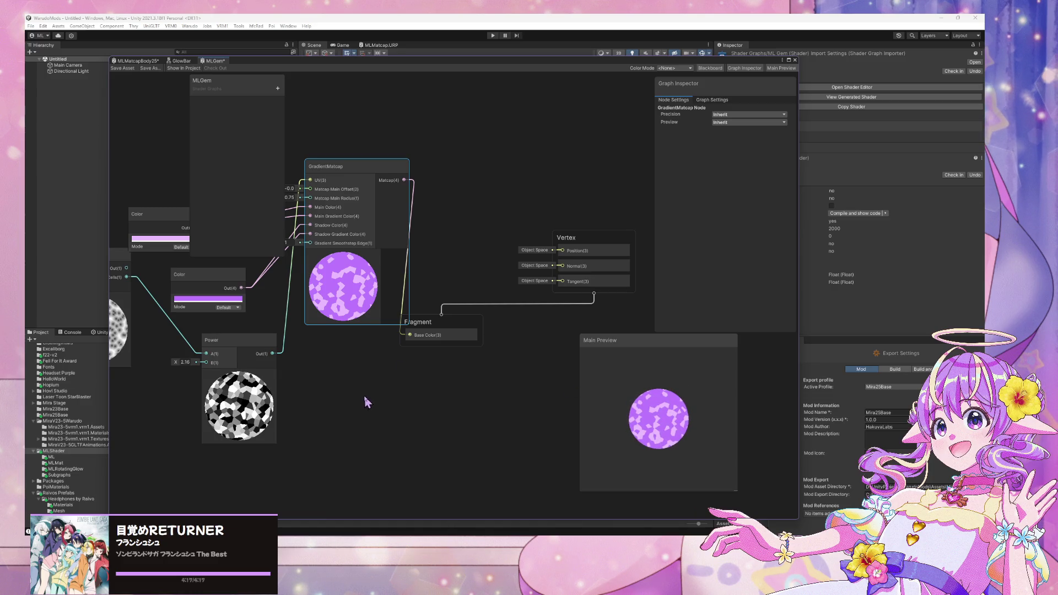
pyautogui.moveTo(364, 395); pyautogui.dragTo(482, 414)
pyautogui.moveTo(458, 199)
pyautogui.mouseDown()
pyautogui.moveTo(448, 171)
pyautogui.moveTo(464, 166)
pyautogui.mouseUp()
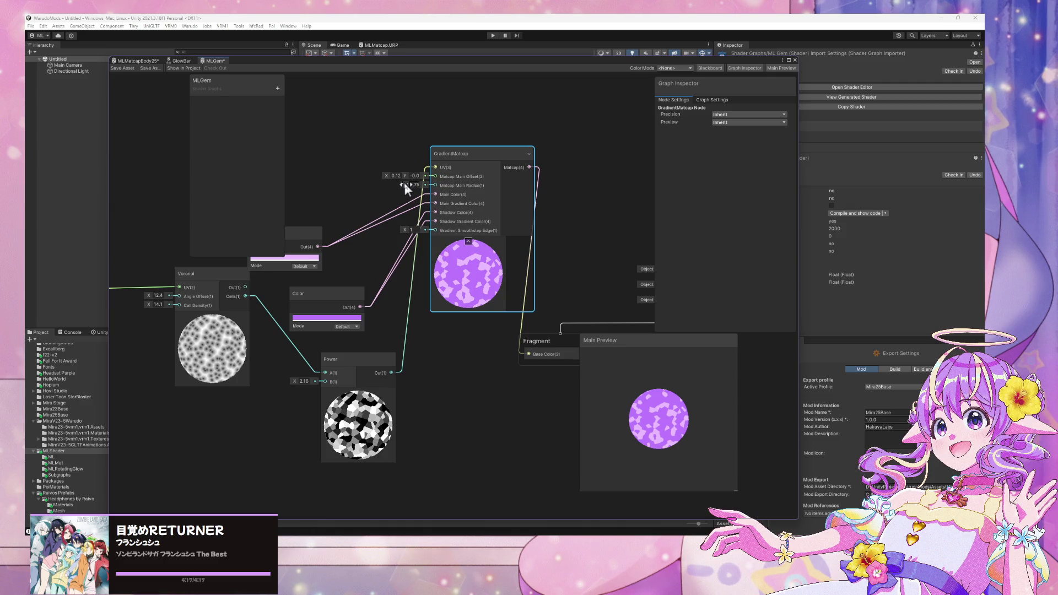
# Step: Delete the Power-to-UV wire, shift GradientMatcap and Color left, and set Voronoi Angle Offset to 9.8
pyautogui.click(405, 352)
pyautogui.press('Delete')
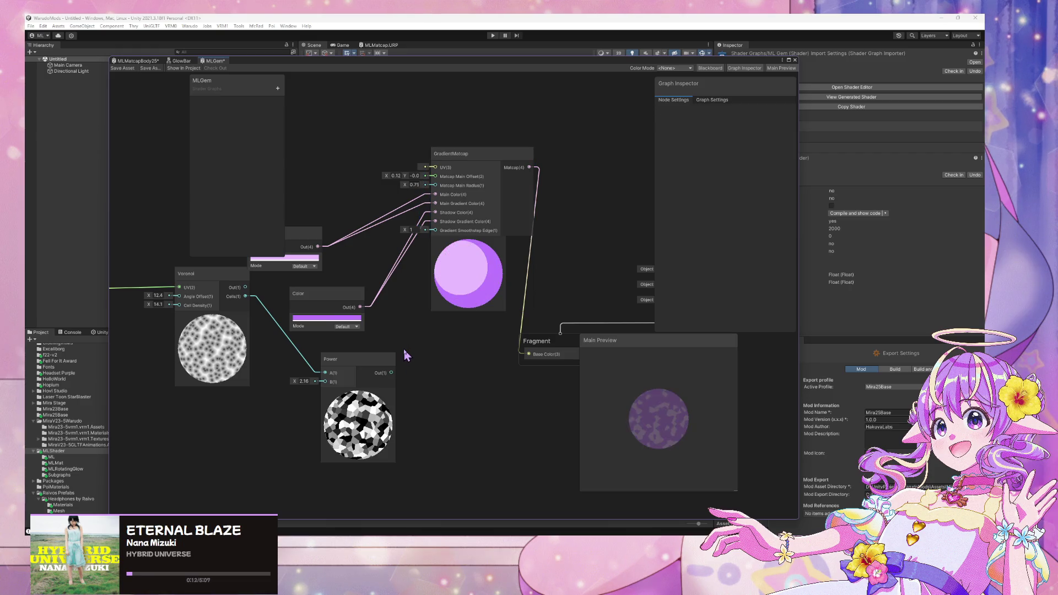
pyautogui.click(457, 275)
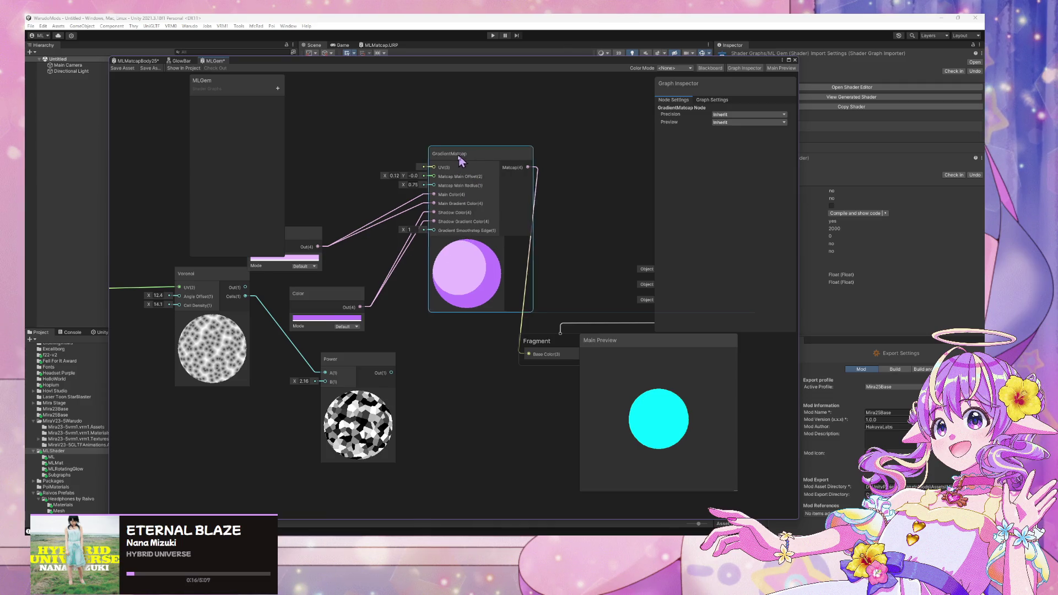
pyautogui.moveTo(466, 153); pyautogui.dragTo(433, 154)
pyautogui.moveTo(332, 299); pyautogui.dragTo(316, 292)
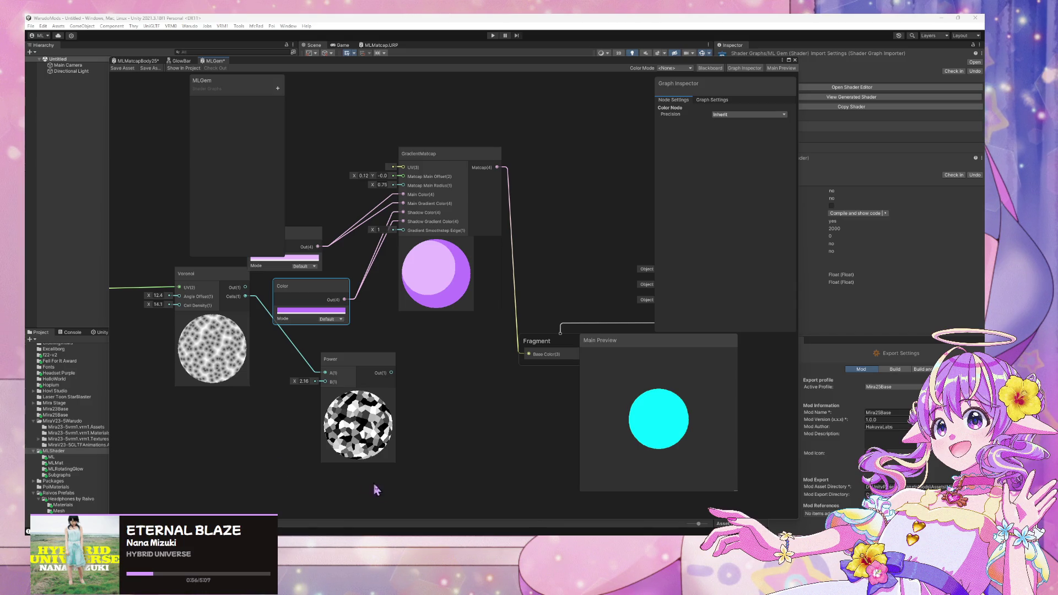
pyautogui.moveTo(156, 297); pyautogui.dragTo(140, 299)
# Step: Search the node menu for a skew node and browse the UV category, closing it without adding anything
pyautogui.click(255, 462)
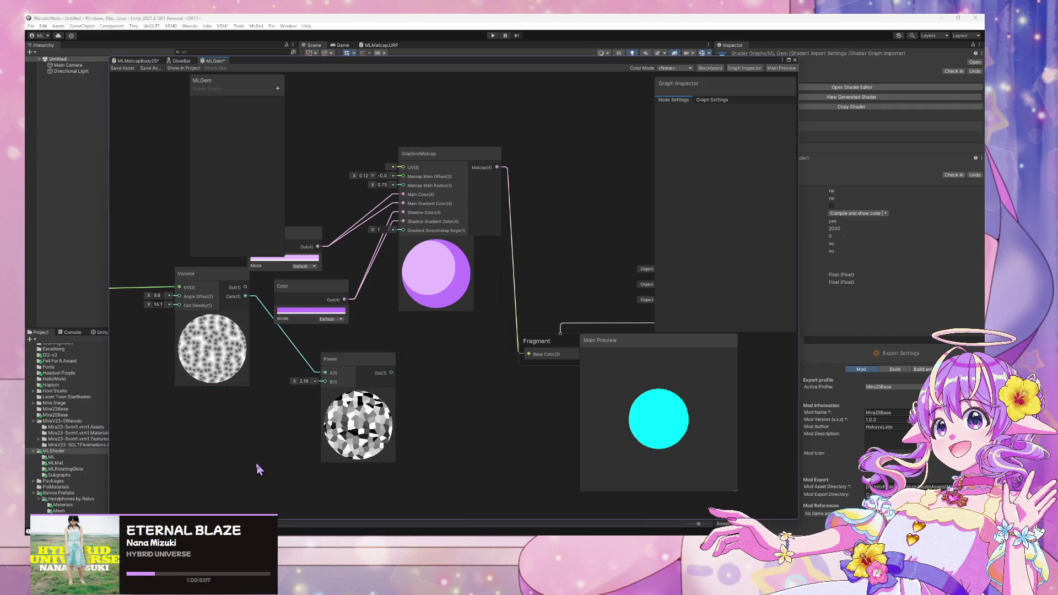
pyautogui.press('space')
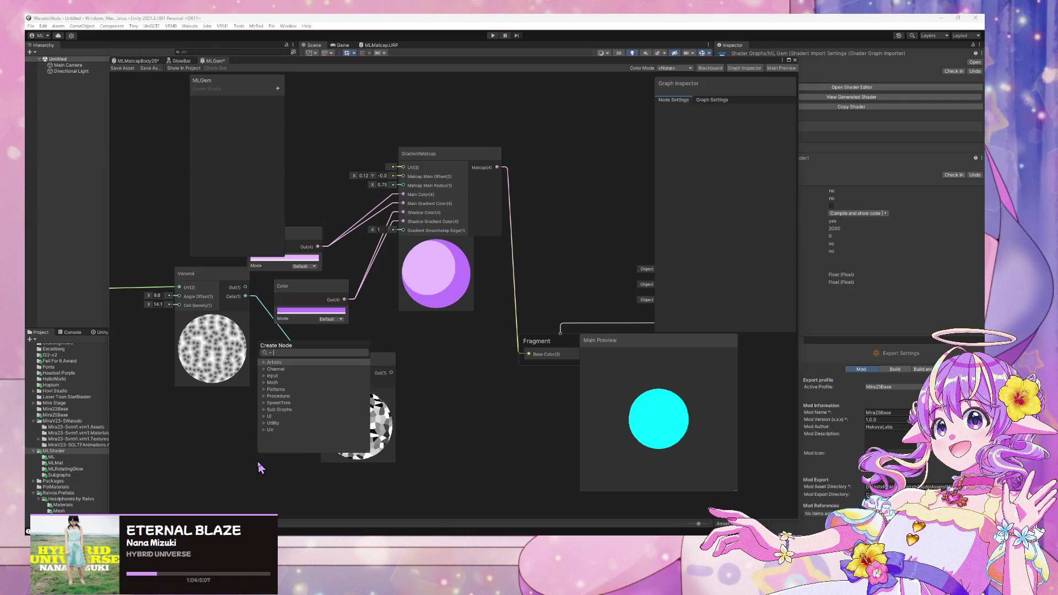
pyautogui.write('v')
pyautogui.press('BackSpace')
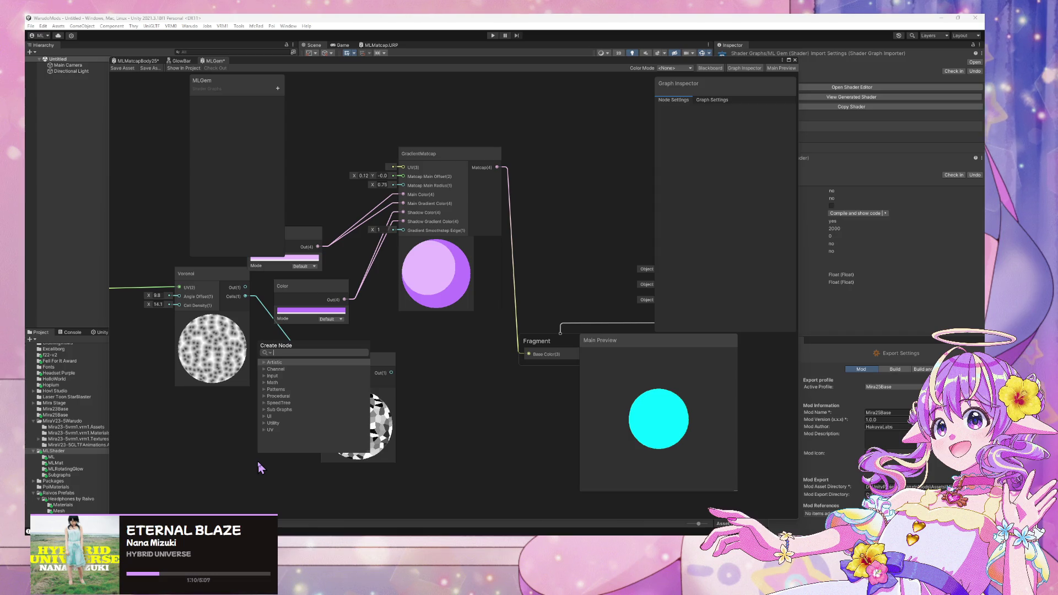
pyautogui.write('scew')
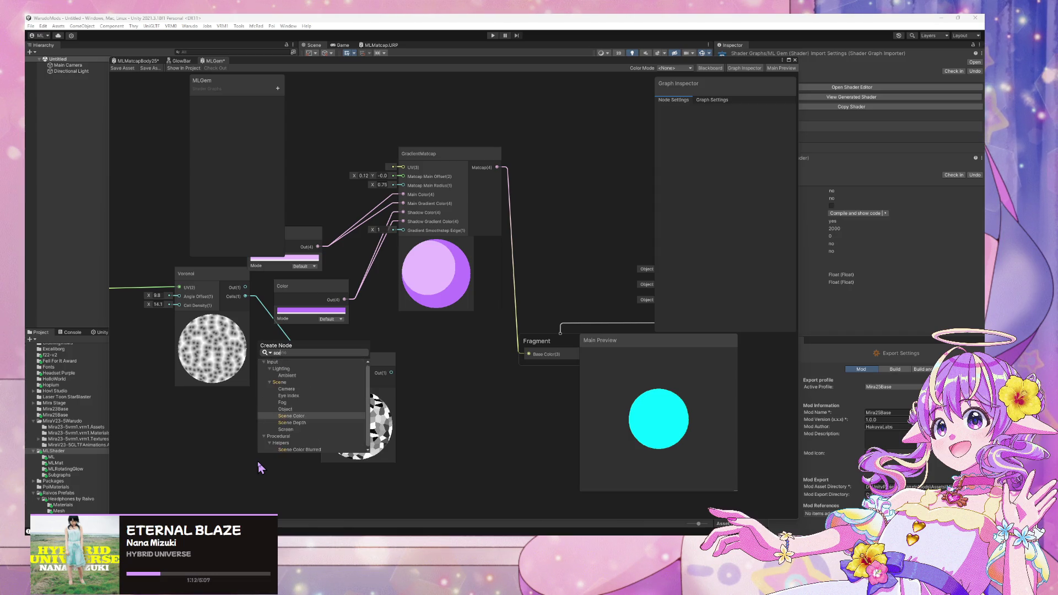
pyautogui.press('BackSpace')
pyautogui.press('BackSpace')
pyautogui.press('BackSpace')
pyautogui.write('kew')
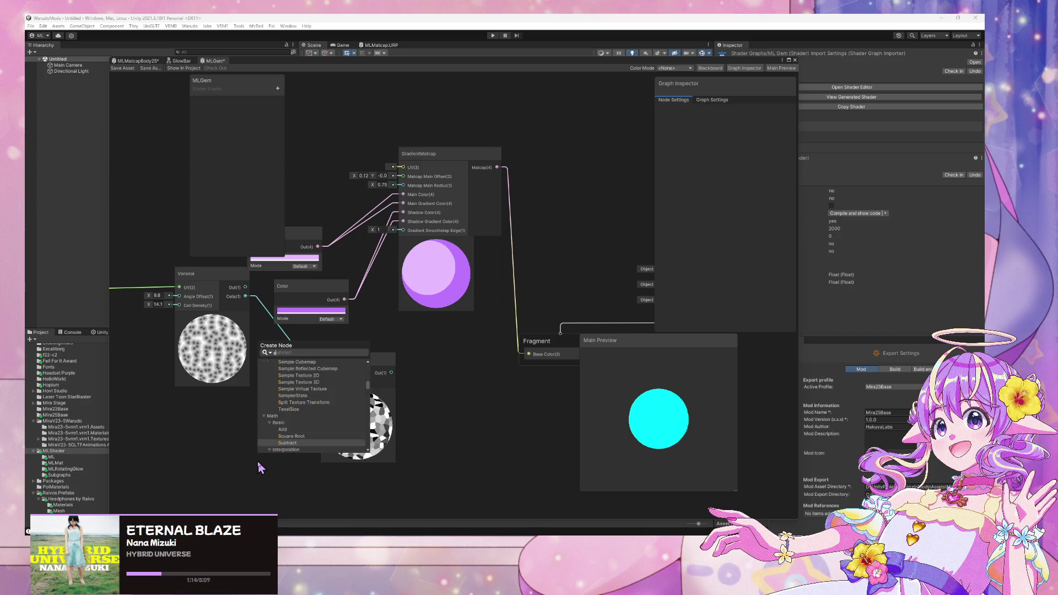
pyautogui.press('BackSpace')
pyautogui.press('BackSpace')
pyautogui.press('BackSpace')
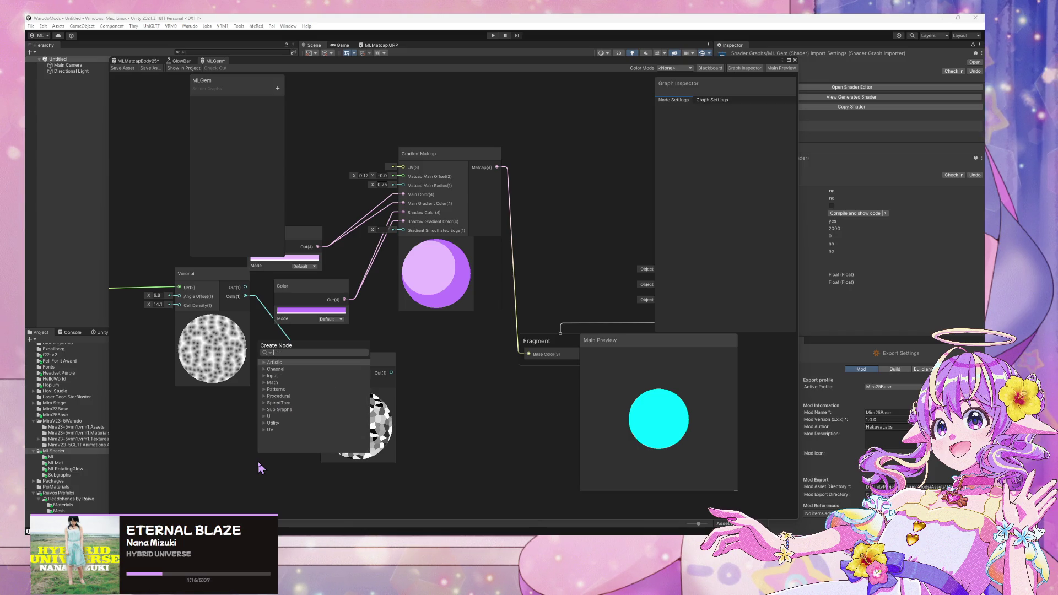
pyautogui.click(270, 430)
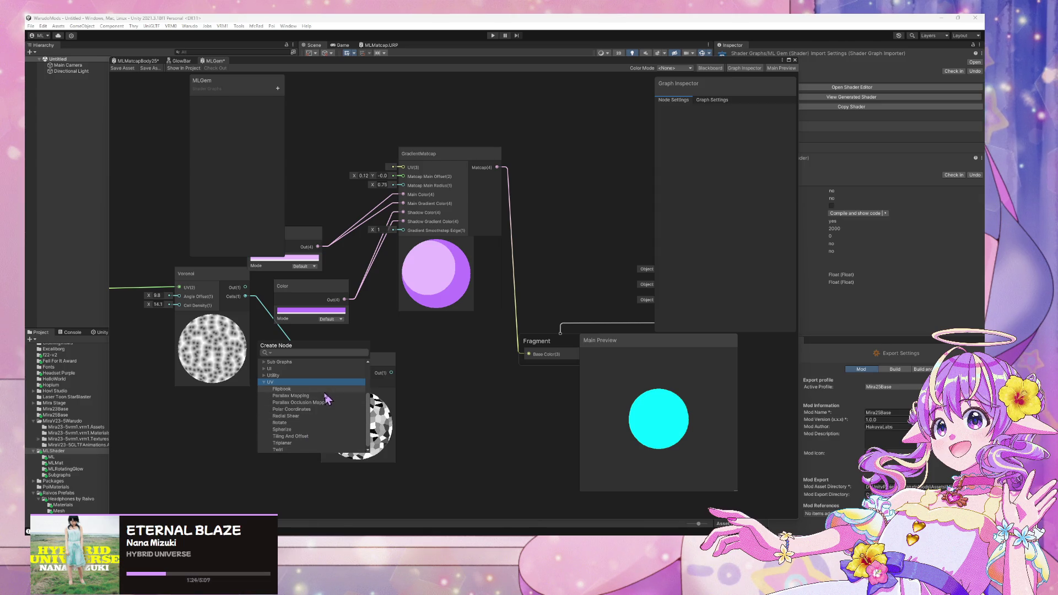
pyautogui.click(224, 451)
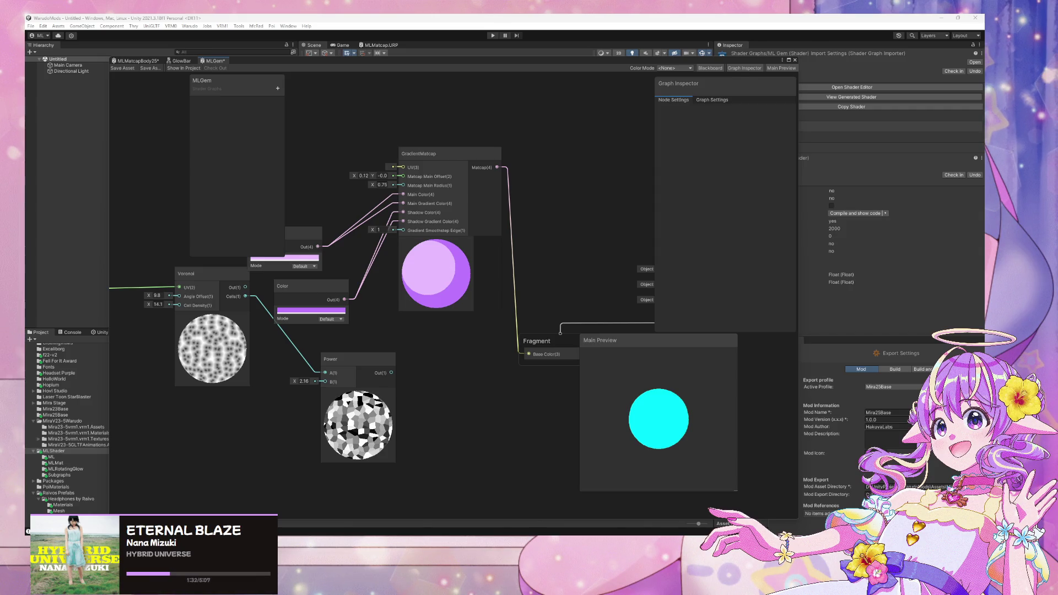
pyautogui.press('super+d')
pyautogui.press('super+d')
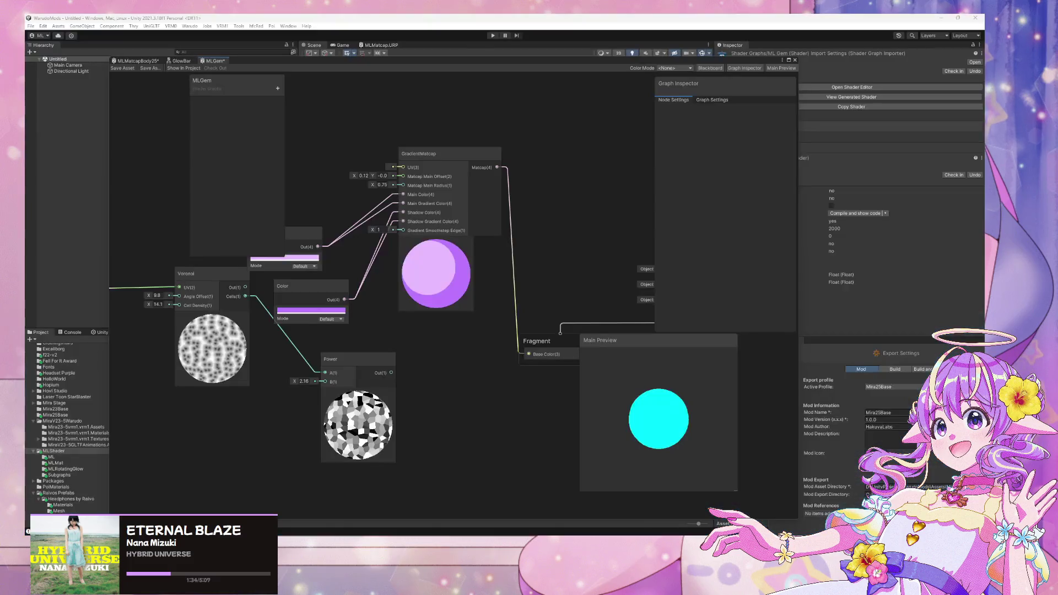
# Step: Bring the browser back over Unity and return to the gem shader search results
pyautogui.hotkey('alt', 'Tab')
pyautogui.moveTo(494, 86); pyautogui.dragTo(395, 123)
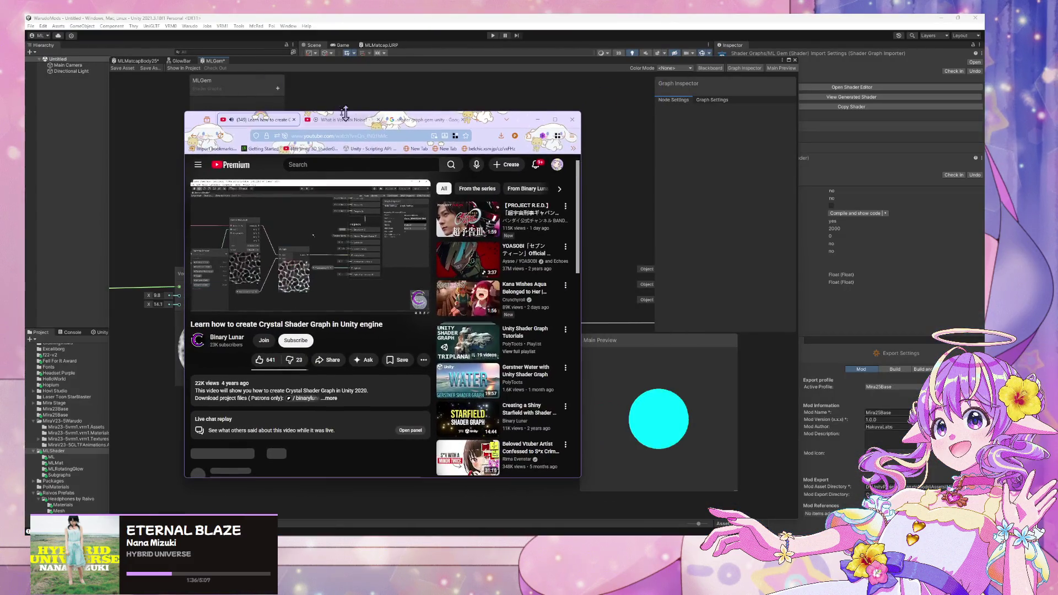
pyautogui.click(393, 122)
pyautogui.scroll(-5, 362, 258)
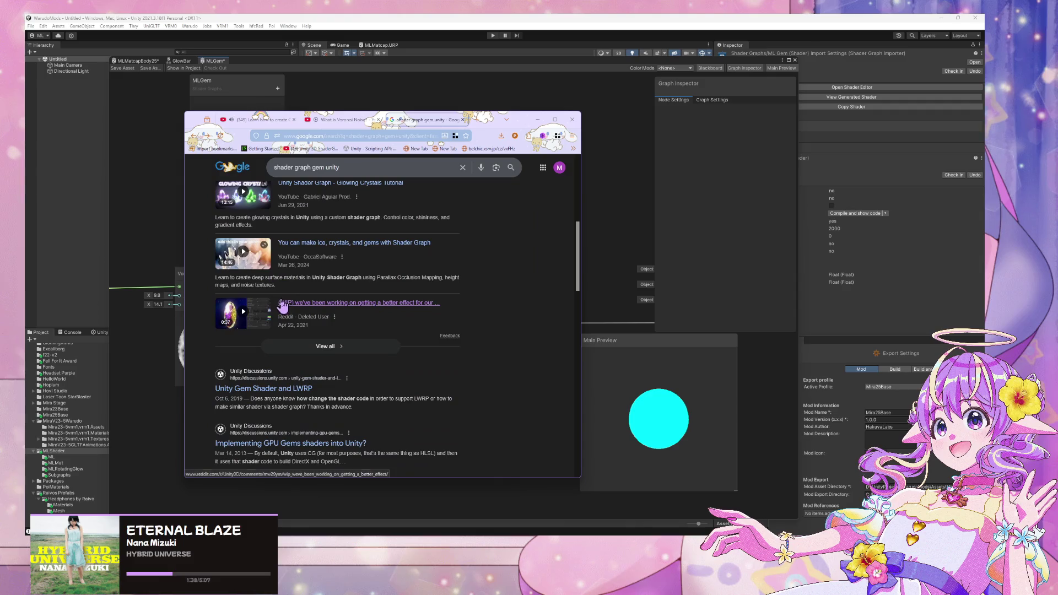
pyautogui.scroll(2, 362, 257)
pyautogui.moveTo(329, 315)
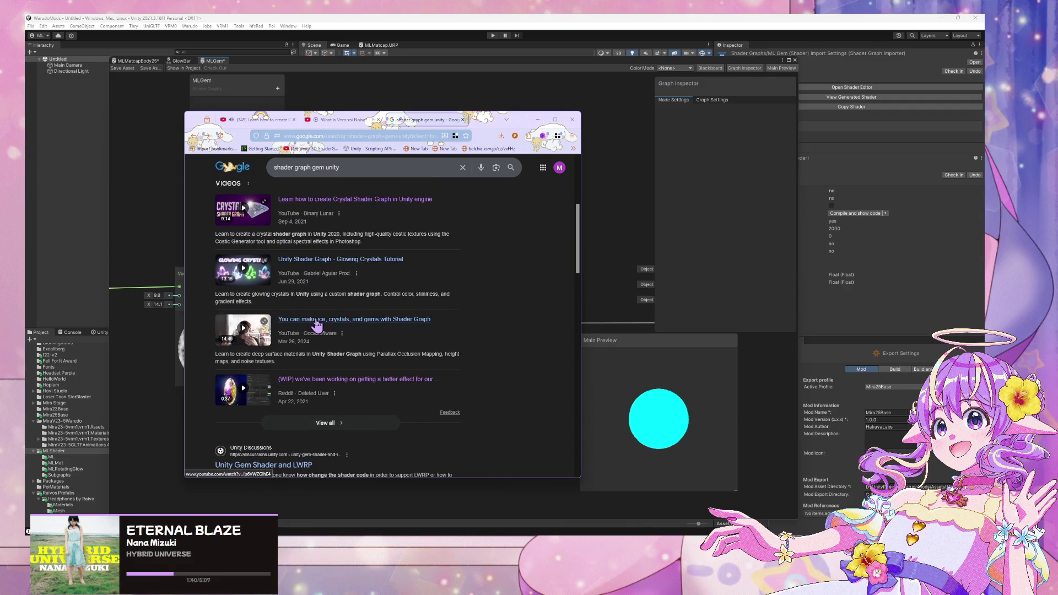
pyautogui.scroll(-5, 329, 315)
pyautogui.scroll(4, 329, 319)
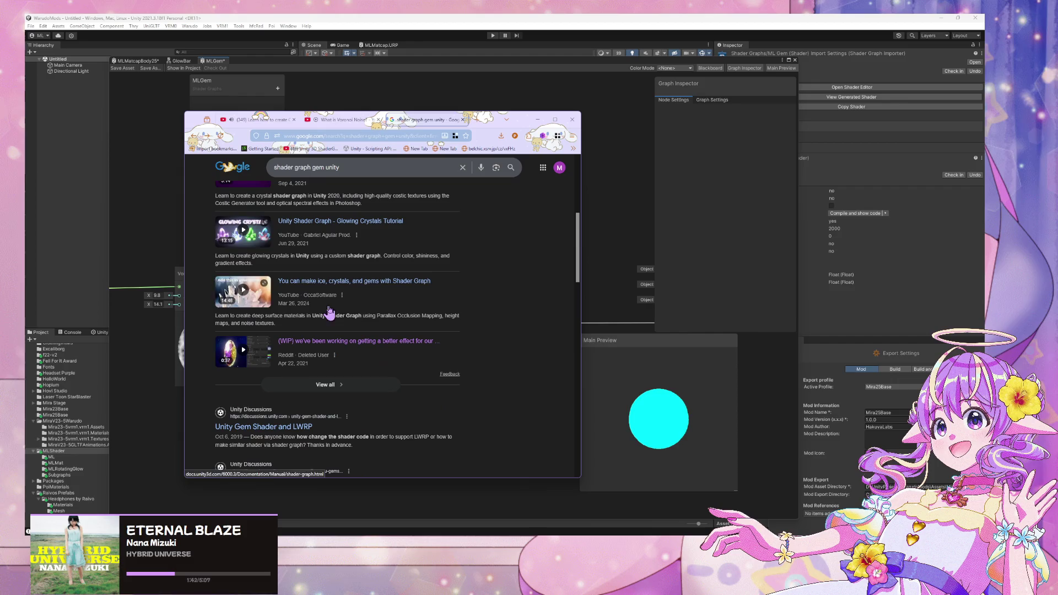
# Step: Watch the ice, crystals and gems video around 7:16 and 9:04, then return to results
pyautogui.click(363, 292)
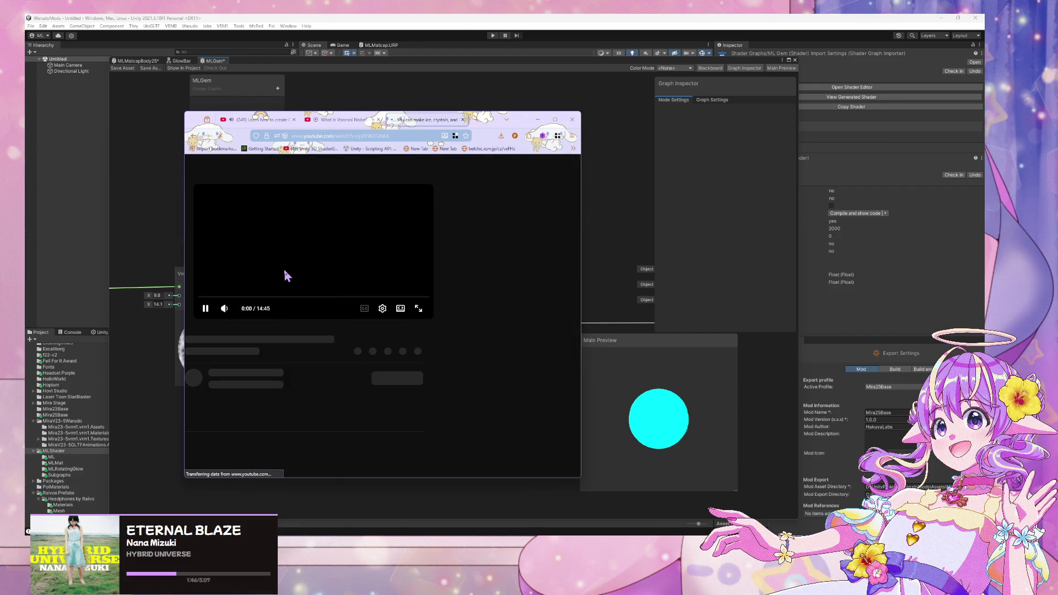
pyautogui.click(311, 298)
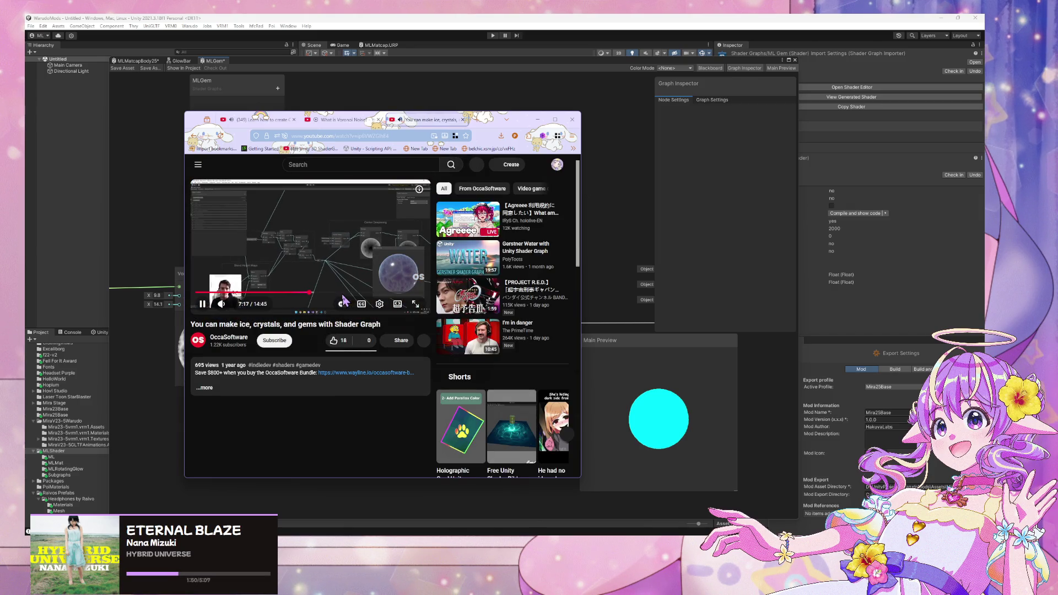
pyautogui.click(337, 292)
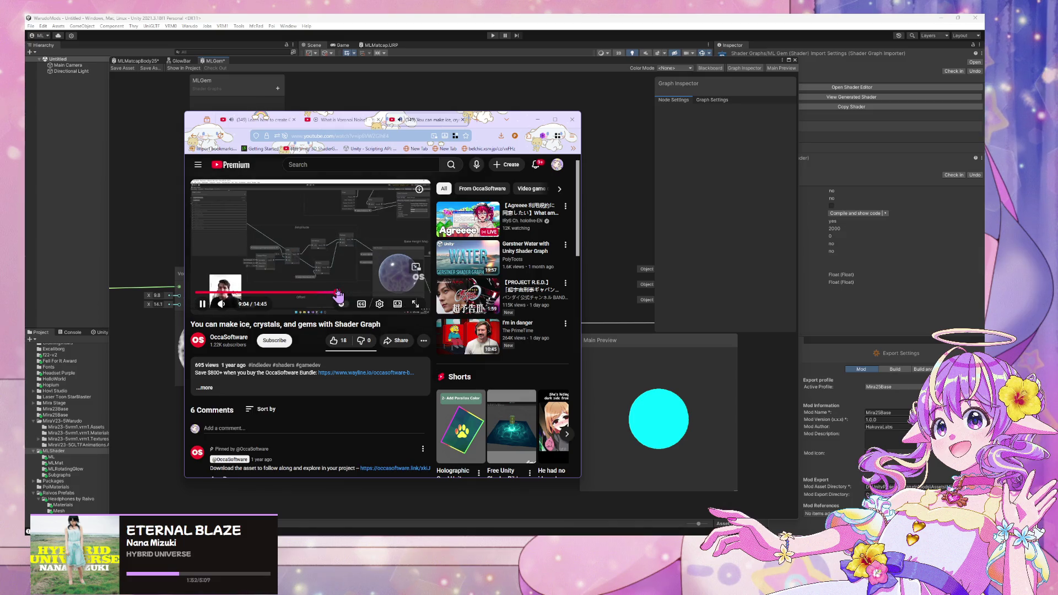
pyautogui.click(198, 138)
pyautogui.scroll(-5, 281, 251)
pyautogui.scroll(5, 281, 251)
# Step: Replace the Google query with 'gem unity voronoi' and run the search
pyautogui.click(348, 167)
pyautogui.hotkey('ctrl', 'a')
pyautogui.press('BackSpace')
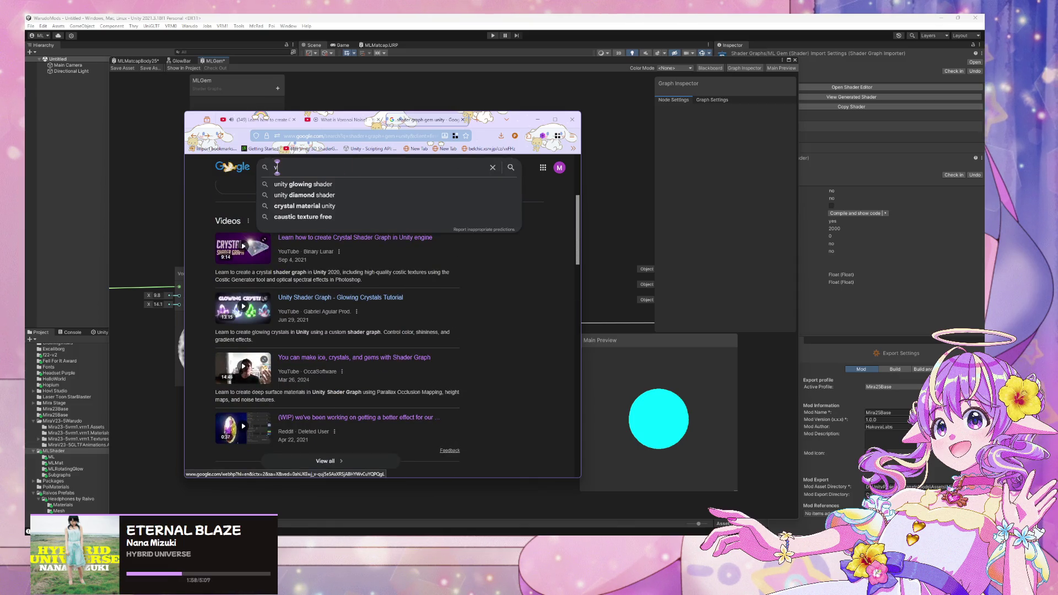
pyautogui.press('BackSpace')
pyautogui.press('Down')
pyautogui.press('Down')
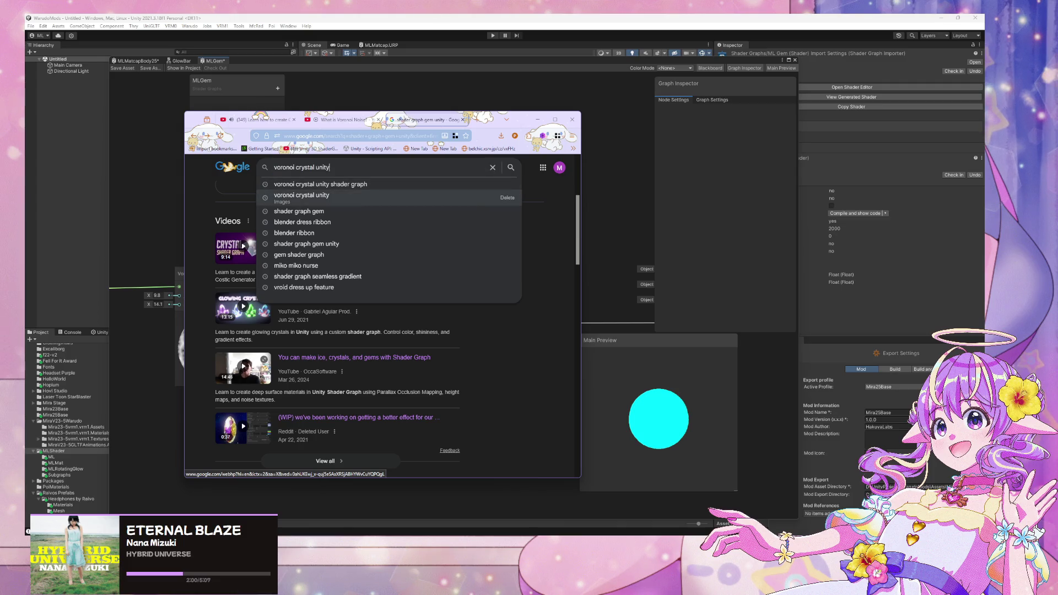
pyautogui.press('Up')
pyautogui.press('Up')
pyautogui.press('Down')
pyautogui.press('Down')
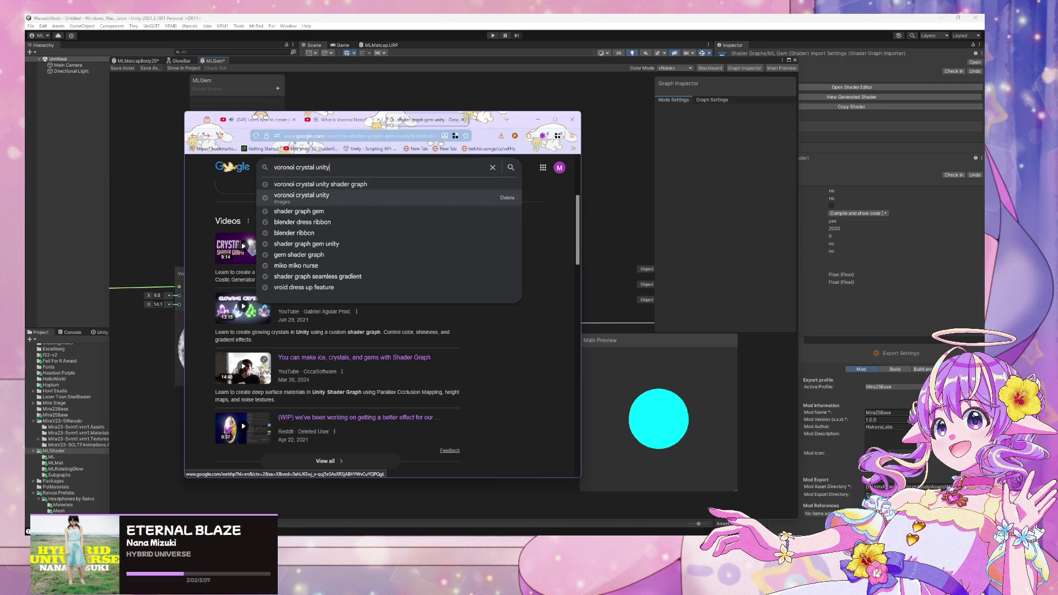
pyautogui.press('Up')
pyautogui.press('Up')
pyautogui.write('ge')
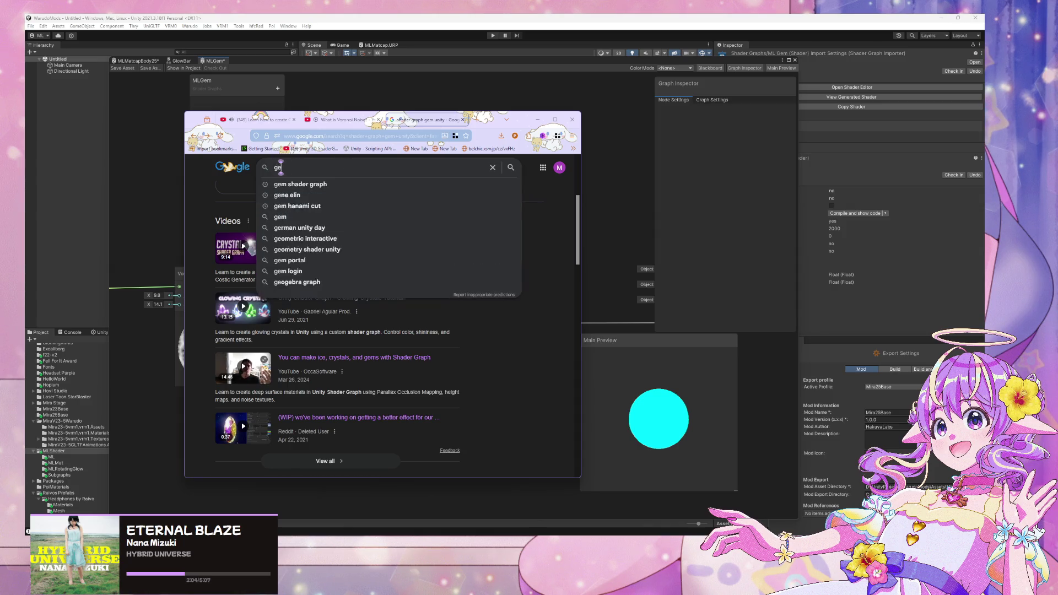
pyautogui.write('m unity voronoi')
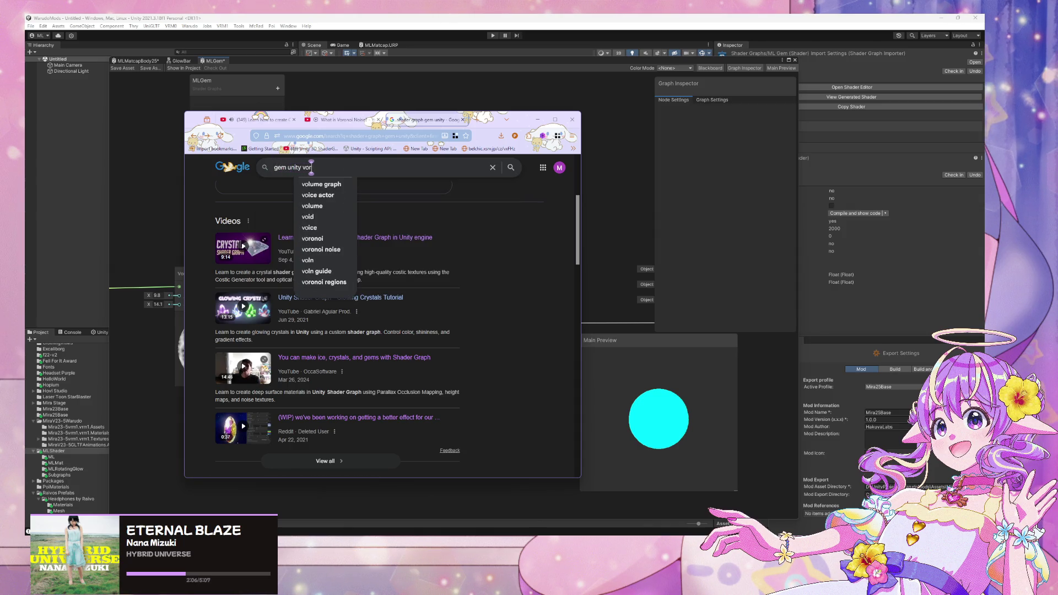
pyautogui.press('Return')
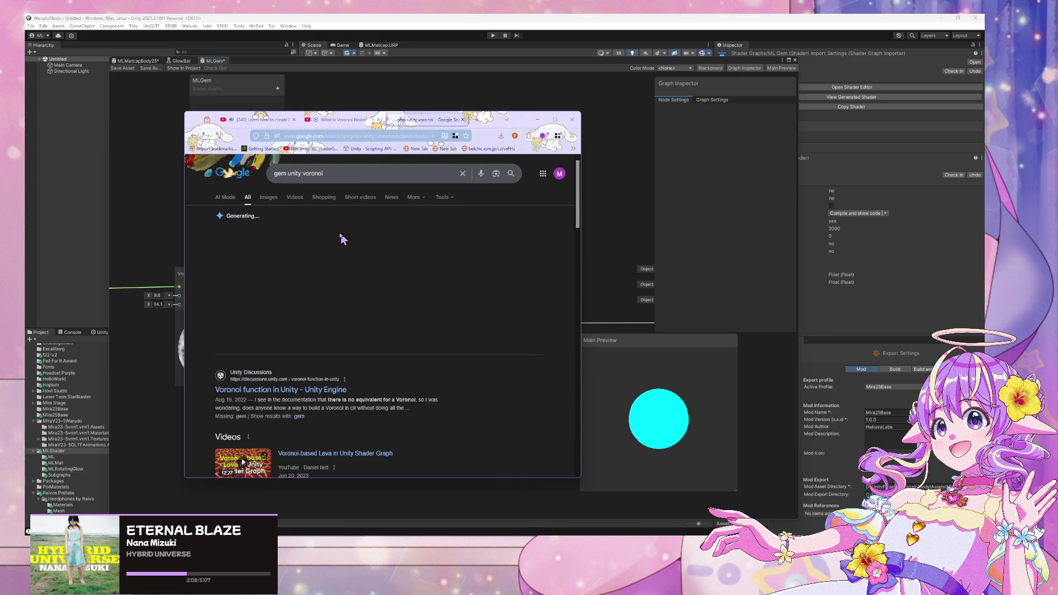
# Step: Browse image results, previewing the Scale Voronoi pattern and Unity Shader Graph custom node results
pyautogui.click(269, 201)
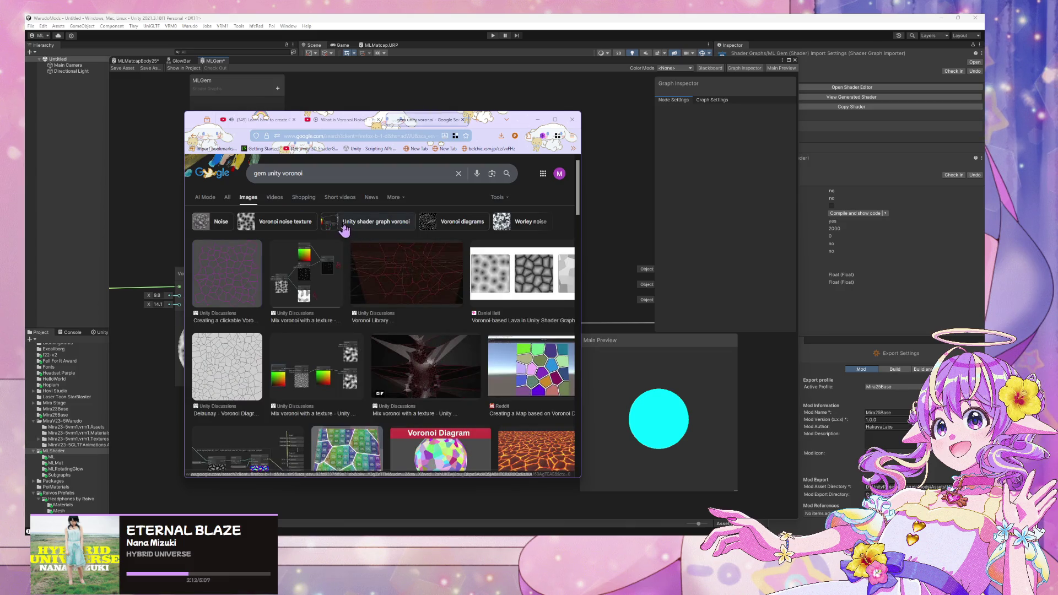
pyautogui.scroll(-5, 342, 228)
pyautogui.scroll(-4, 343, 227)
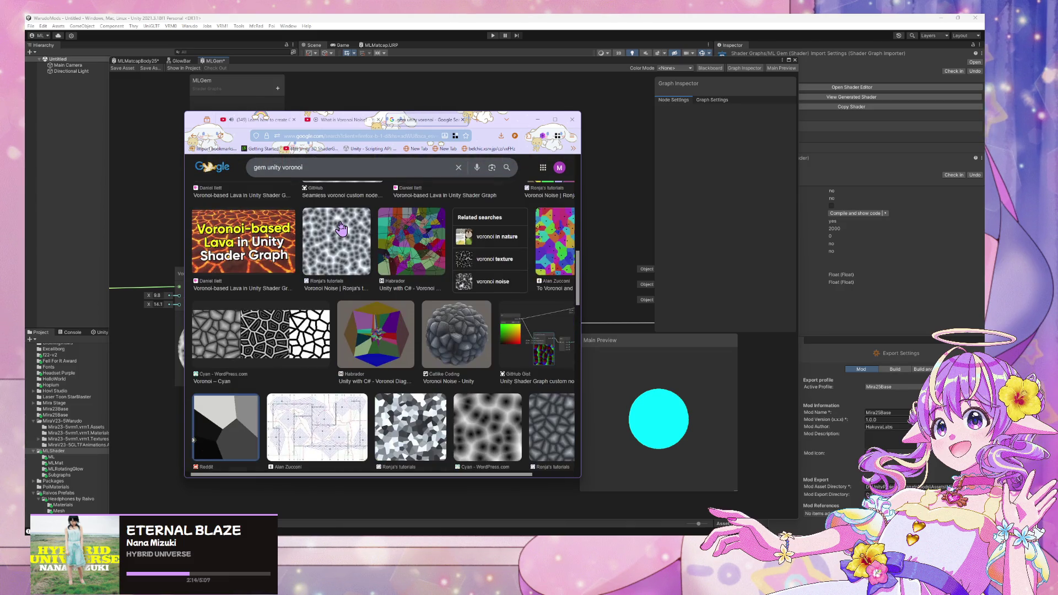
pyautogui.scroll(-10, 342, 228)
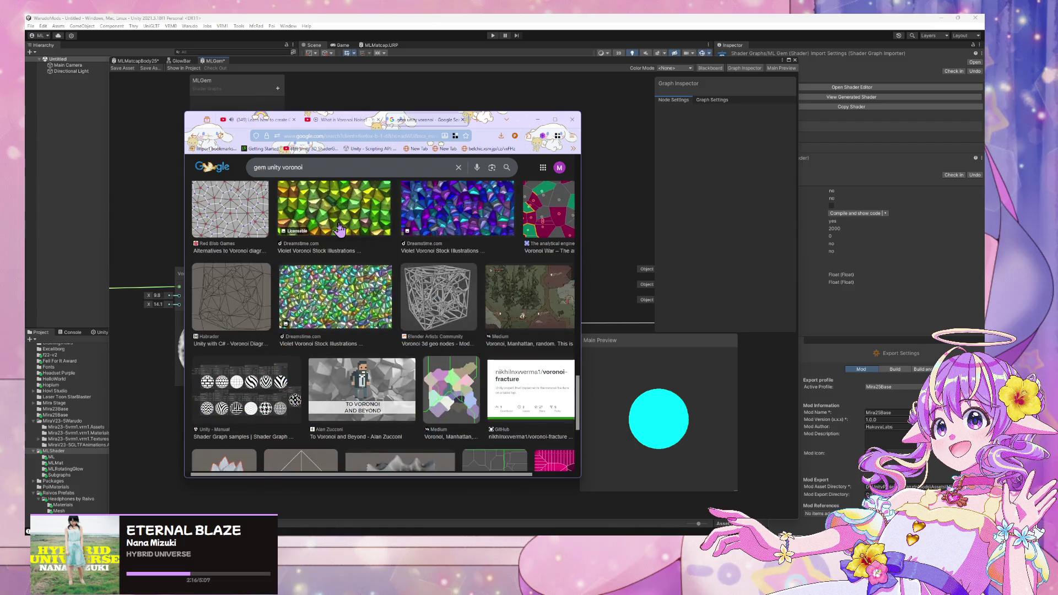
pyautogui.scroll(-4, 340, 229)
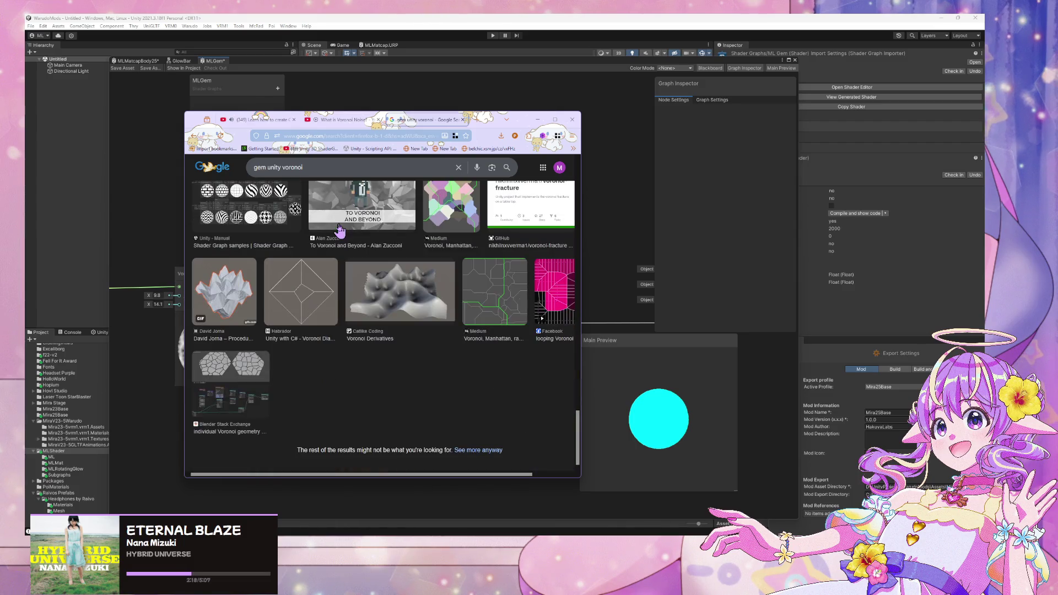
pyautogui.scroll(1, 340, 230)
pyautogui.scroll(-1, 340, 231)
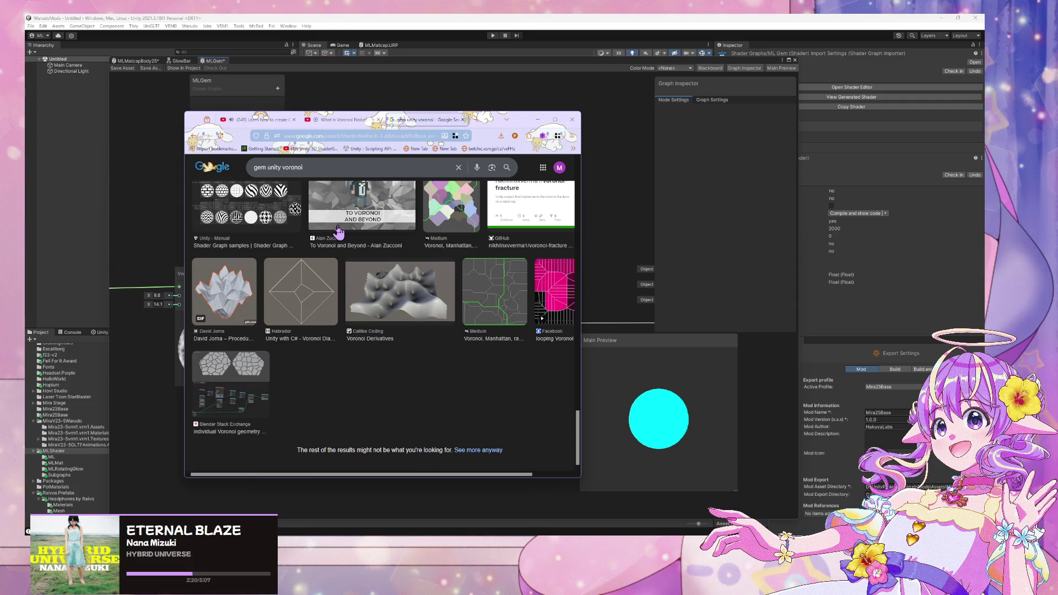
pyautogui.scroll(-5, 339, 232)
pyautogui.scroll(-3, 339, 232)
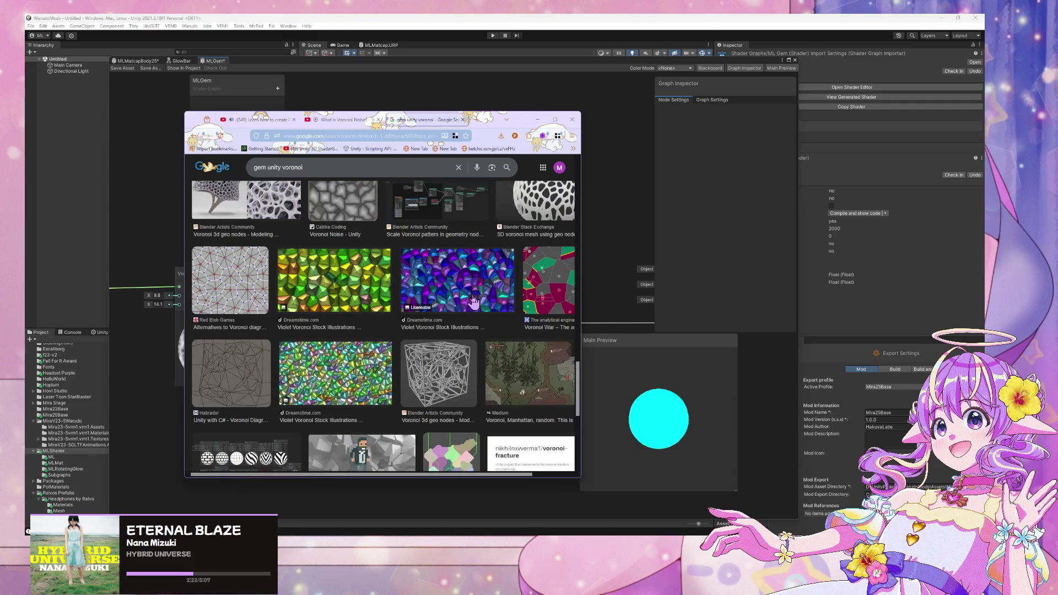
pyautogui.scroll(1, 463, 296)
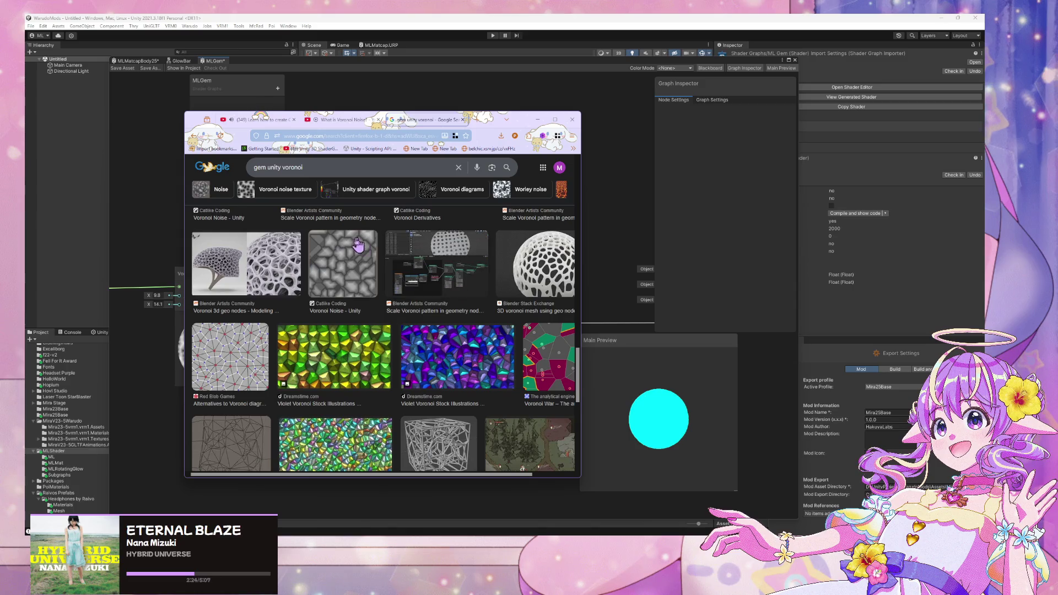
pyautogui.click(435, 270)
pyautogui.scroll(-3, 283, 225)
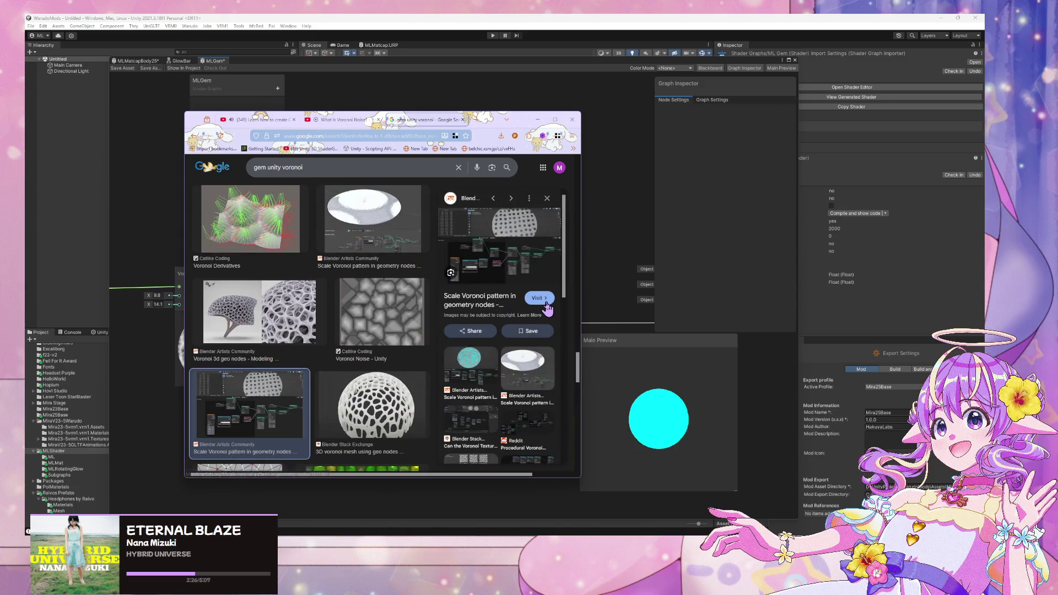
pyautogui.scroll(2, 373, 238)
pyautogui.scroll(2, 371, 238)
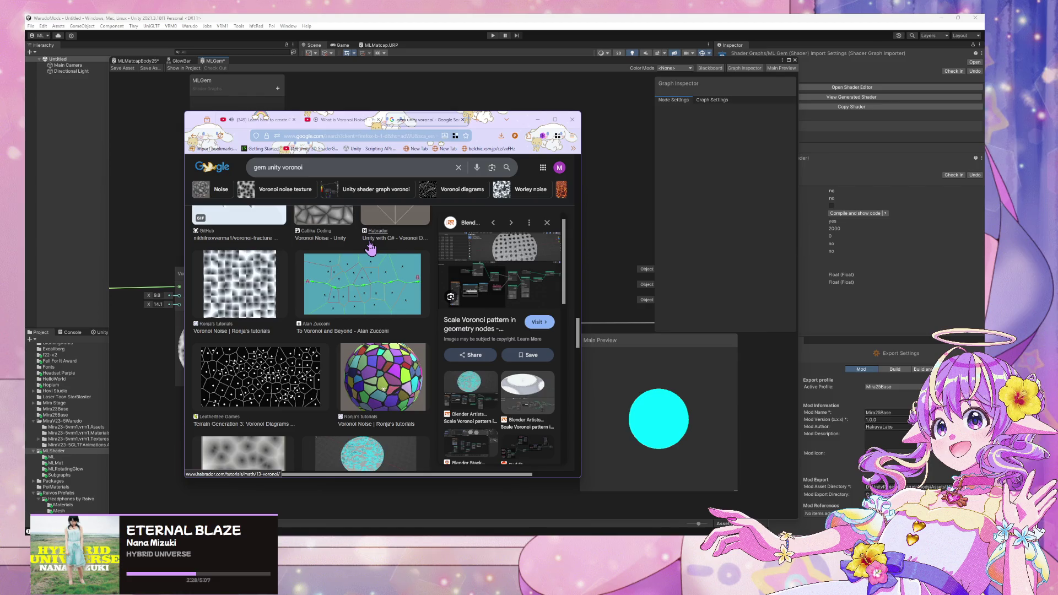
pyautogui.scroll(2, 371, 239)
pyautogui.scroll(3, 333, 254)
pyautogui.click(270, 243)
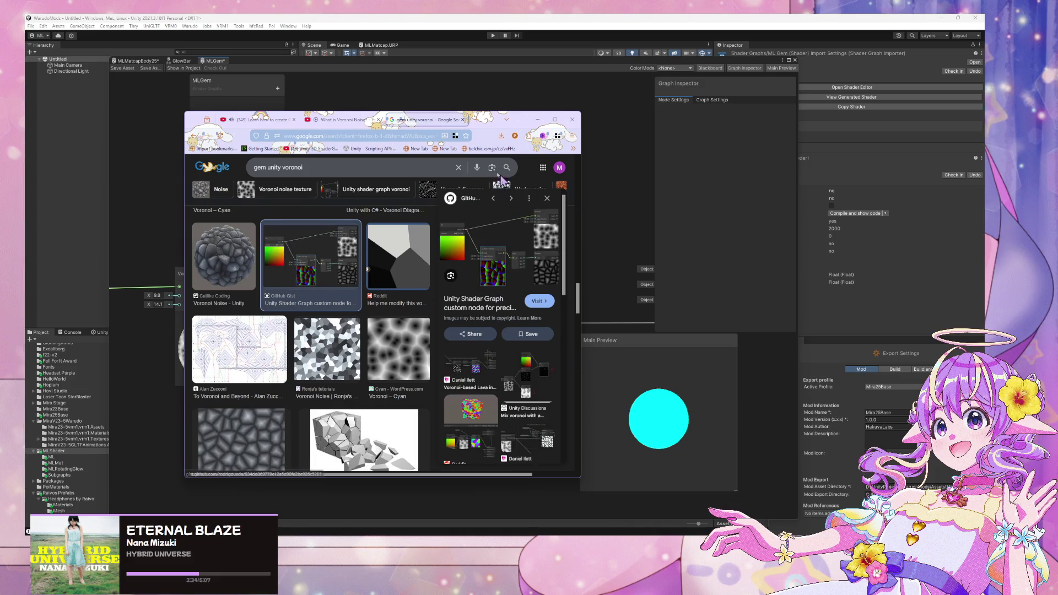
# Step: Maximize the browser to read the custom node preview, then restore it to a window over Unity
pyautogui.click(555, 119)
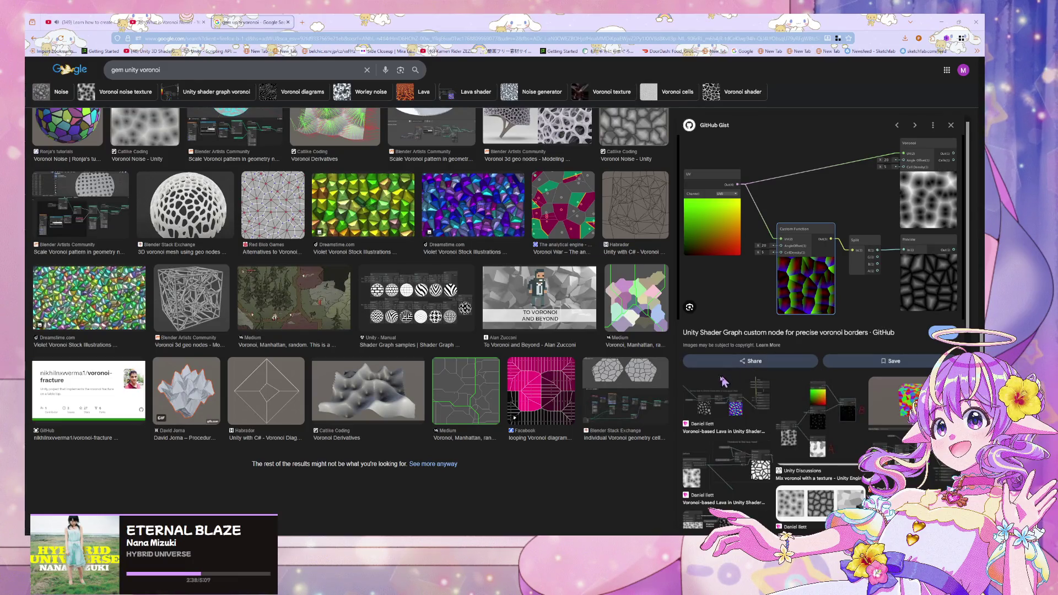
pyautogui.scroll(-3, 713, 392)
pyautogui.scroll(-4, 727, 375)
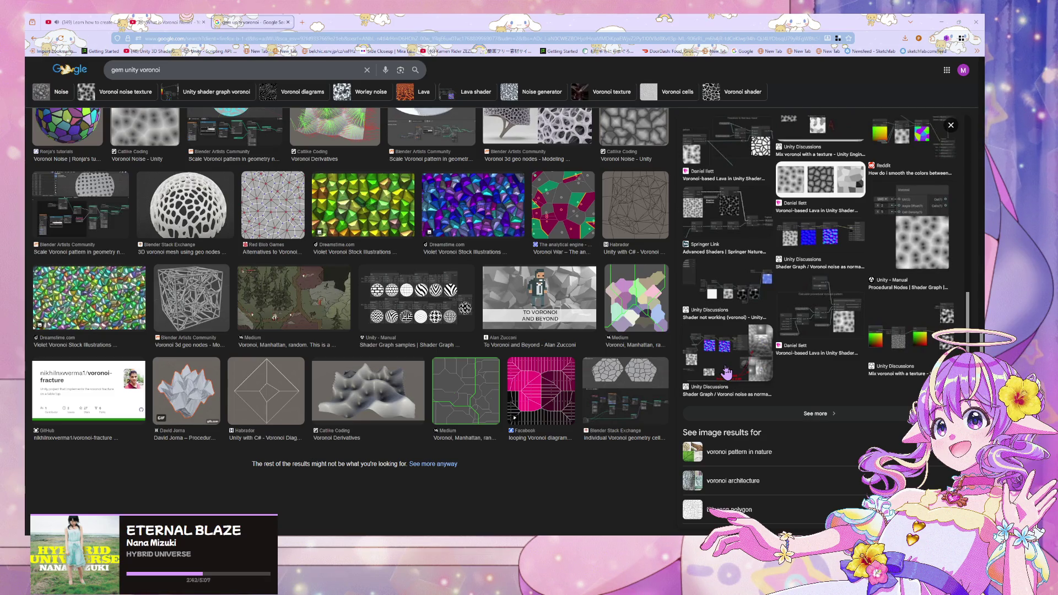
pyautogui.moveTo(370, 20); pyautogui.dragTo(426, 220)
pyautogui.click(570, 221)
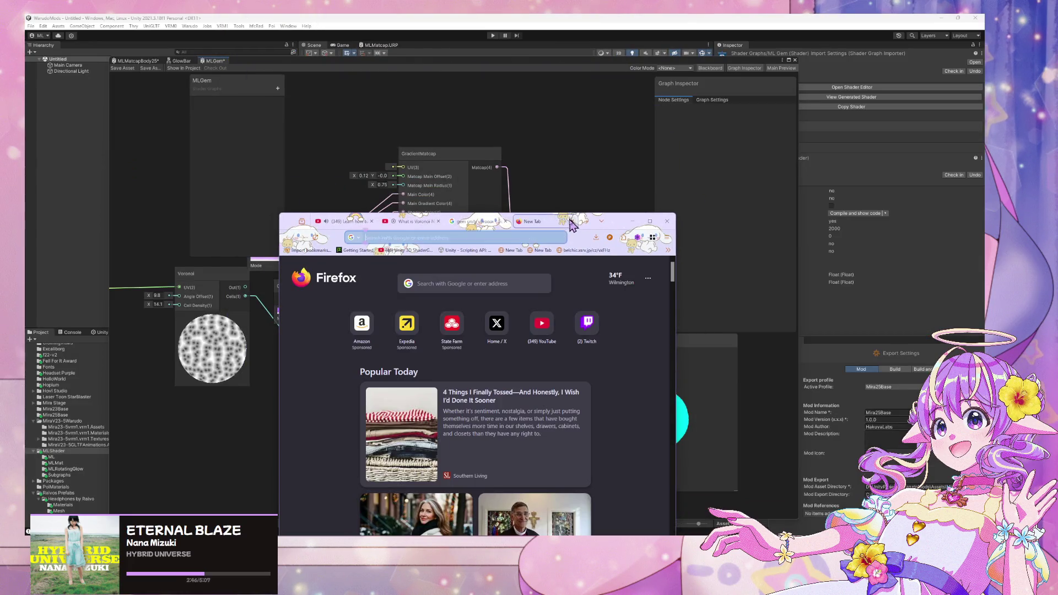
# Step: Load the X site by typing 'twitter', move the browser aside, and nudge the Power node left
pyautogui.write('twitter.com/')
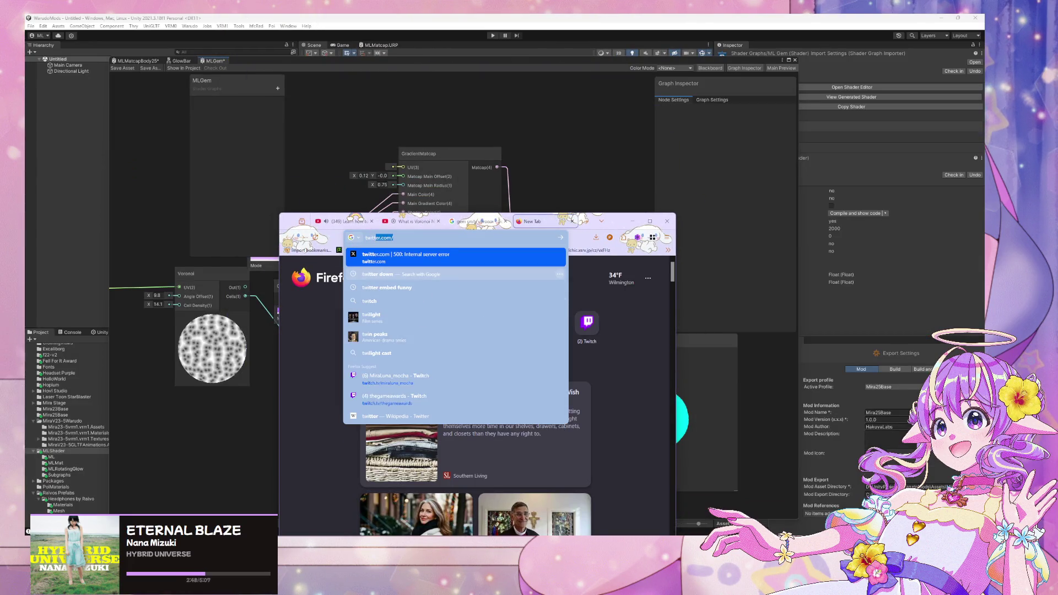
pyautogui.press('Return')
pyautogui.moveTo(613, 227); pyautogui.dragTo(25, 242)
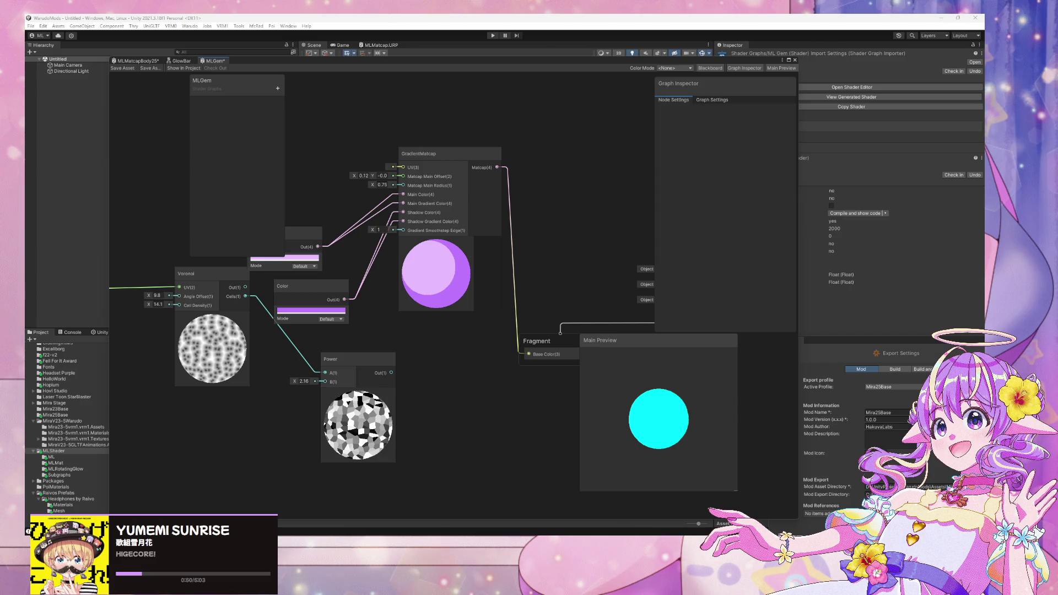
pyautogui.moveTo(356, 363); pyautogui.dragTo(317, 368)
# Step: Search the node menu for 'highhlight' without result, then dock the graph window beside the Scene view
pyautogui.click(327, 341)
pyautogui.moveTo(390, 315)
pyautogui.mouseDown()
pyautogui.moveTo(407, 334)
pyautogui.moveTo(378, 371)
pyautogui.moveTo(335, 357)
pyautogui.mouseUp()
pyautogui.scroll(1, 408, 336)
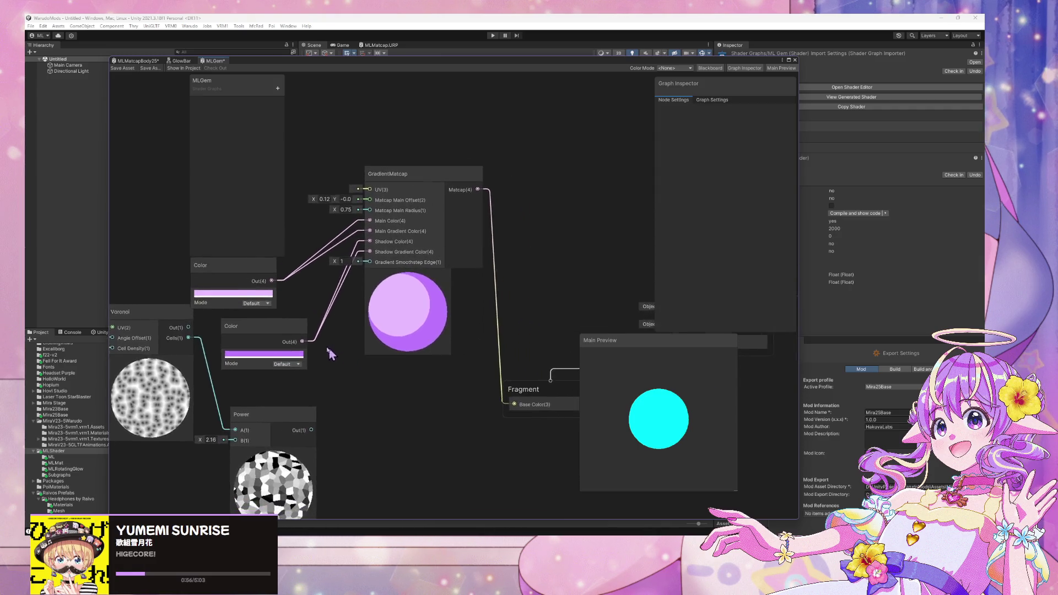
pyautogui.press('space')
pyautogui.write('high')
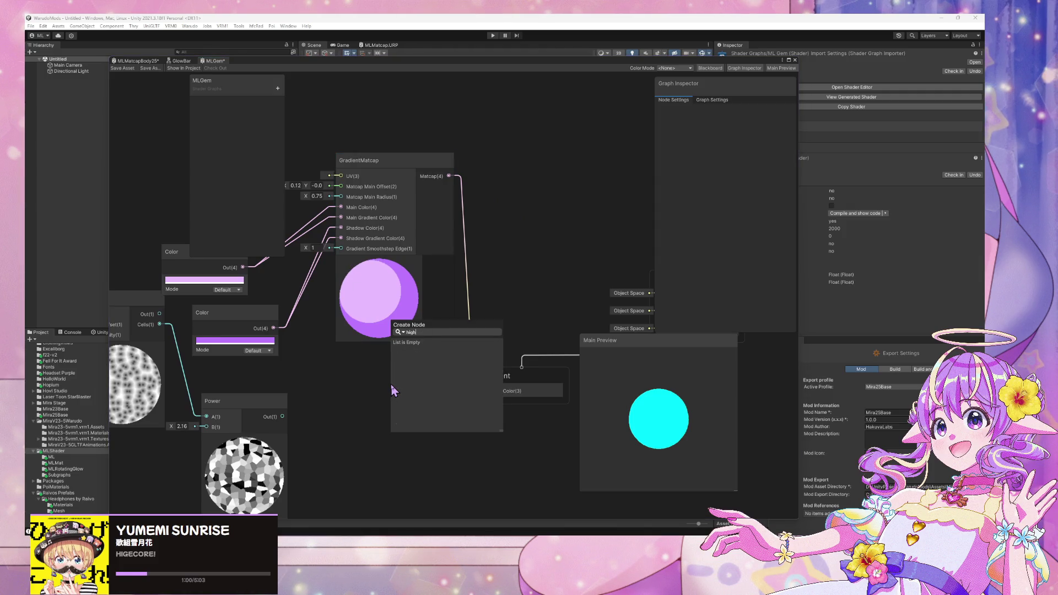
pyautogui.write('hlight')
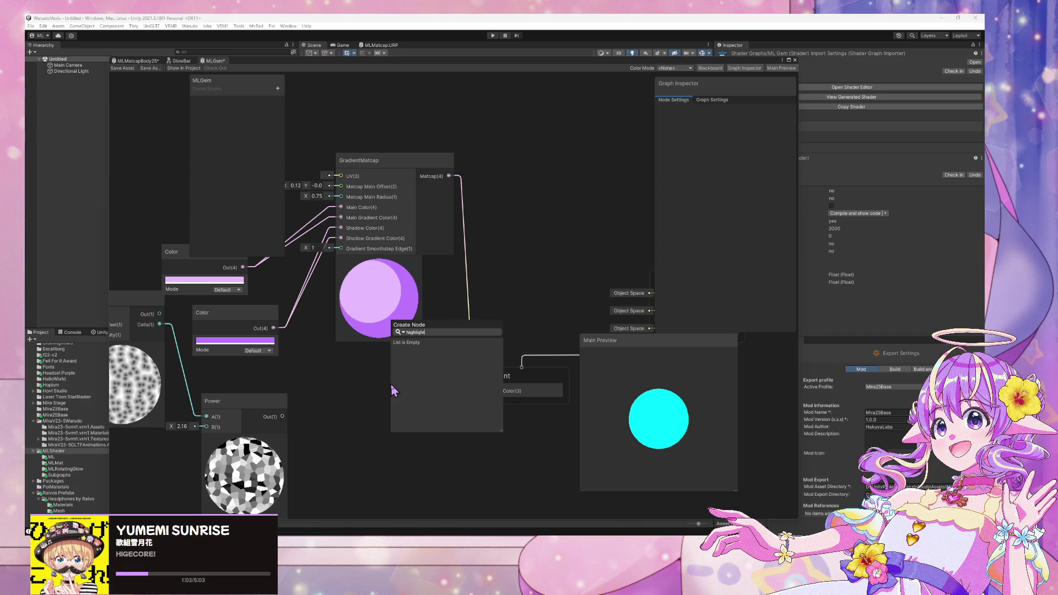
pyautogui.press('Escape')
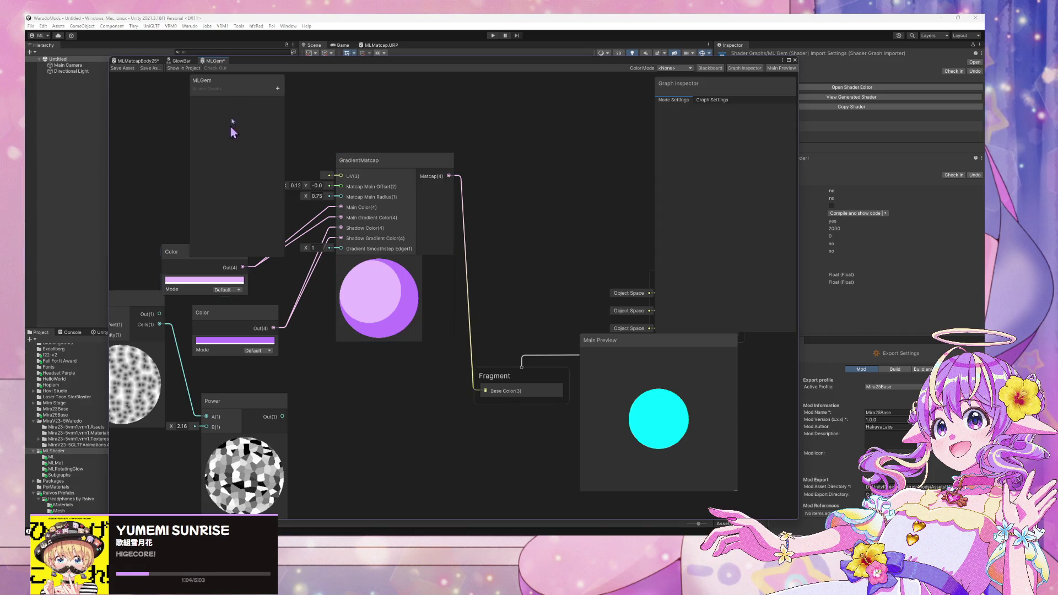
pyautogui.moveTo(267, 66)
pyautogui.mouseDown()
pyautogui.moveTo(579, 36)
pyautogui.moveTo(822, 43)
pyautogui.moveTo(798, 72)
pyautogui.mouseUp()
pyautogui.scroll(-3, 452, 255)
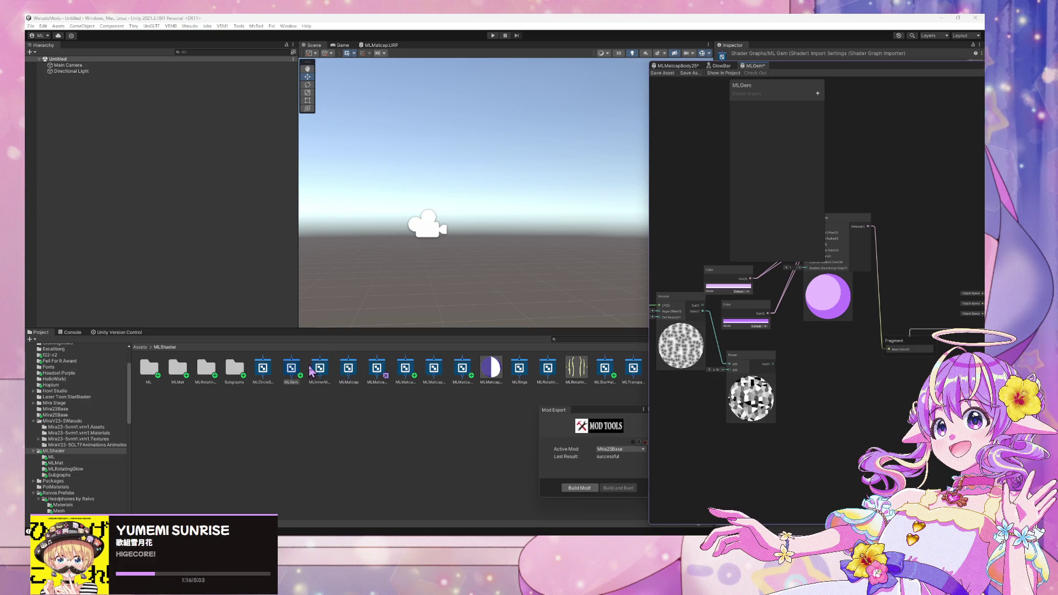
# Step: Inspect the ML Matcap Body, Inner Mouth, Matcap Face and Matcap Body 25 shader settings
pyautogui.click(377, 368)
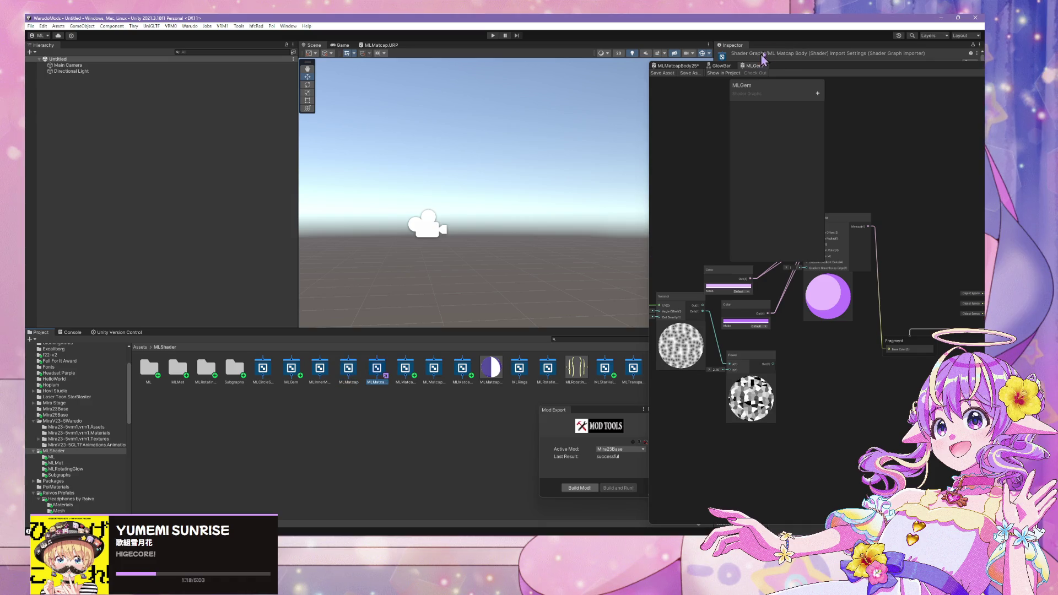
pyautogui.moveTo(789, 67)
pyautogui.mouseDown()
pyautogui.moveTo(837, 266)
pyautogui.moveTo(771, 372)
pyautogui.mouseUp()
pyautogui.click(320, 369)
pyautogui.press('Right')
pyautogui.press('Right')
pyautogui.press('Right')
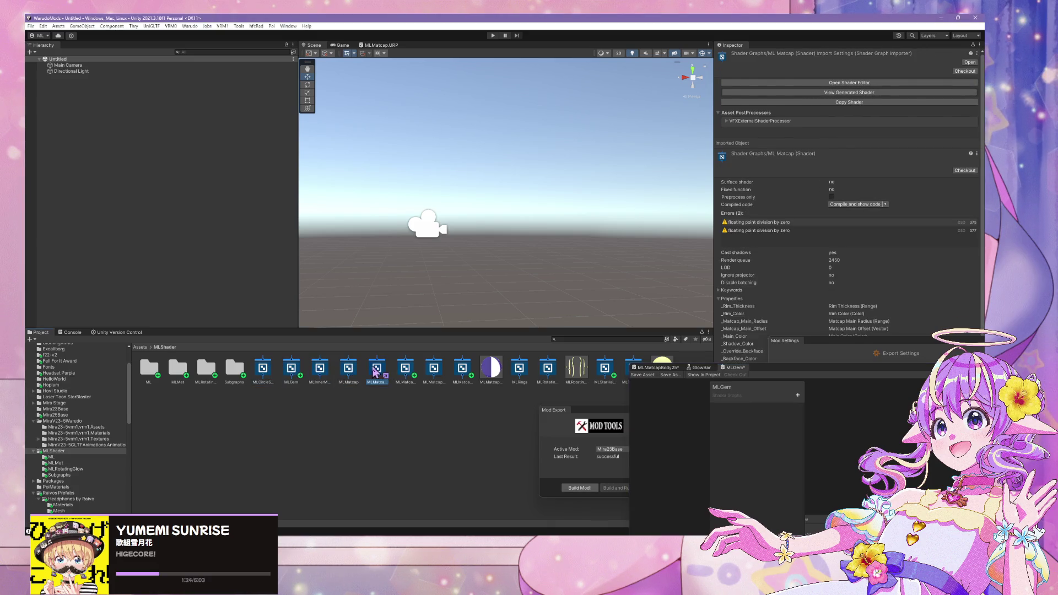
pyautogui.click(414, 373)
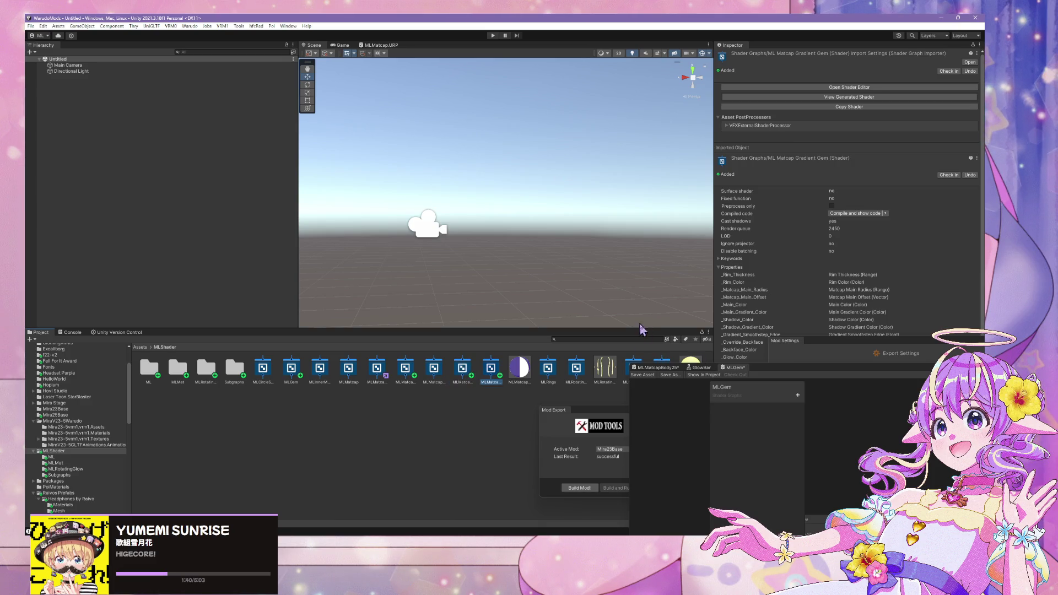
pyautogui.moveTo(768, 380); pyautogui.dragTo(515, 458)
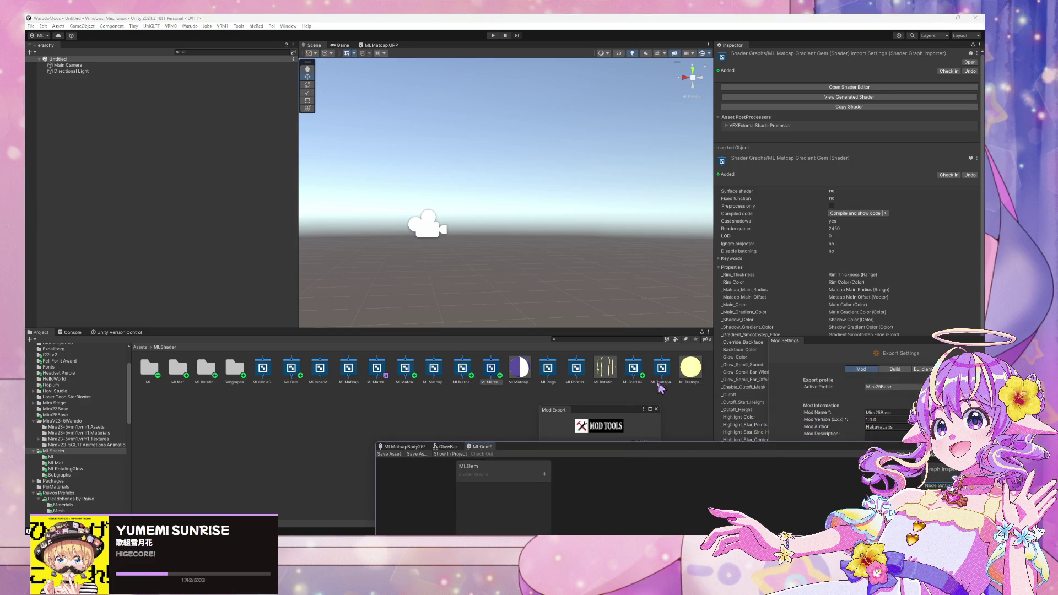
# Step: Check the ML Star Hair Matcap error, select the MLGem asset, and confirm deleting it
pyautogui.click(642, 374)
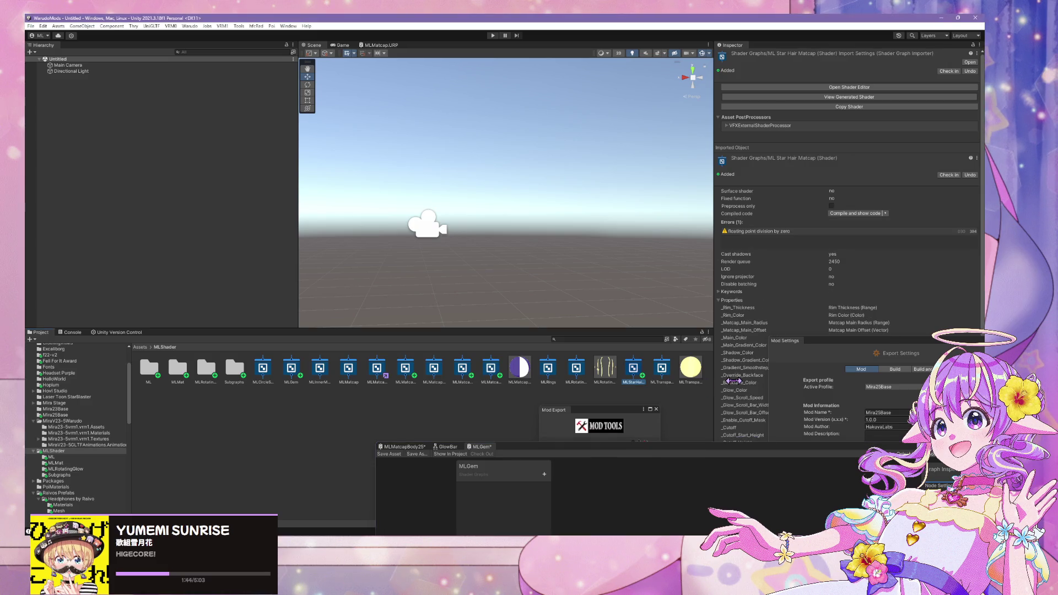
pyautogui.press('Right')
pyautogui.press('Left')
pyautogui.press('Left')
pyautogui.press('Left')
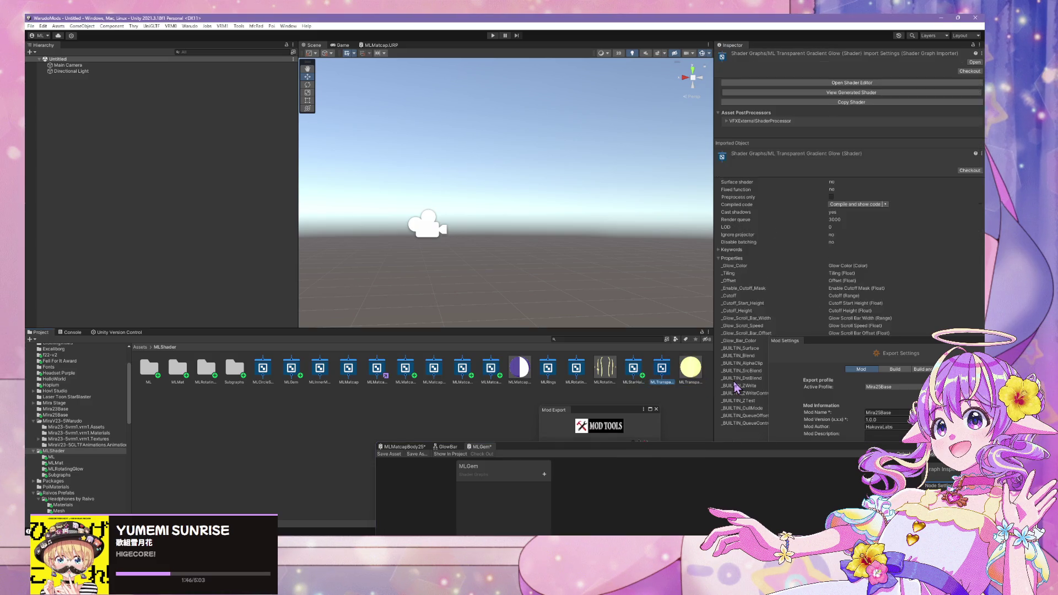
pyautogui.press('Left')
pyautogui.press('Left')
pyautogui.press('Left')
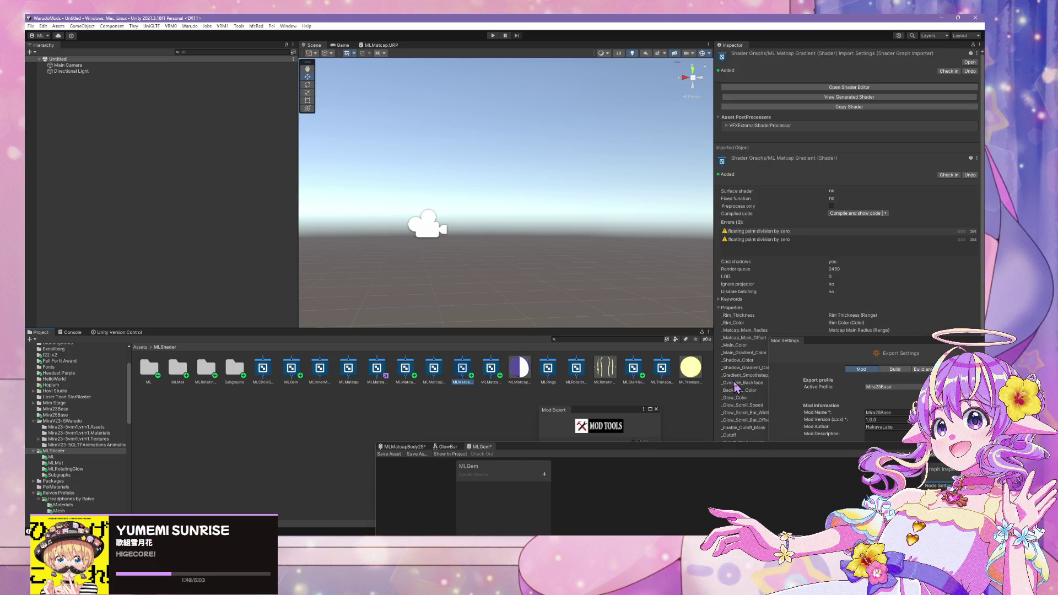
pyautogui.press('Right')
pyautogui.press('Right')
pyautogui.press('Right')
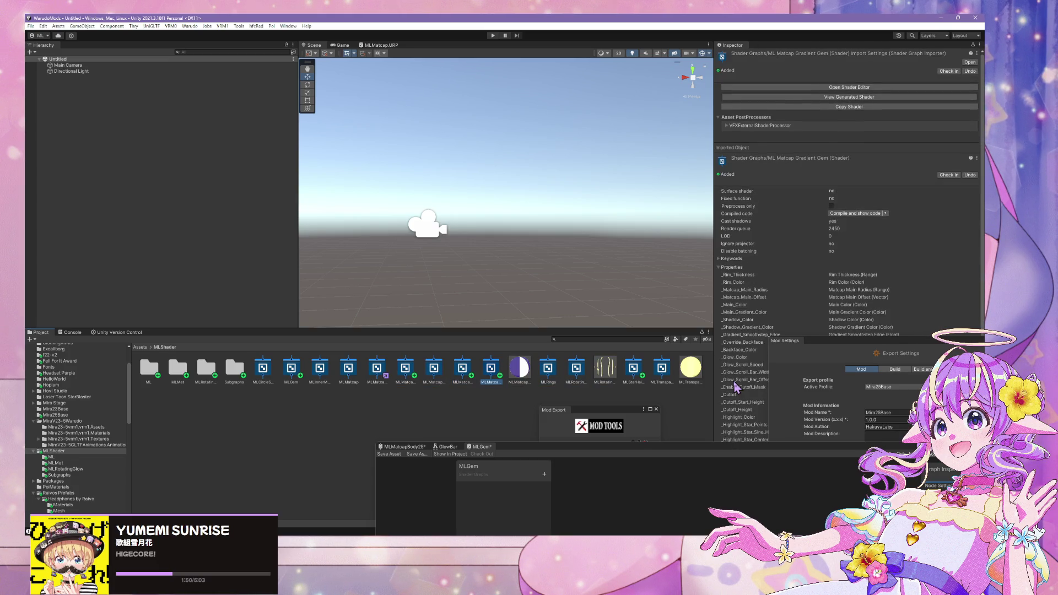
pyautogui.press('Left')
pyautogui.press('Left')
pyautogui.press('Left')
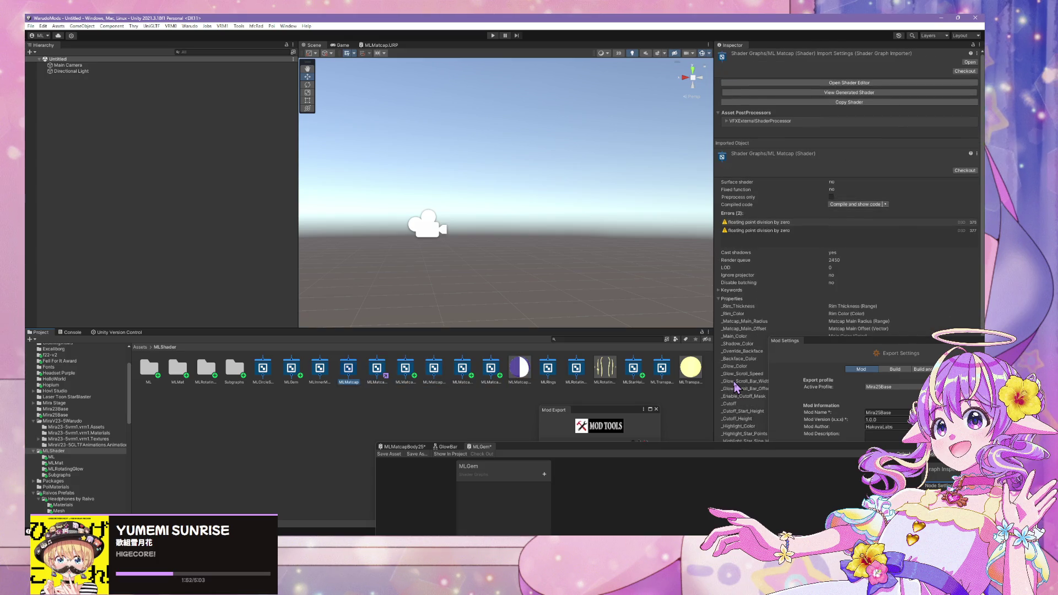
pyautogui.press('Delete')
pyautogui.click(530, 296)
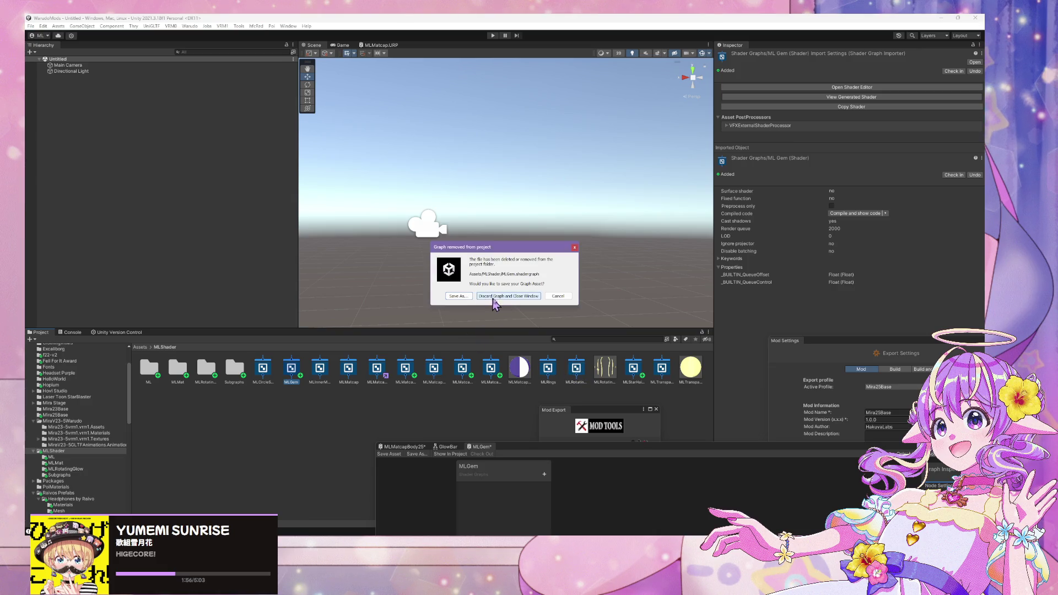
# Step: Discard the deleted MLGem graph and make the graph window taller
pyautogui.click(488, 298)
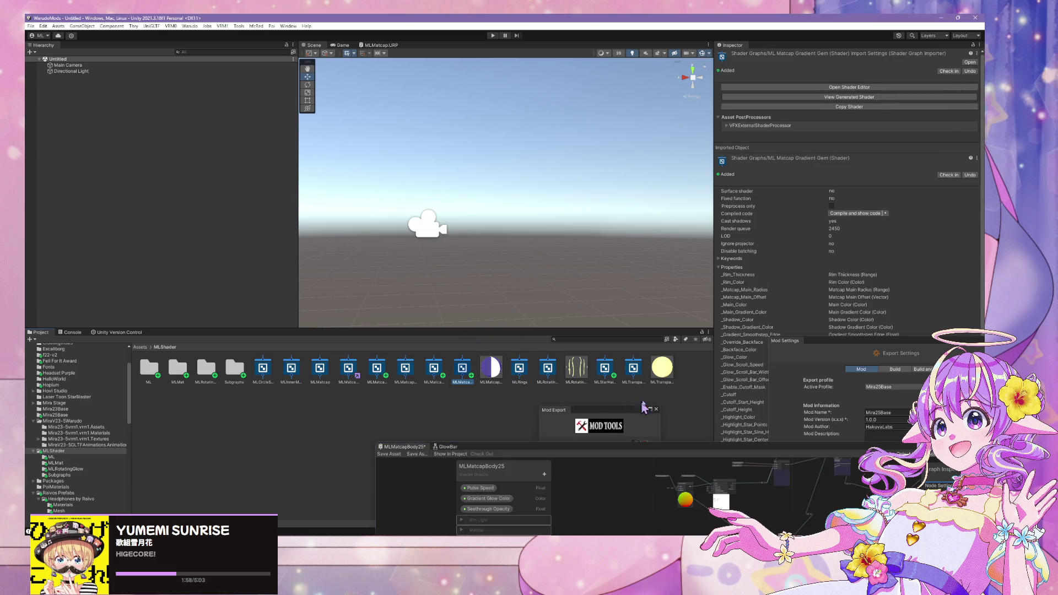
pyautogui.moveTo(661, 443); pyautogui.dragTo(617, 132)
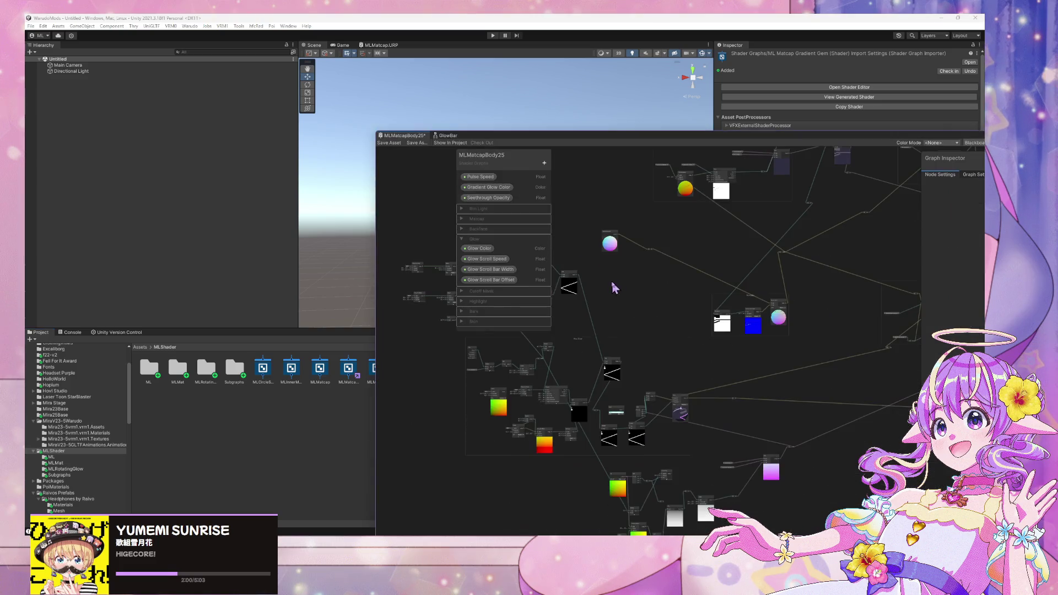
pyautogui.scroll(-1, 608, 255)
pyautogui.moveTo(478, 143); pyautogui.dragTo(497, 198)
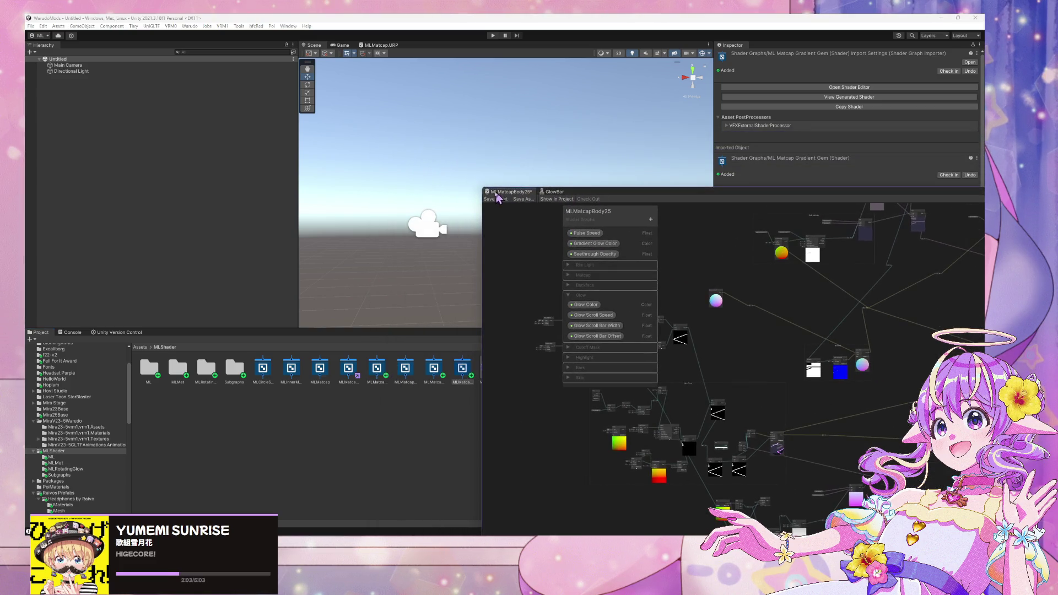
# Step: Open the MLMatcapGradientGem shader graph from the Project window
pyautogui.click(381, 383)
pyautogui.click(444, 382)
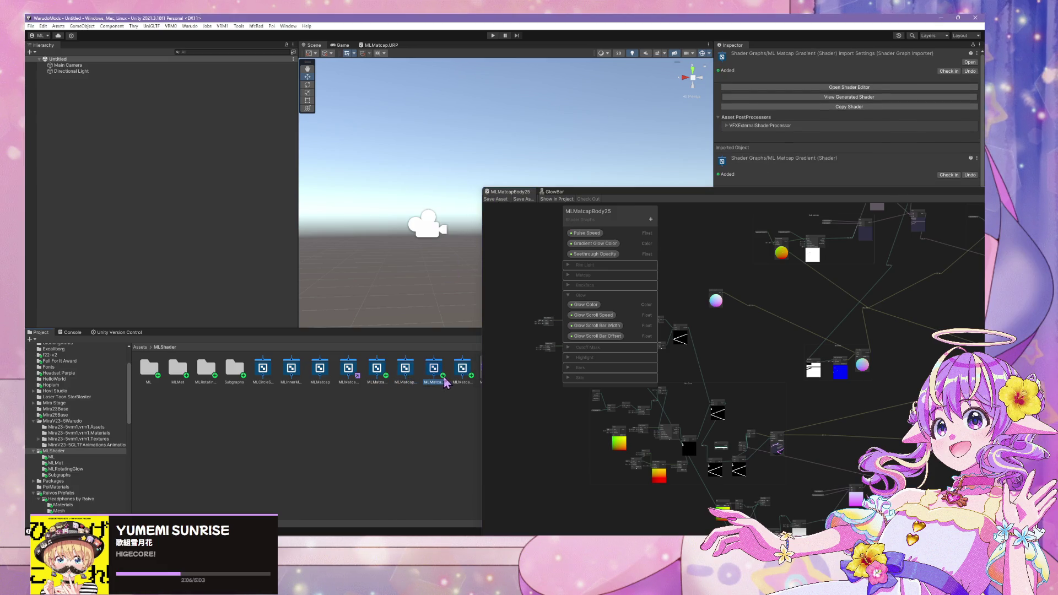
pyautogui.doubleClick(466, 379)
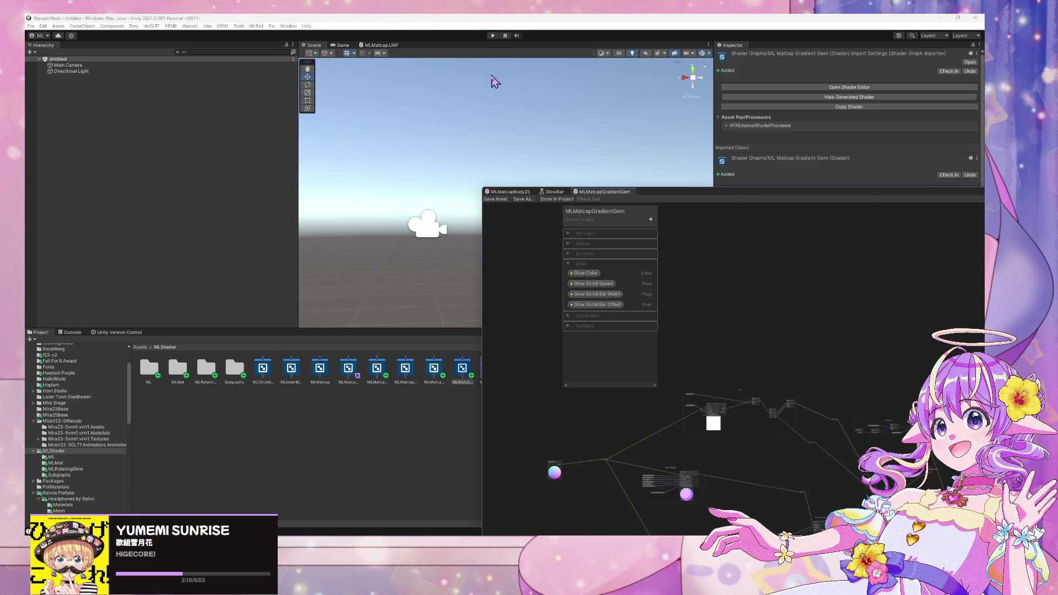
# Step: Resize and reposition the MLMatcapGradientGem graph window, then frame the whole graph
pyautogui.moveTo(697, 198)
pyautogui.mouseDown()
pyautogui.moveTo(484, 47)
pyautogui.moveTo(441, 63)
pyautogui.mouseUp()
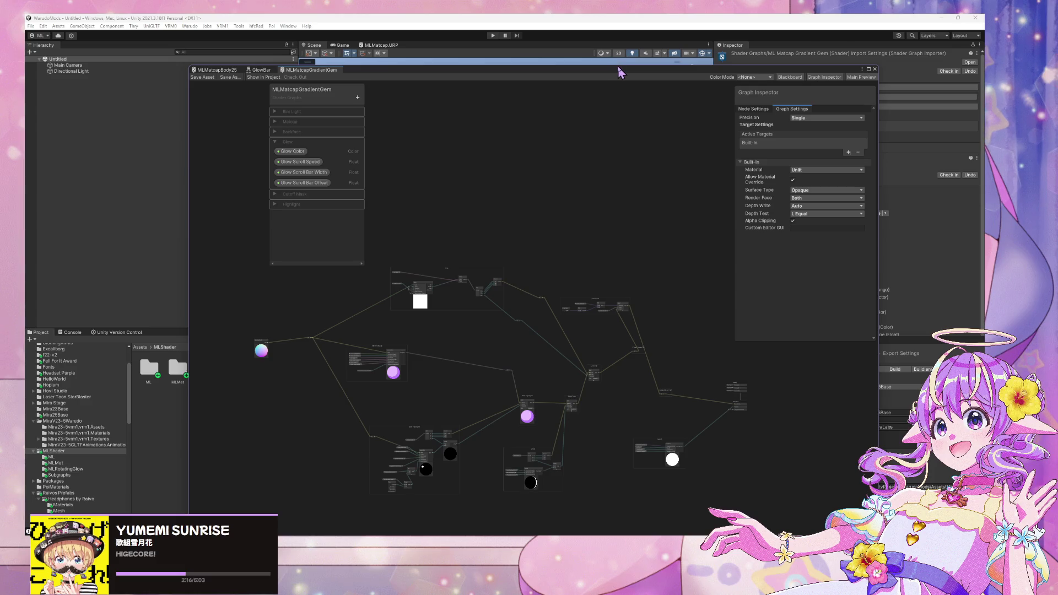
pyautogui.moveTo(620, 66)
pyautogui.mouseDown()
pyautogui.moveTo(645, 331)
pyautogui.moveTo(635, 270)
pyautogui.moveTo(699, 61)
pyautogui.moveTo(633, 64)
pyautogui.moveTo(659, 99)
pyautogui.mouseUp()
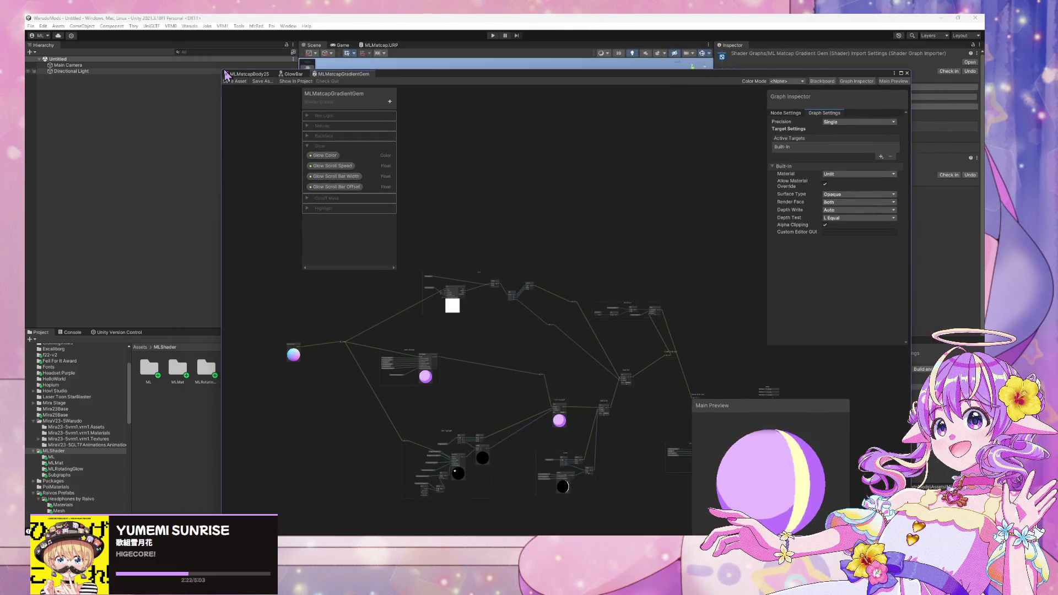
pyautogui.moveTo(244, 81)
pyautogui.mouseDown()
pyautogui.moveTo(518, 258)
pyautogui.moveTo(861, 252)
pyautogui.mouseUp()
pyautogui.press('a')
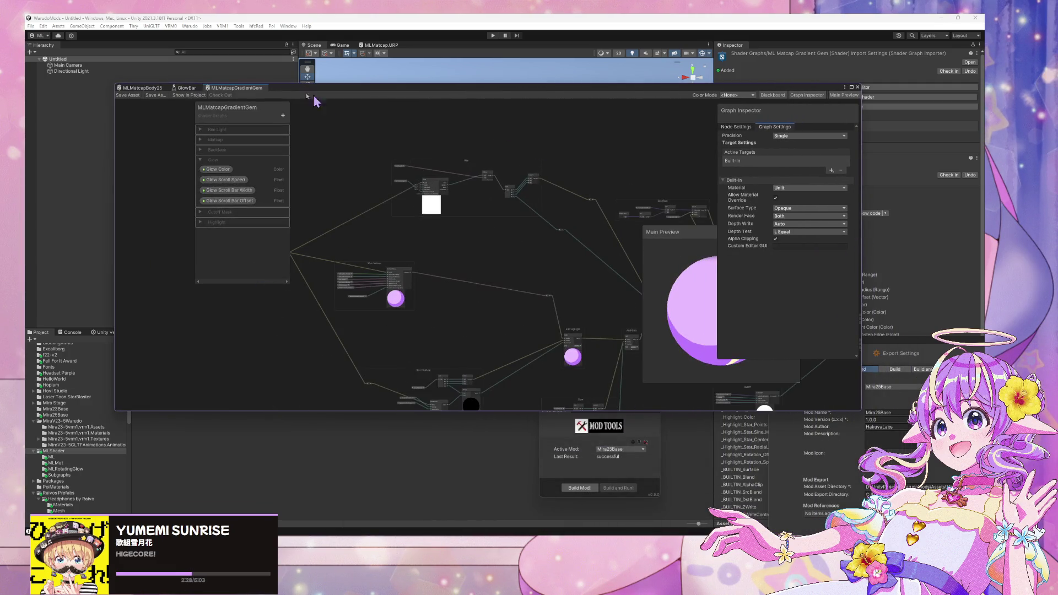
# Step: Inspect the MLMatcapBody25 graph's Normals group, then look over the GlowBar graph
pyautogui.click(138, 87)
pyautogui.scroll(5, 453, 215)
pyautogui.scroll(3, 452, 215)
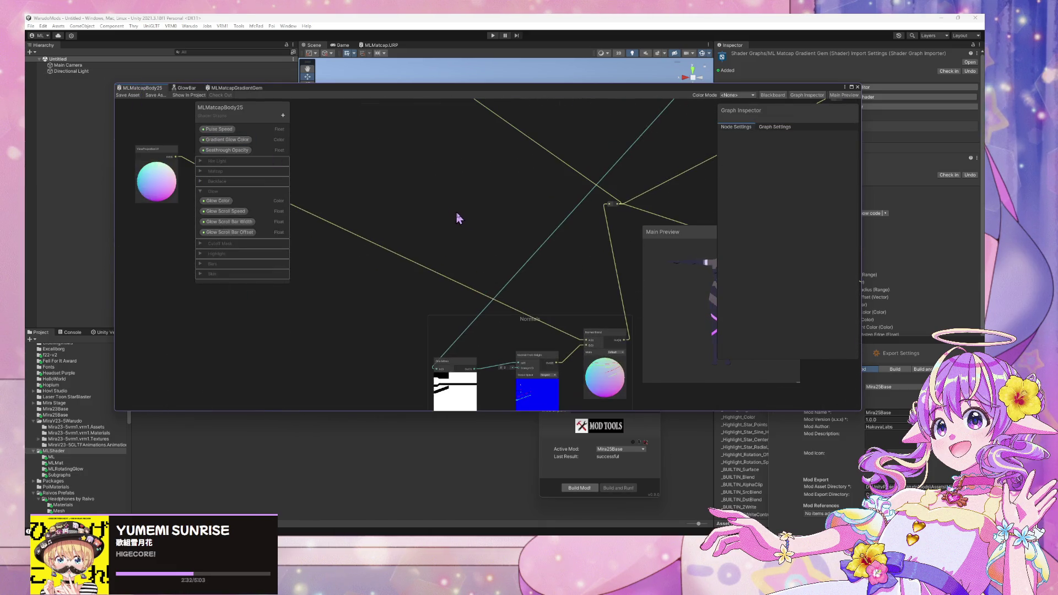
pyautogui.moveTo(500, 226); pyautogui.dragTo(439, 174)
pyautogui.scroll(2, 439, 175)
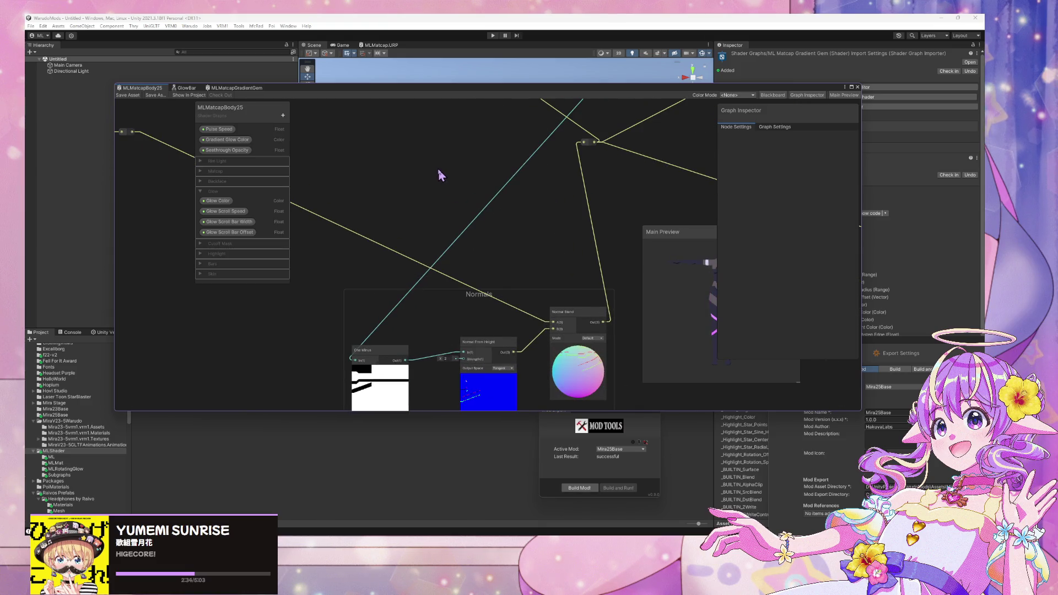
pyautogui.scroll(-1, 439, 174)
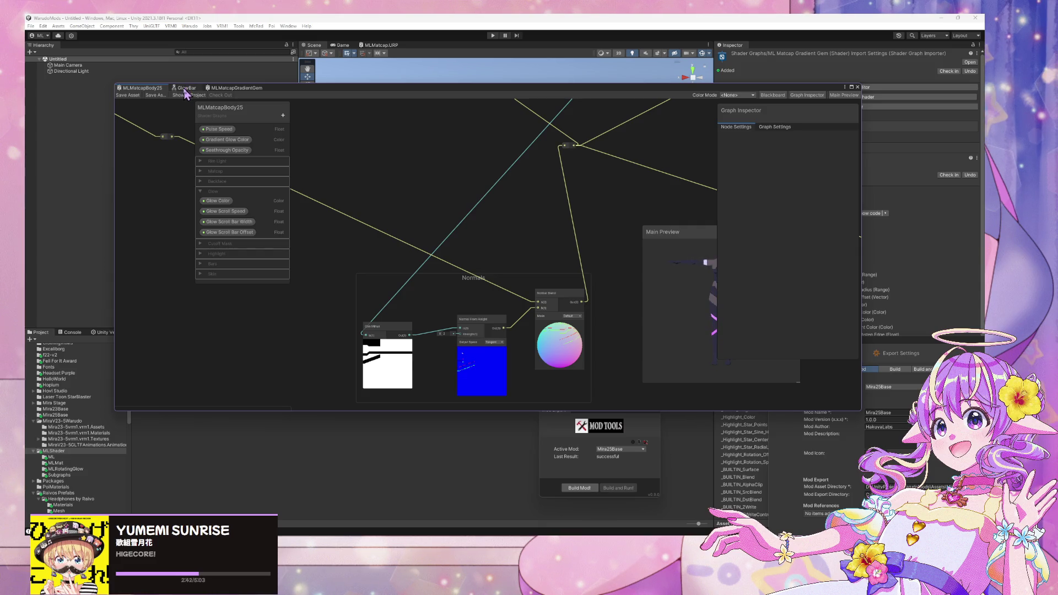
pyautogui.click(185, 88)
pyautogui.scroll(-3, 480, 225)
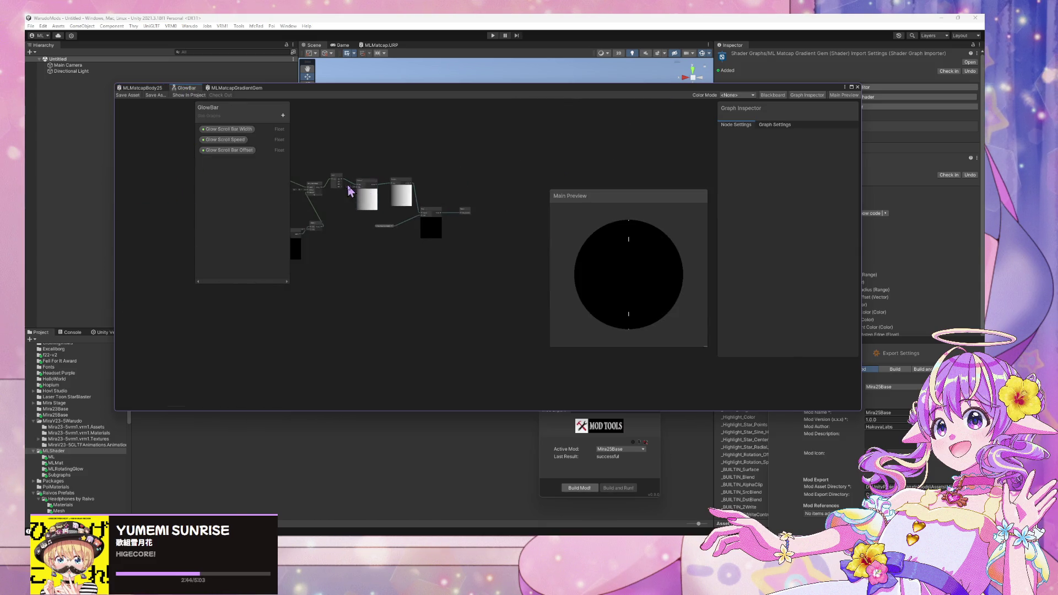
# Step: Return to MLMatcapGradientGem and pan to its Star Highlight group
pyautogui.click(258, 95)
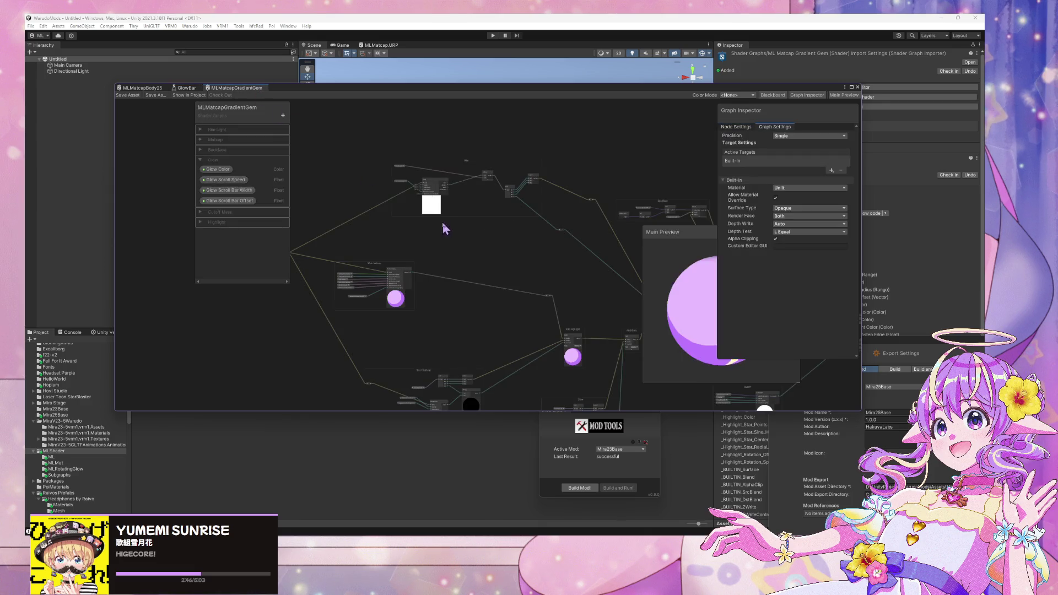
pyautogui.scroll(2, 479, 255)
pyautogui.moveTo(486, 259); pyautogui.dragTo(619, 204)
pyautogui.scroll(-2, 371, 125)
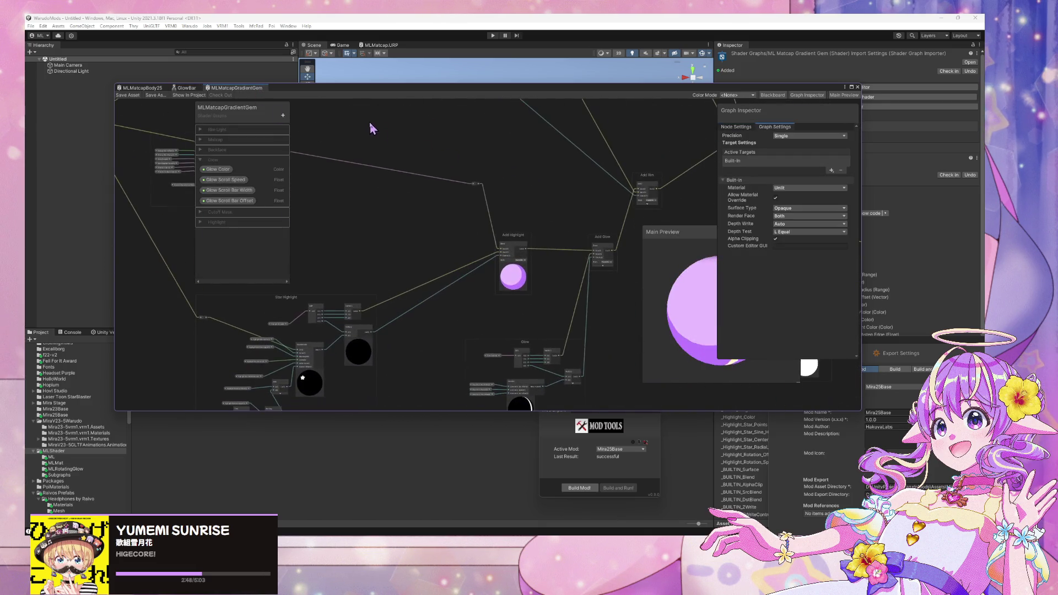
pyautogui.scroll(2, 536, 168)
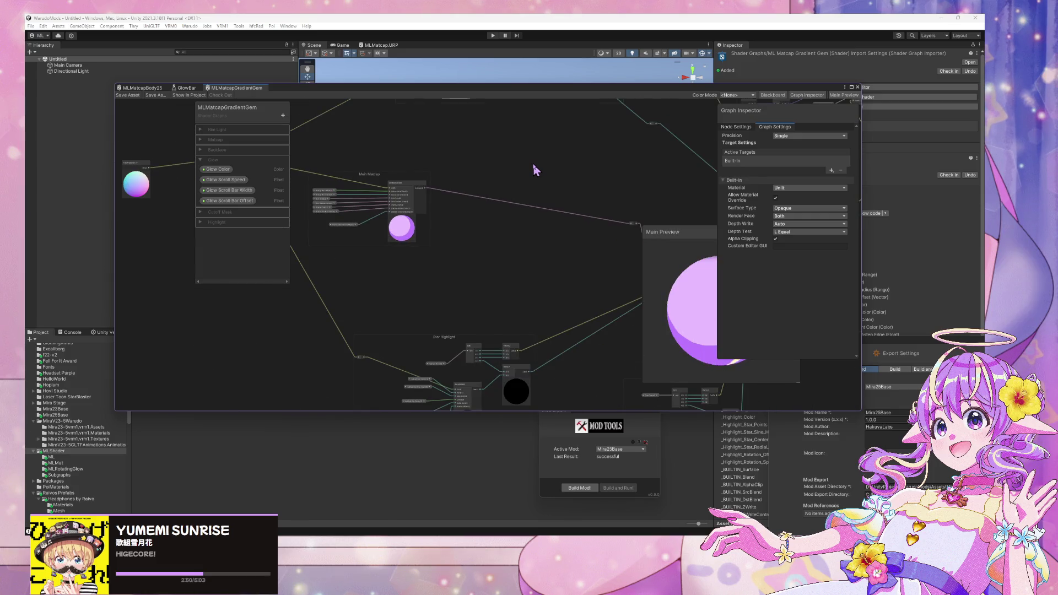
pyautogui.scroll(2, 534, 163)
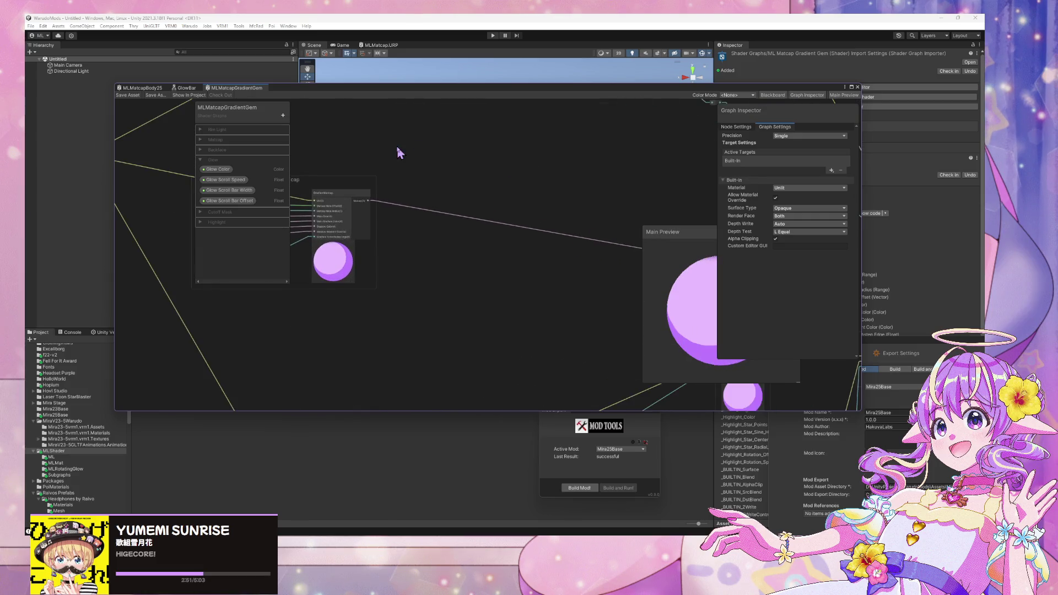
# Step: Glance at MLMatcapBody25 again, then select the gem graph's Highlight Color property
pyautogui.click(147, 88)
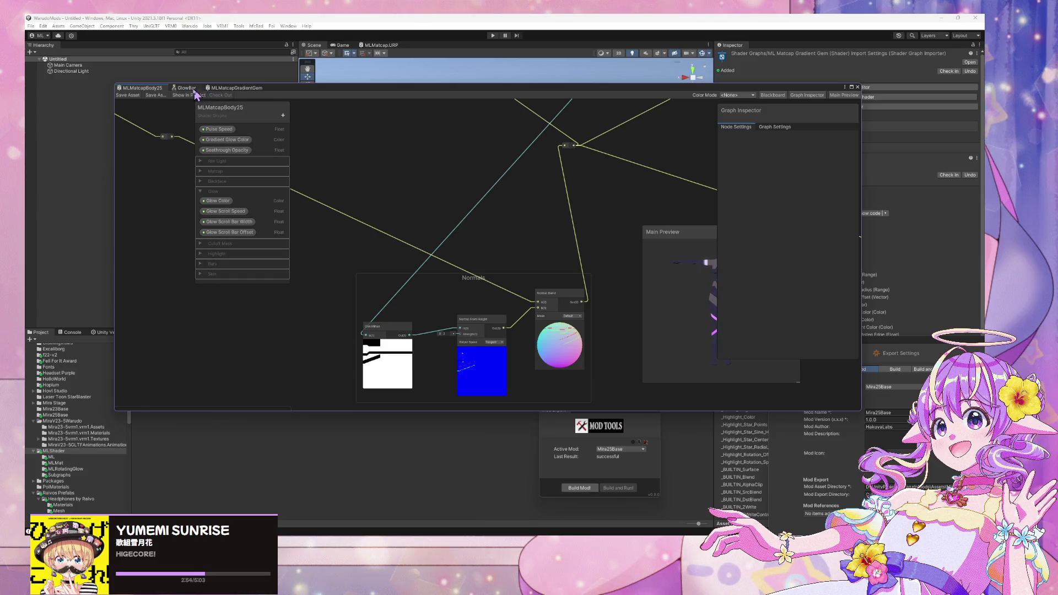
pyautogui.click(236, 89)
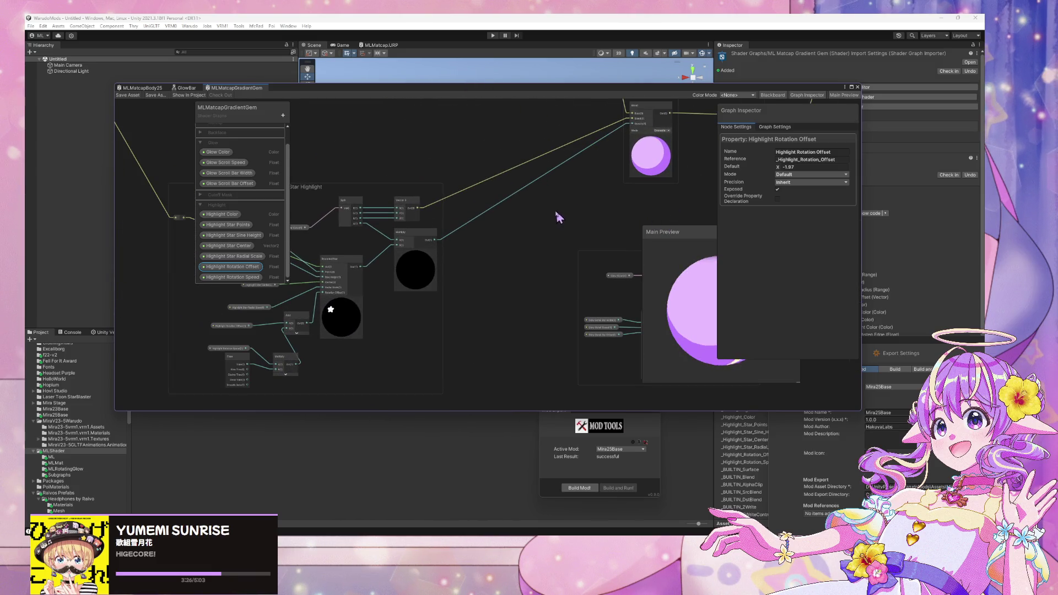
pyautogui.scroll(3, 462, 263)
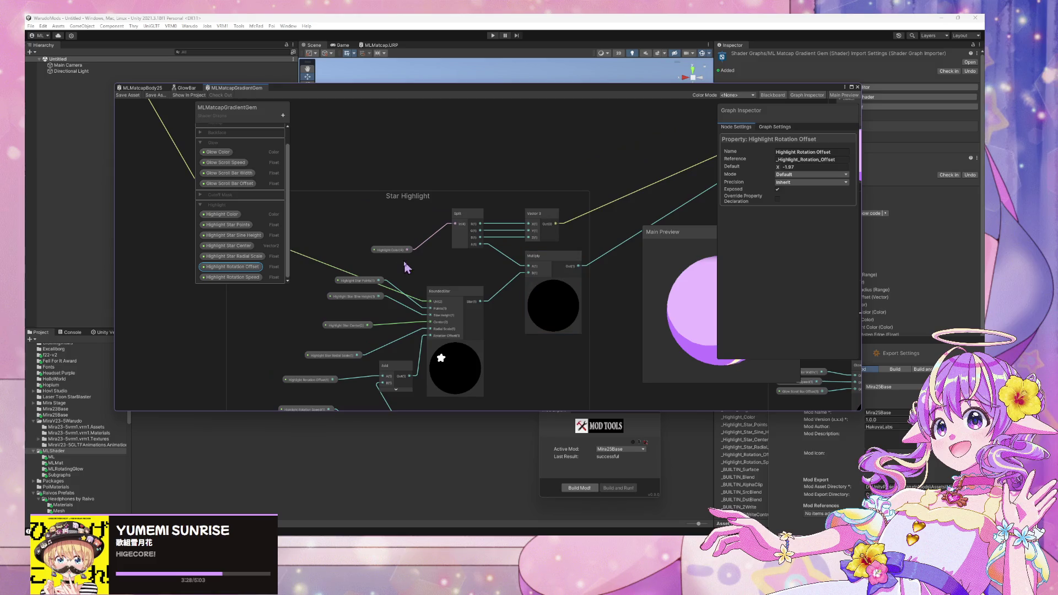
pyautogui.click(387, 253)
# Step: Make the Highlight Color default fully opaque with alpha 255
pyautogui.click(842, 166)
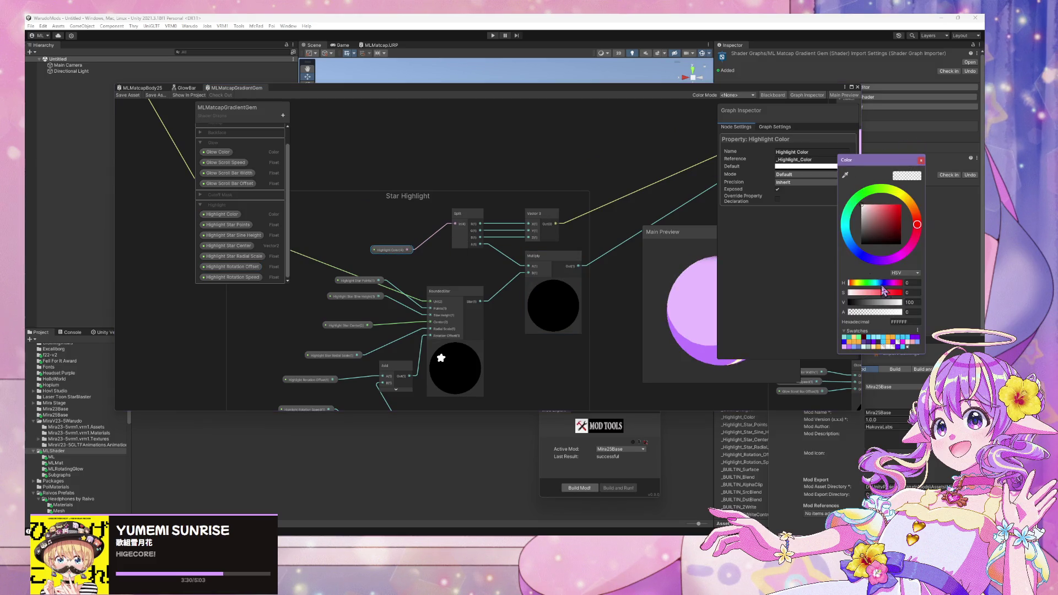
pyautogui.moveTo(863, 316); pyautogui.dragTo(903, 311)
pyautogui.scroll(-4, 633, 165)
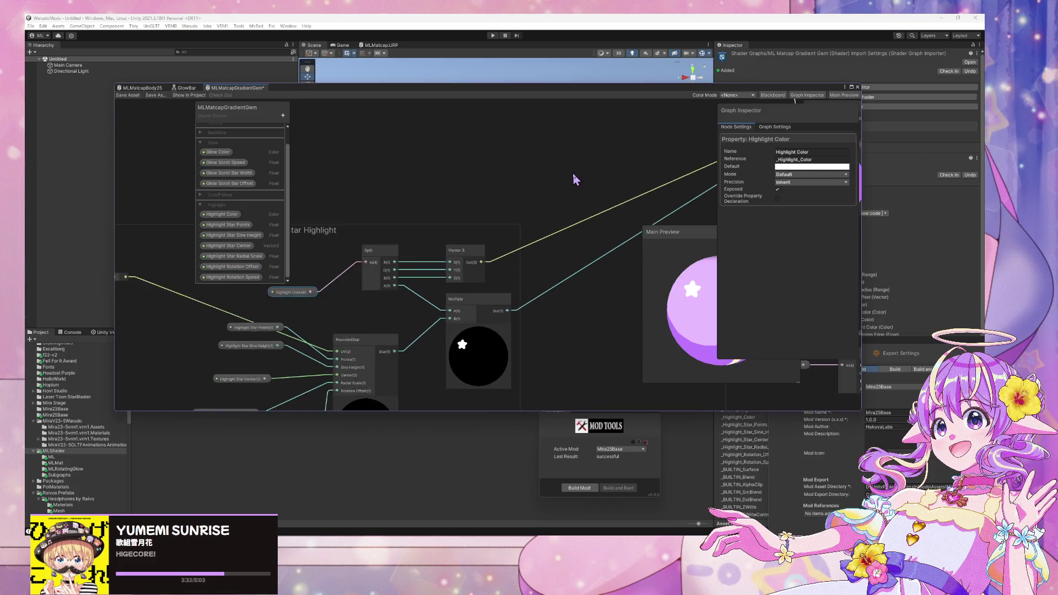
pyautogui.moveTo(561, 201)
pyautogui.mouseDown()
pyautogui.moveTo(495, 189)
pyautogui.moveTo(555, 264)
pyautogui.moveTo(548, 229)
pyautogui.mouseUp()
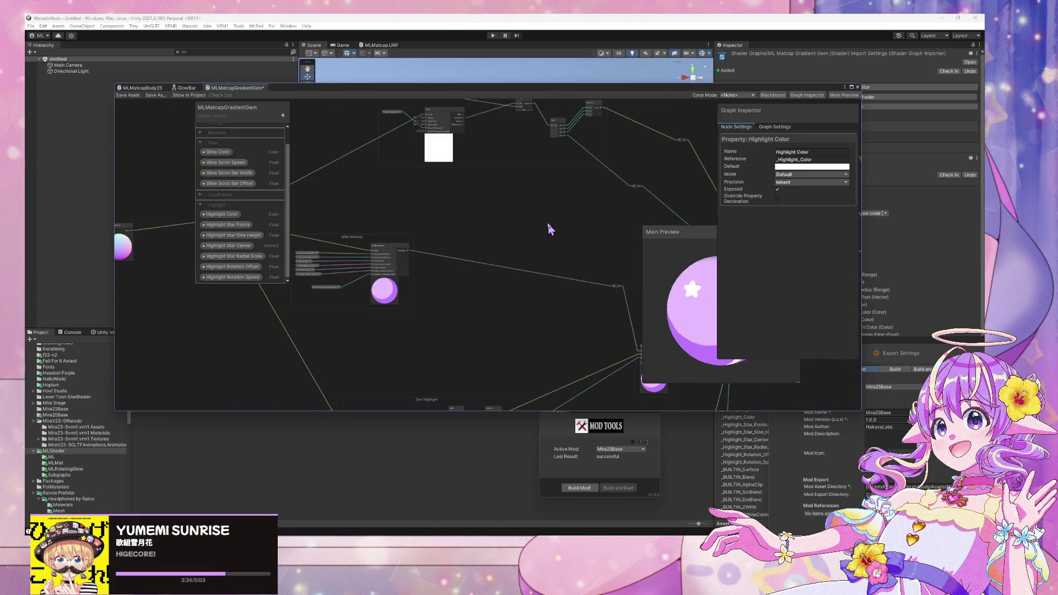
# Step: Change the Highlight Star Points default from 5 to 1
pyautogui.click(228, 225)
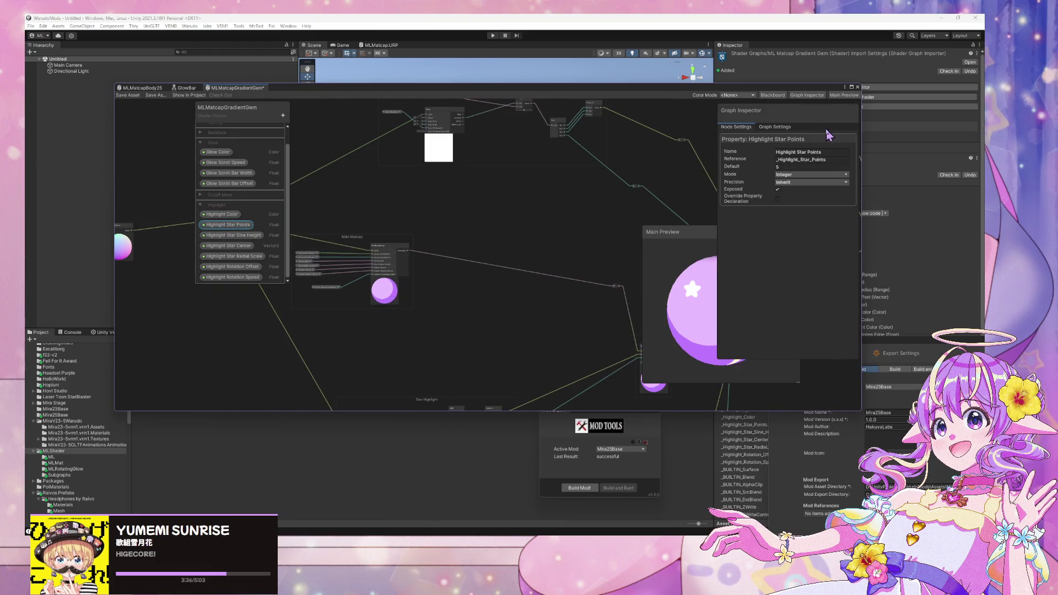
pyautogui.click(776, 167)
pyautogui.write('2')
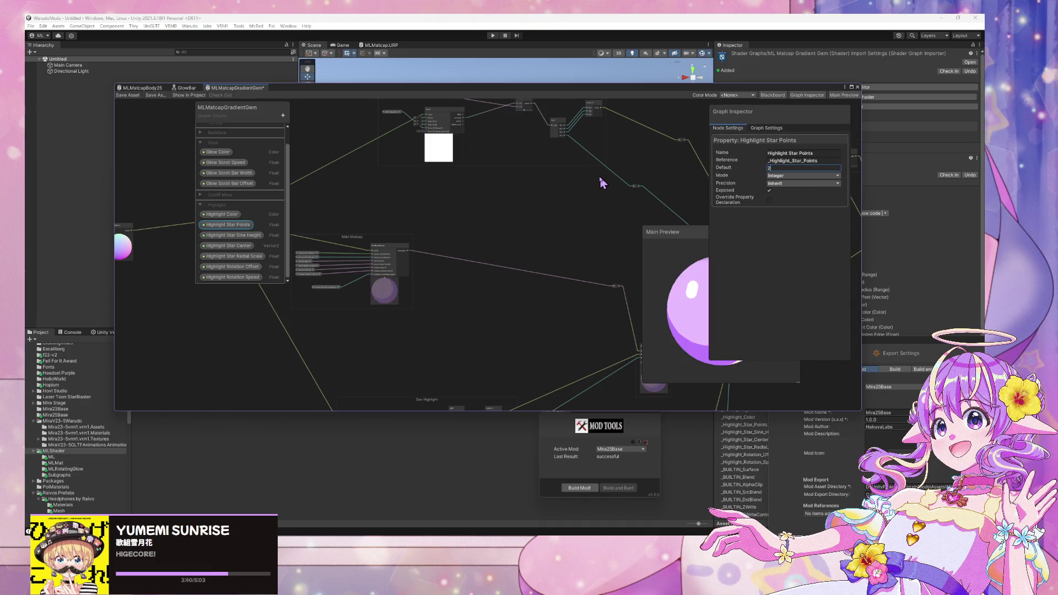
pyautogui.press('BackSpace')
pyautogui.write('1')
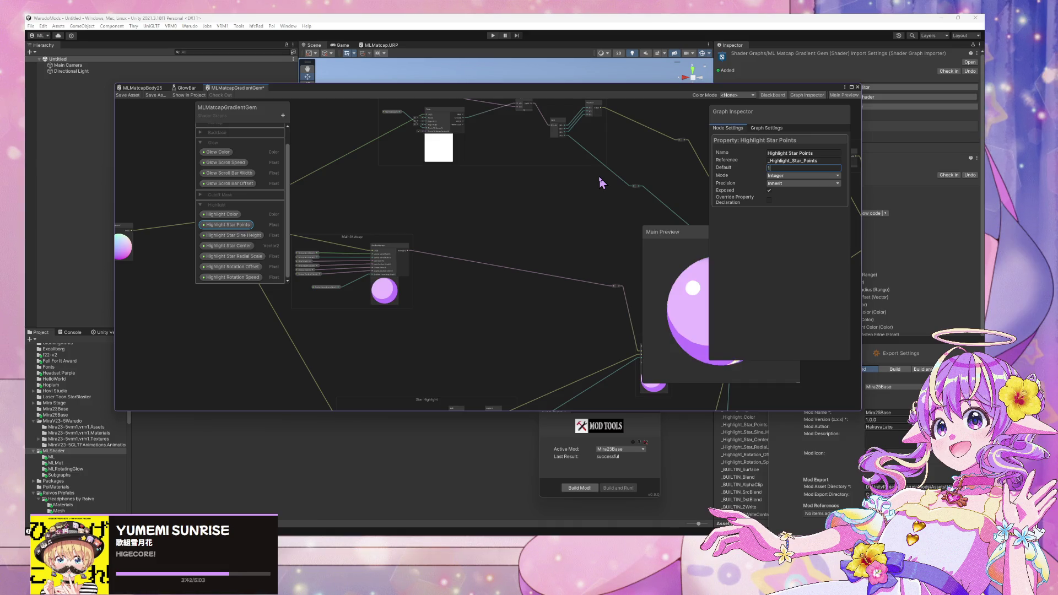
pyautogui.click(578, 197)
pyautogui.scroll(-3, 595, 208)
pyautogui.moveTo(688, 232); pyautogui.dragTo(571, 219)
pyautogui.scroll(5, 499, 218)
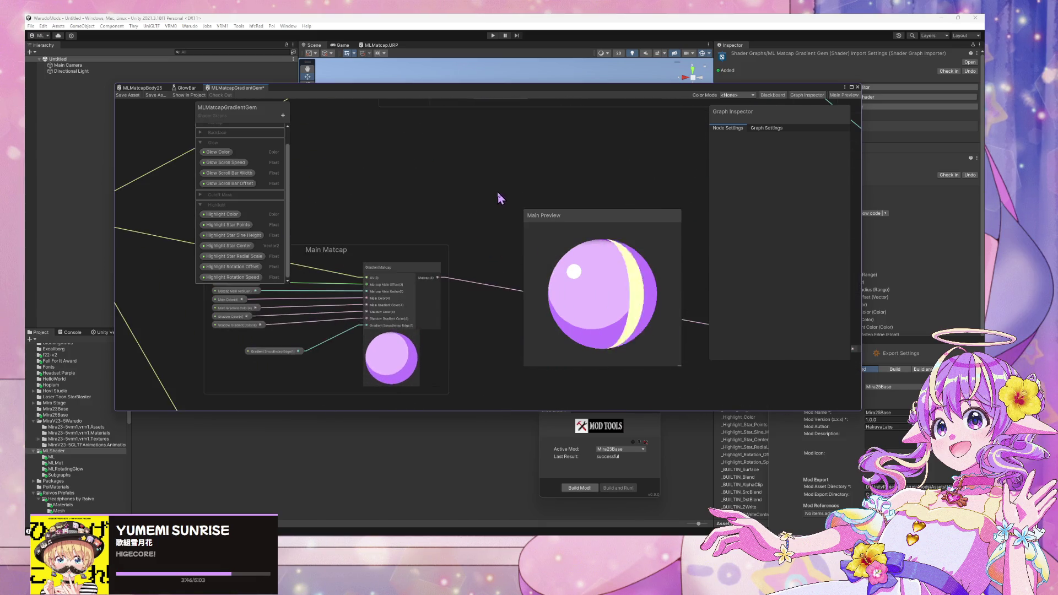
# Step: Add a Voronoi node beside the sphere UV node and set its Angle Offset to about -0.7
pyautogui.scroll(-6, 498, 198)
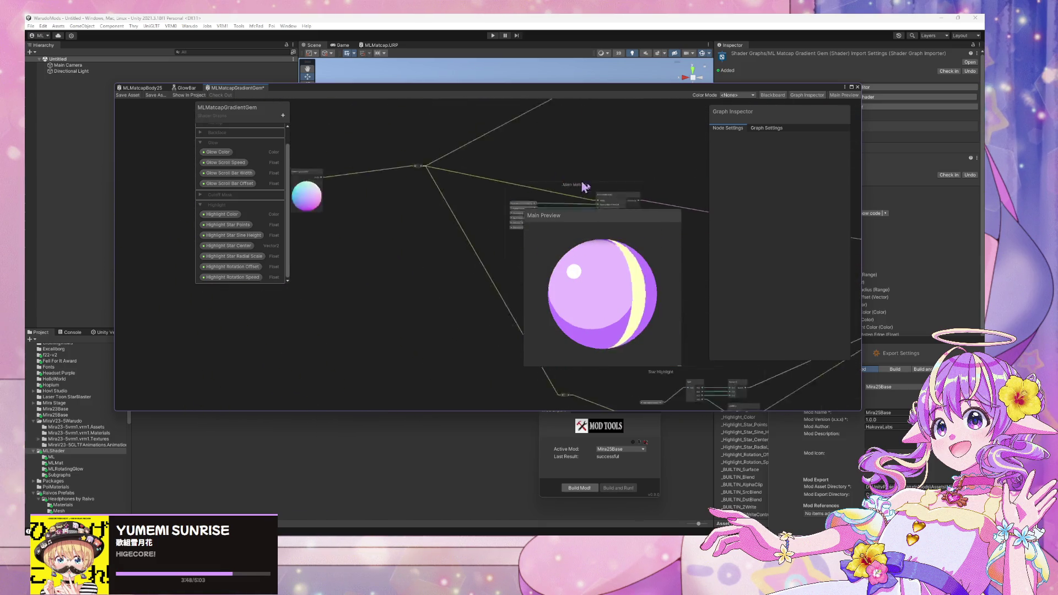
pyautogui.press('space')
pyautogui.write('voronoi')
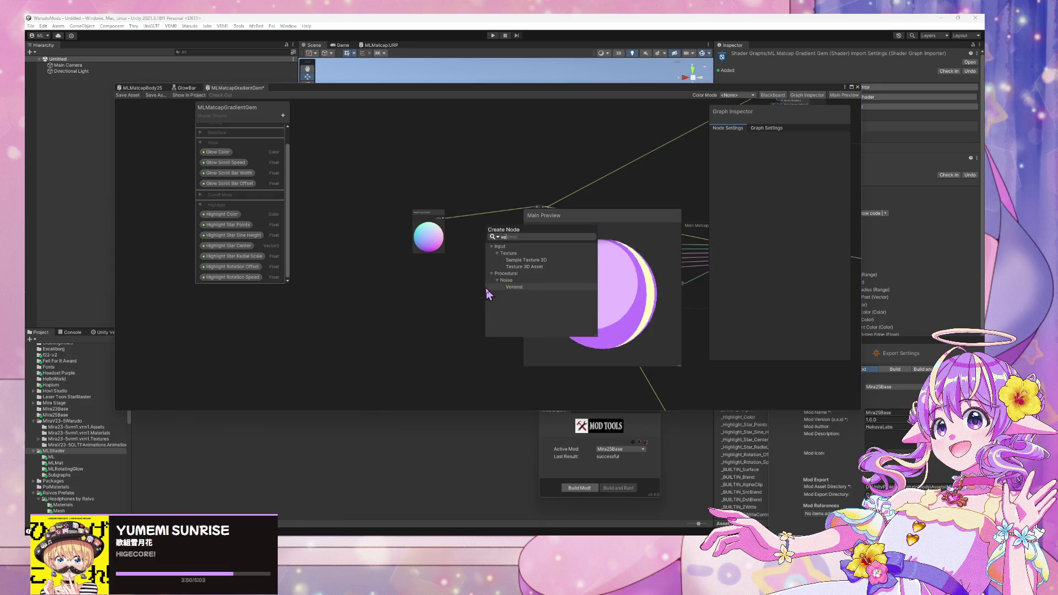
pyautogui.press('Return')
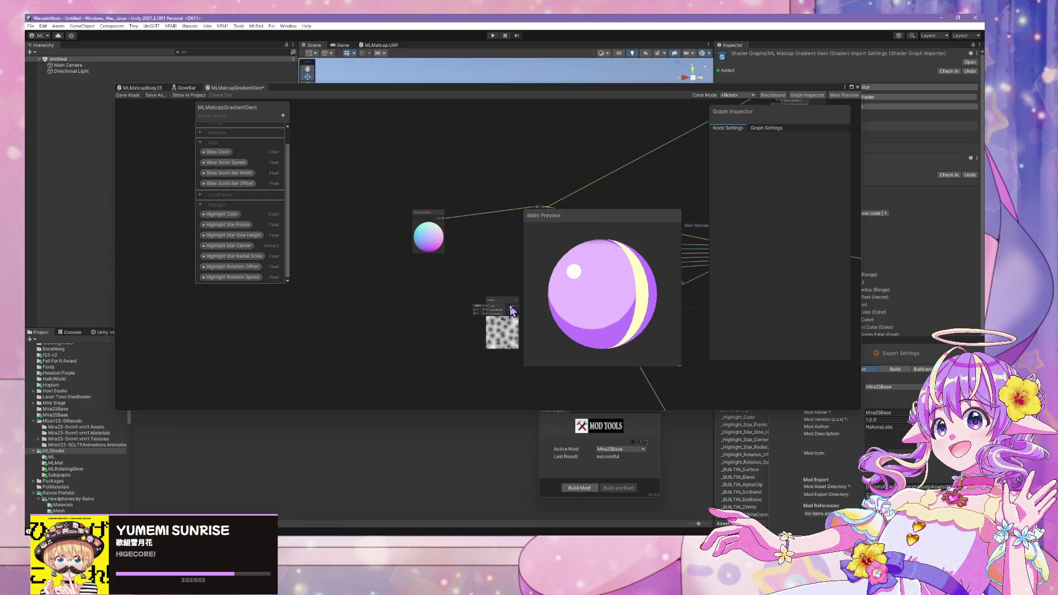
pyautogui.moveTo(507, 301); pyautogui.dragTo(454, 265)
pyautogui.moveTo(435, 213); pyautogui.dragTo(396, 200)
pyautogui.scroll(4, 447, 237)
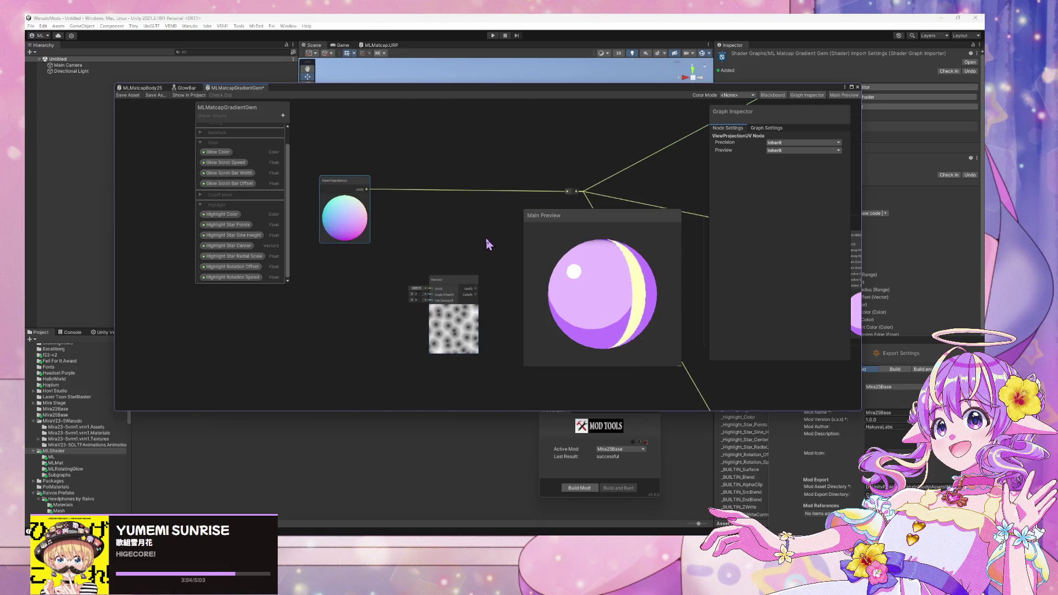
pyautogui.moveTo(443, 286)
pyautogui.mouseDown()
pyautogui.moveTo(415, 267)
pyautogui.moveTo(351, 289)
pyautogui.moveTo(333, 283)
pyautogui.moveTo(366, 285)
pyautogui.mouseUp()
pyautogui.click(453, 240)
pyautogui.scroll(-2, 461, 232)
pyautogui.scroll(1, 462, 234)
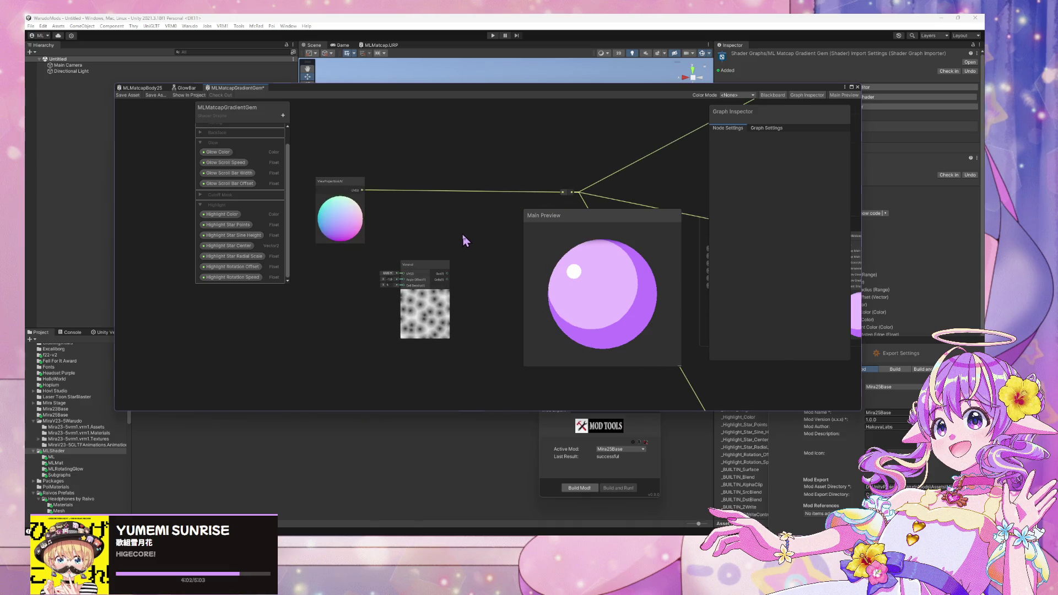
# Step: Try feeding the Voronoi cells into a Fraction node, then delete it
pyautogui.press('space')
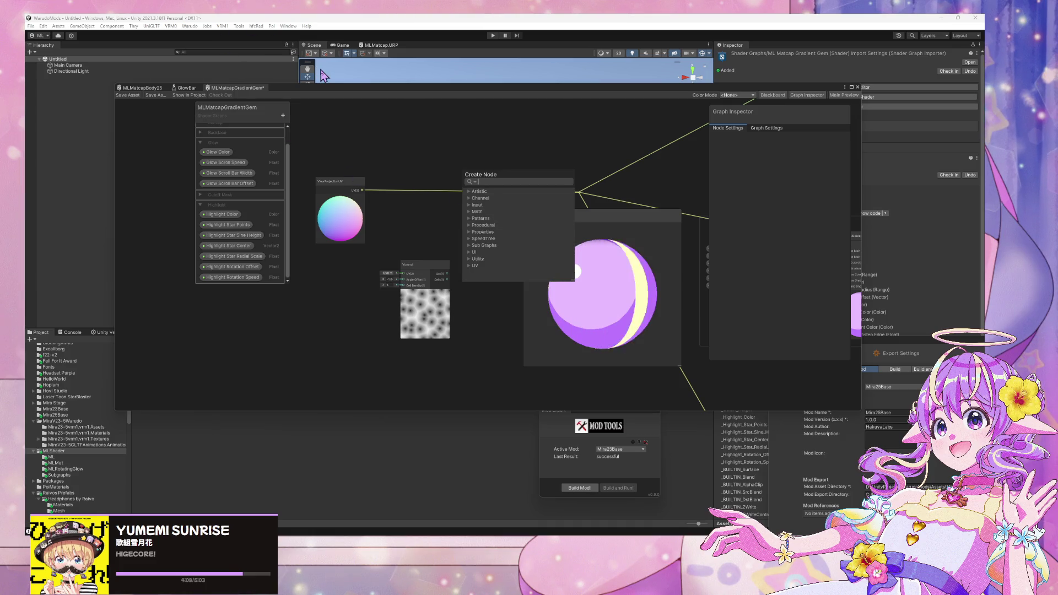
pyautogui.write('frac')
pyautogui.click(504, 206)
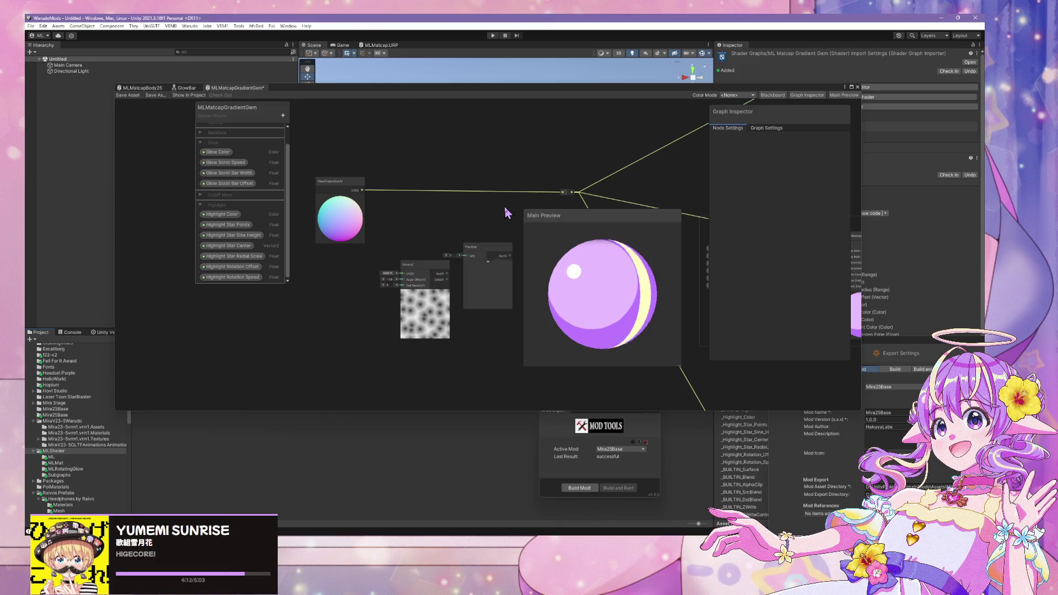
pyautogui.moveTo(447, 279); pyautogui.dragTo(465, 255)
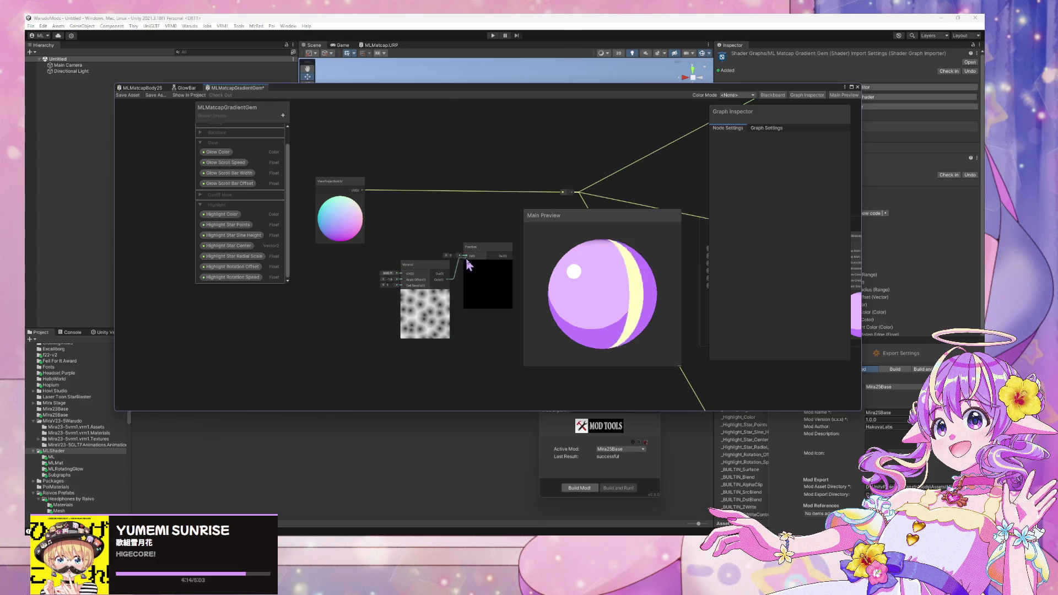
pyautogui.moveTo(510, 212); pyautogui.dragTo(461, 191)
pyautogui.click(444, 229)
pyautogui.press('Delete')
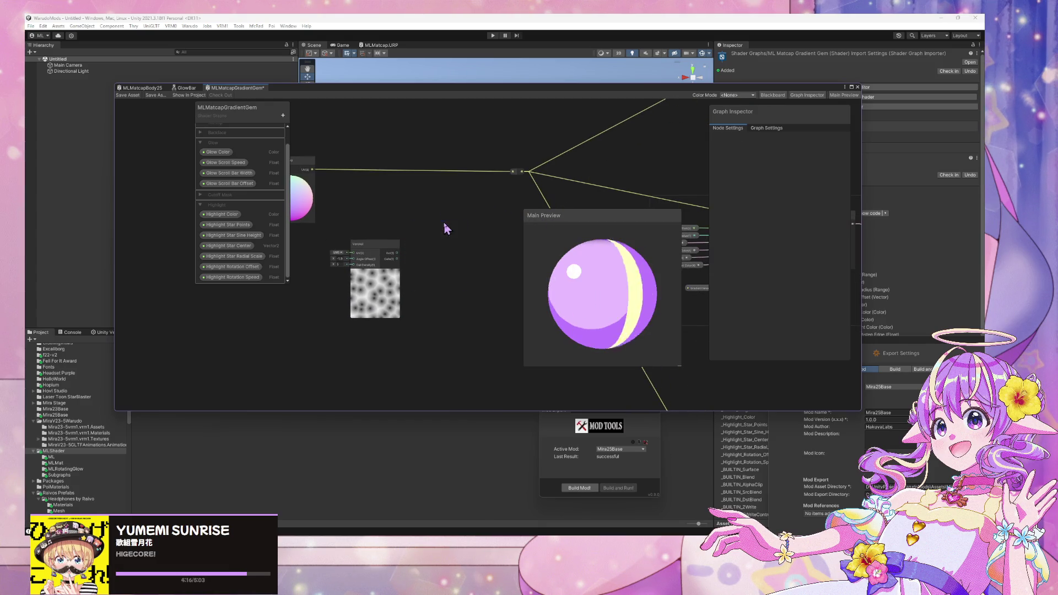
# Step: Try thresholding the Voronoi cells with a Step node, then delete it
pyautogui.press('space')
pyautogui.write('ste')
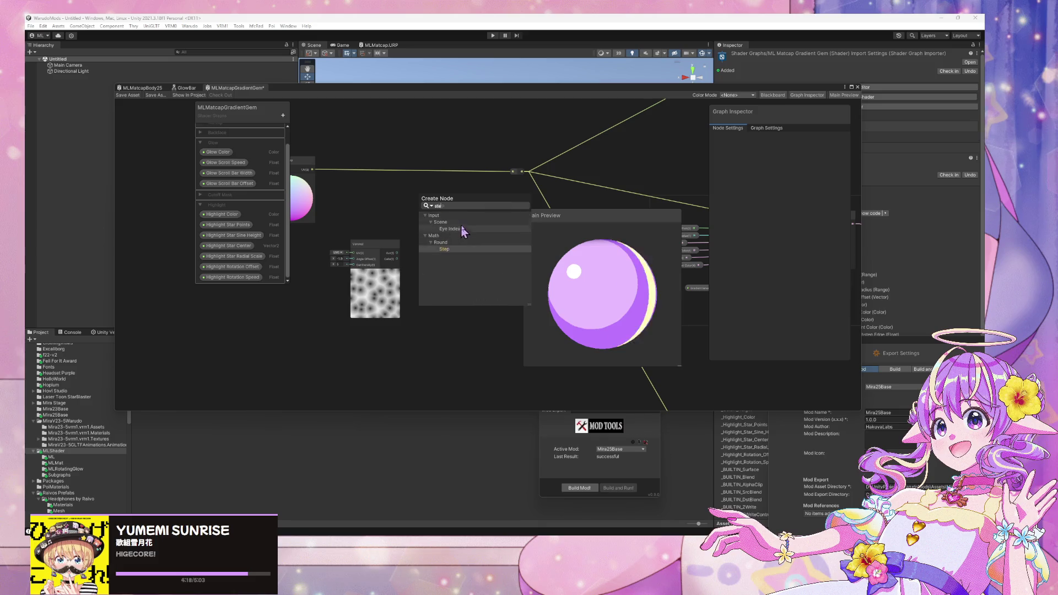
pyautogui.click(449, 253)
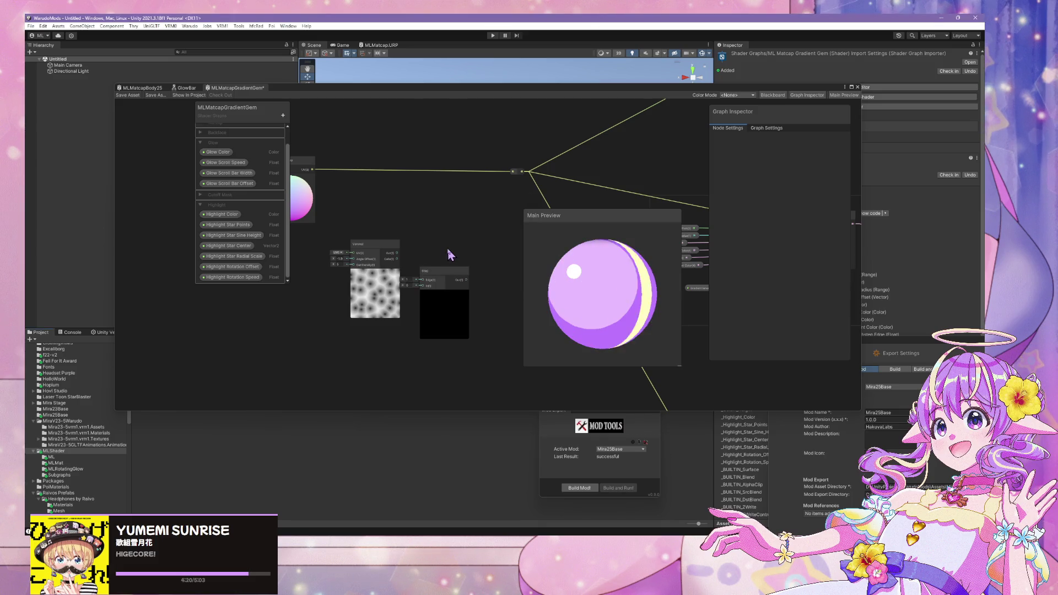
pyautogui.moveTo(397, 259)
pyautogui.mouseDown()
pyautogui.moveTo(432, 286)
pyautogui.moveTo(394, 283)
pyautogui.mouseUp()
pyautogui.click(435, 275)
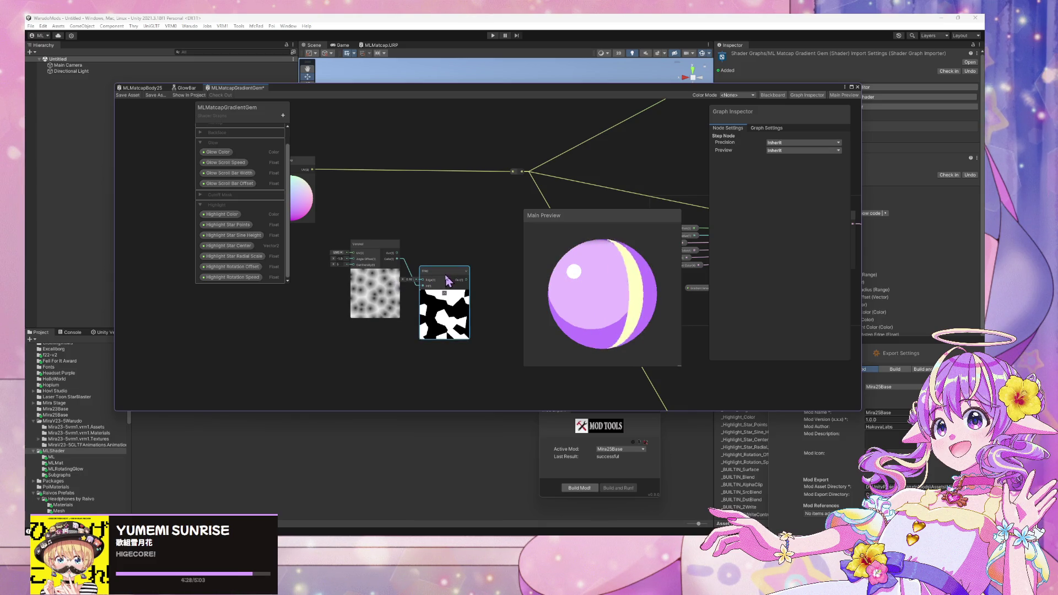
pyautogui.press('Delete')
pyautogui.moveTo(397, 259); pyautogui.dragTo(426, 262)
# Step: Add a Smoothstep node and feed the Voronoi Cells into its In input
pyautogui.press('Escape')
pyautogui.press('space')
pyautogui.write('smoothstep')
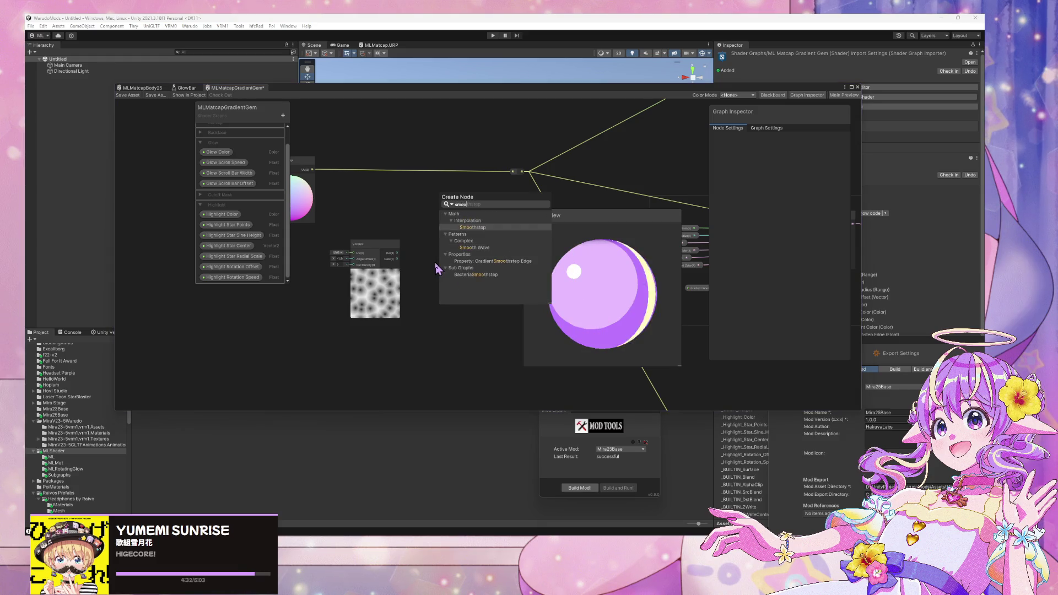
pyautogui.press('Return')
pyautogui.moveTo(396, 259); pyautogui.dragTo(444, 290)
pyautogui.moveTo(397, 259)
pyautogui.mouseDown()
pyautogui.moveTo(440, 288)
pyautogui.moveTo(419, 285)
pyautogui.mouseUp()
# Step: Add a Normal From Height node and arrange the Voronoi and Smoothstep nodes around it
pyautogui.press('space')
pyautogui.write('npr')
pyautogui.press('BackSpace')
pyautogui.press('BackSpace')
pyautogui.write('height')
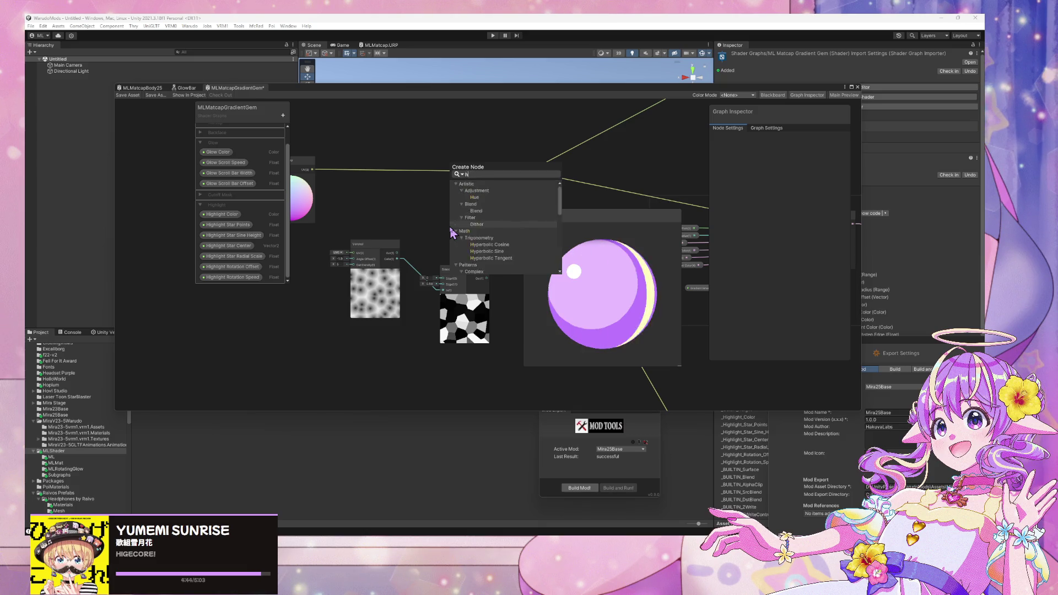
pyautogui.press('Return')
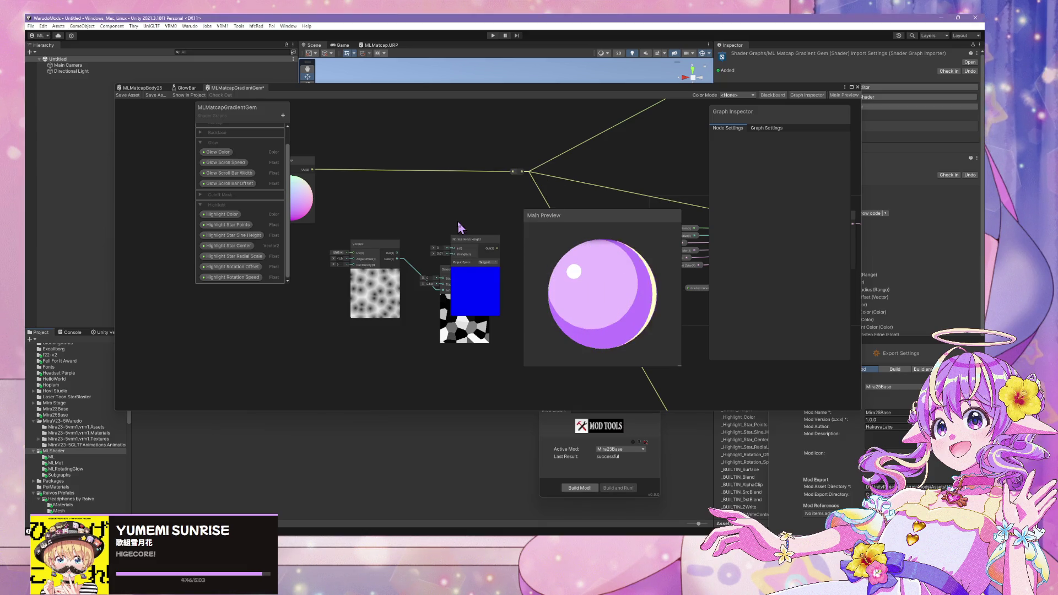
pyautogui.moveTo(357, 244); pyautogui.dragTo(269, 274)
pyautogui.moveTo(449, 269)
pyautogui.mouseDown()
pyautogui.moveTo(369, 271)
pyautogui.moveTo(364, 288)
pyautogui.mouseUp()
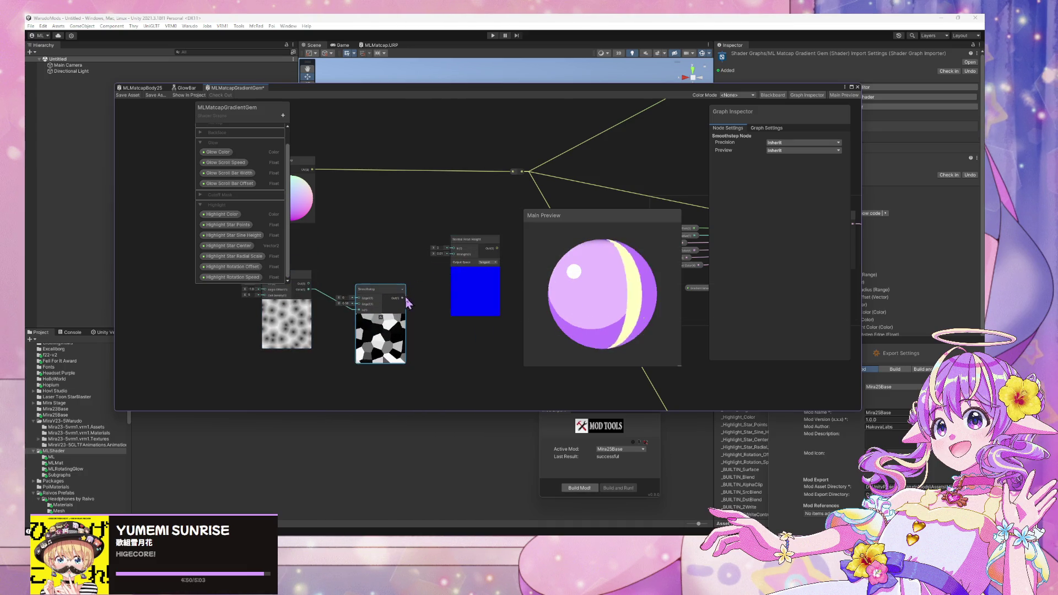
pyautogui.moveTo(420, 306)
pyautogui.mouseDown()
pyautogui.moveTo(390, 259)
pyautogui.moveTo(439, 263)
pyautogui.moveTo(446, 306)
pyautogui.moveTo(477, 264)
pyautogui.moveTo(459, 266)
pyautogui.mouseUp()
pyautogui.click(433, 284)
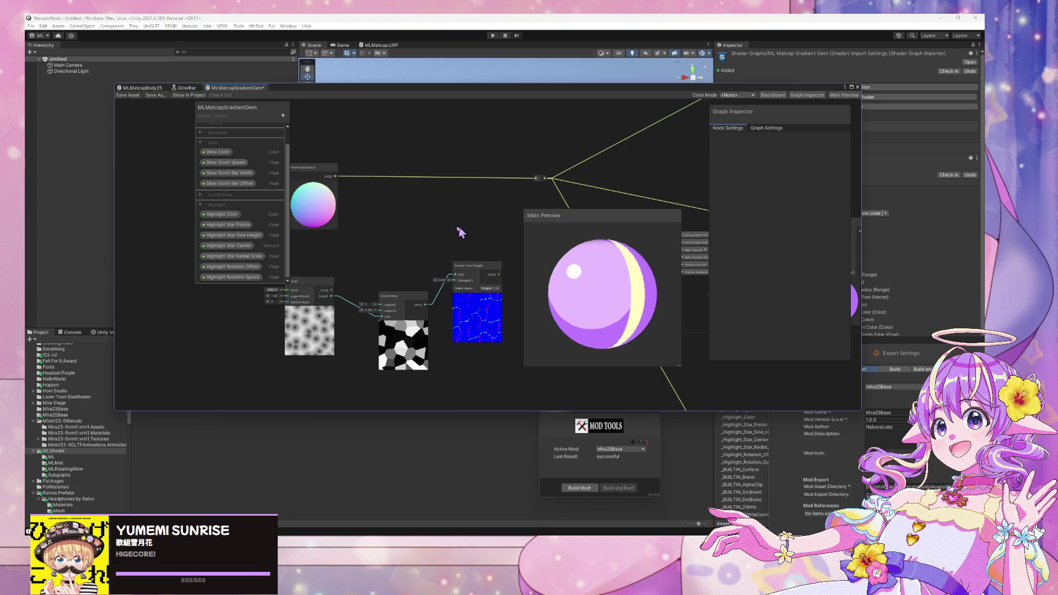
# Step: Connect the sphere UV output to the Voronoi UV input
pyautogui.scroll(-2, 461, 232)
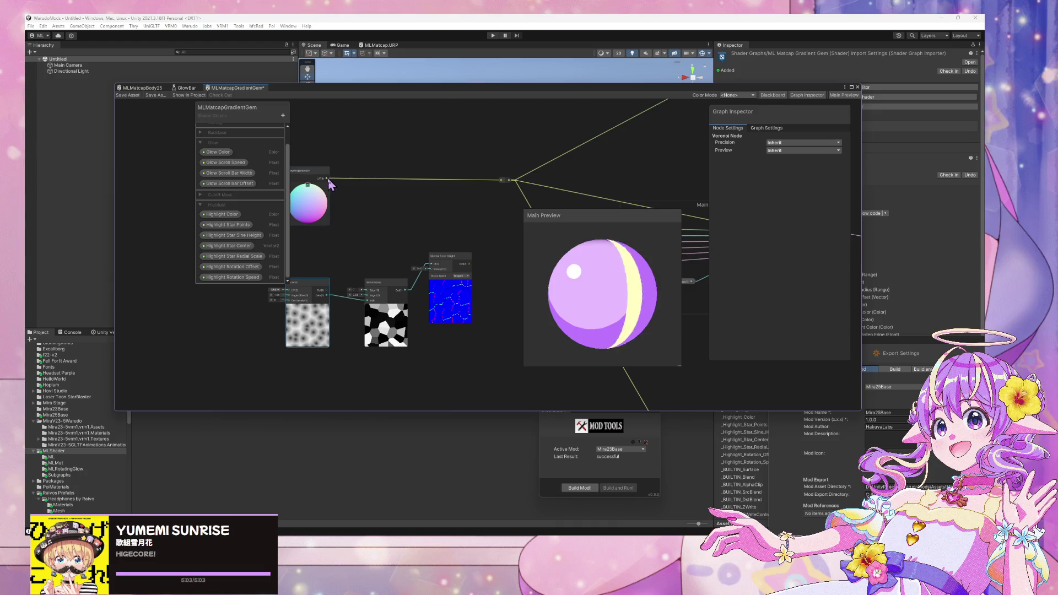
pyautogui.moveTo(327, 178); pyautogui.dragTo(288, 290)
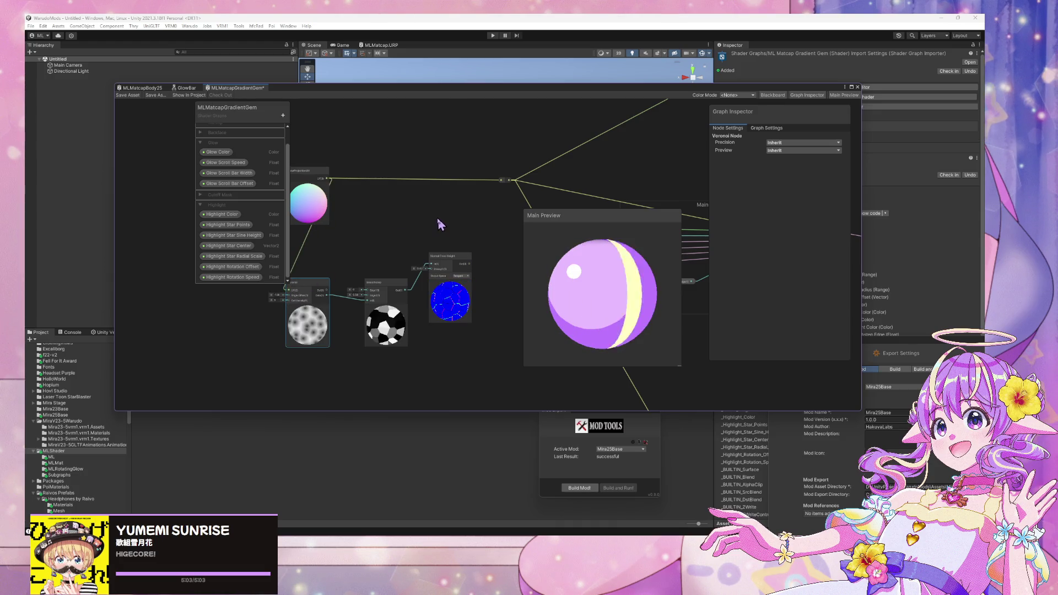
pyautogui.moveTo(437, 220); pyautogui.dragTo(390, 229)
pyautogui.scroll(2, 426, 228)
pyautogui.scroll(-3, 423, 218)
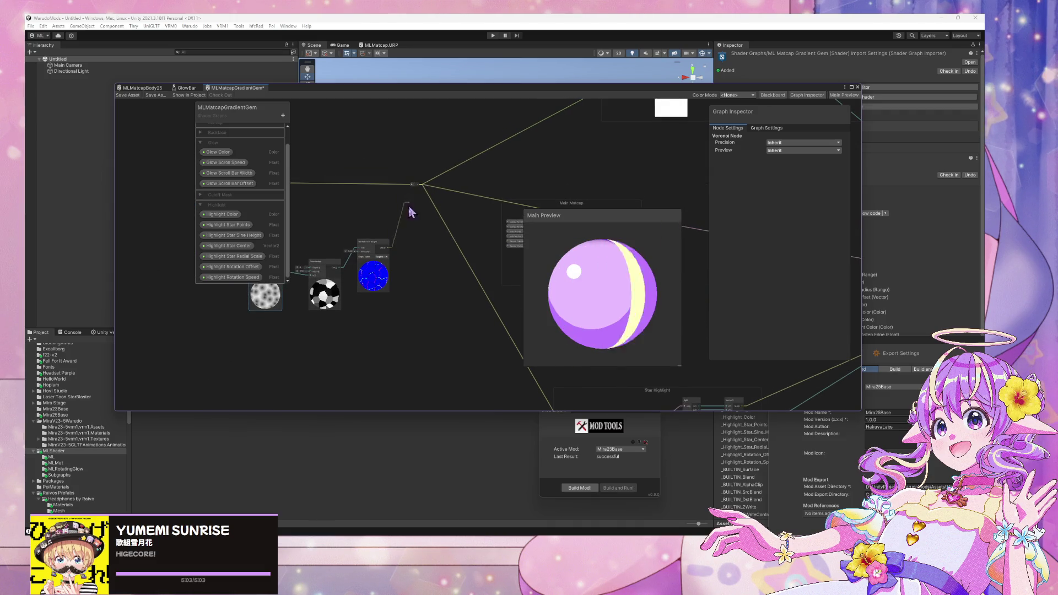
pyautogui.click(414, 236)
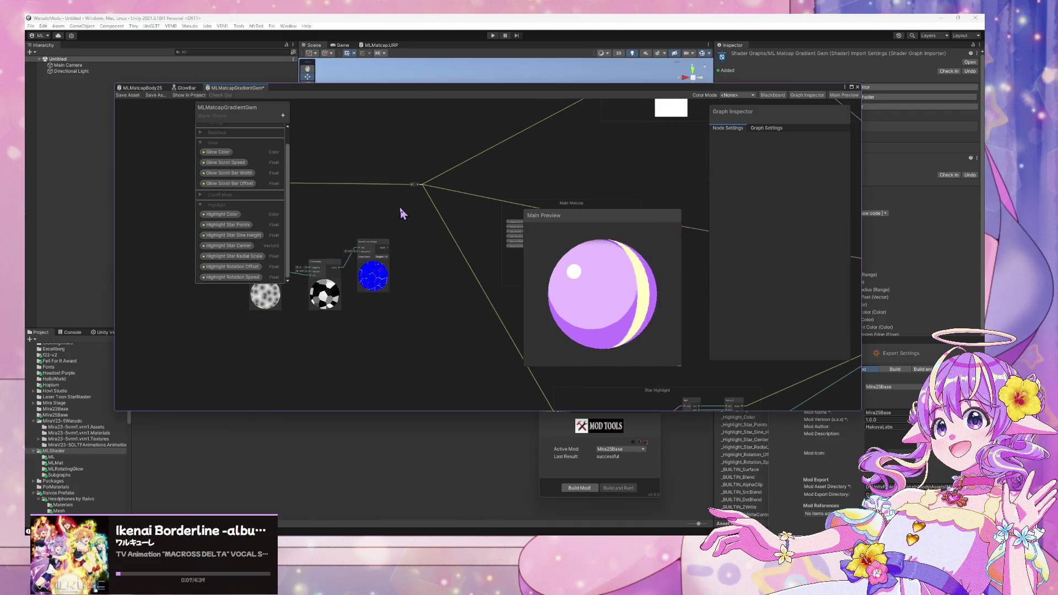
# Step: Check MLMatcapBody25, then add a Normal Blend node to the gem graph
pyautogui.click(142, 88)
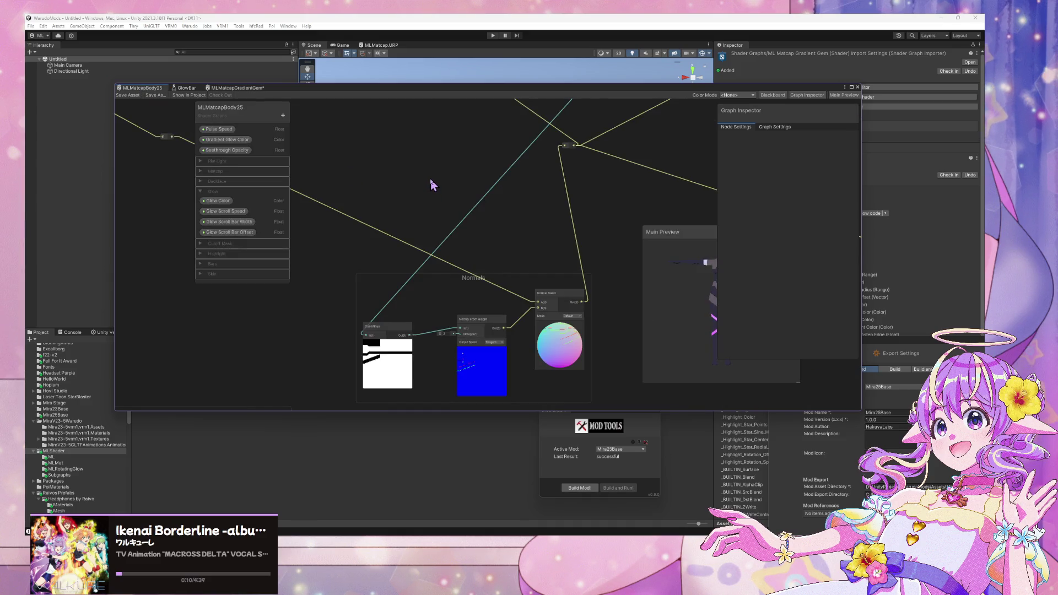
pyautogui.click(234, 89)
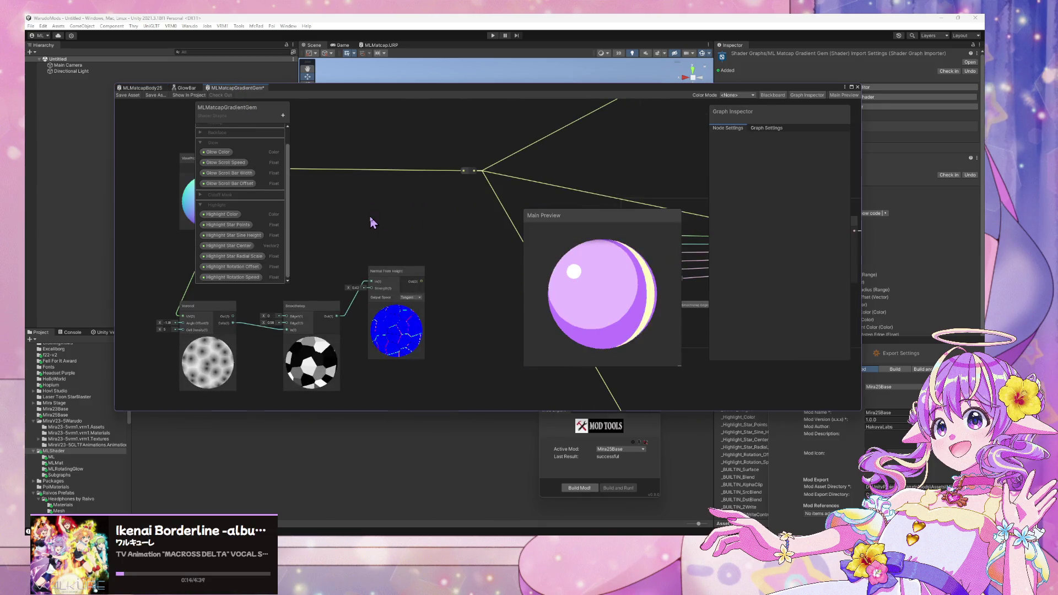
pyautogui.press('space')
pyautogui.write('normal blen')
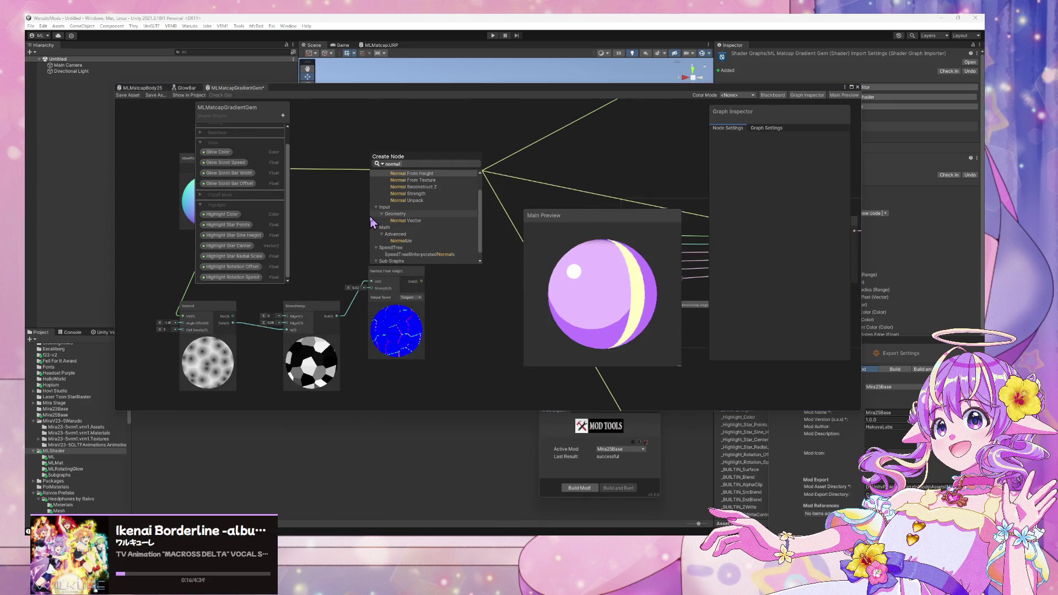
pyautogui.press('Return')
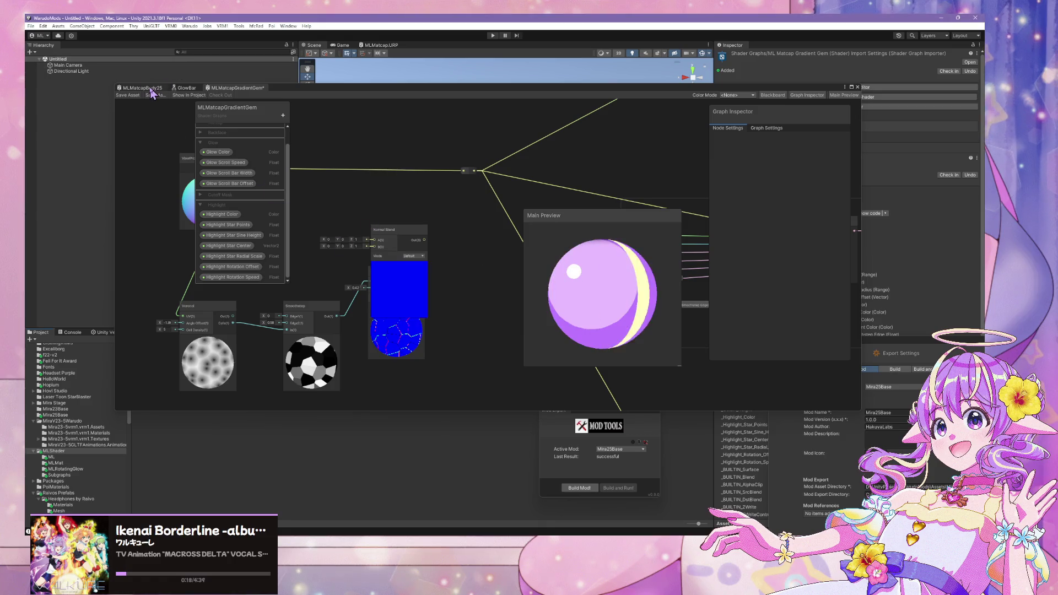
# Step: Review MLMatcapBody25's normals and Rim group, then return to MLMatcapGradientGem
pyautogui.click(142, 88)
pyautogui.scroll(-4, 494, 181)
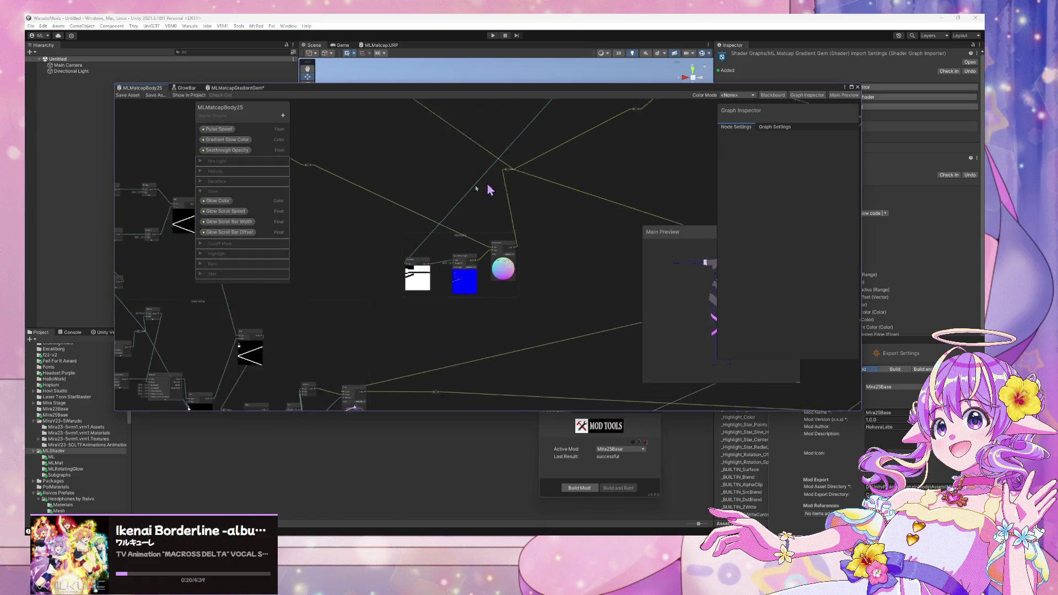
pyautogui.scroll(4, 426, 171)
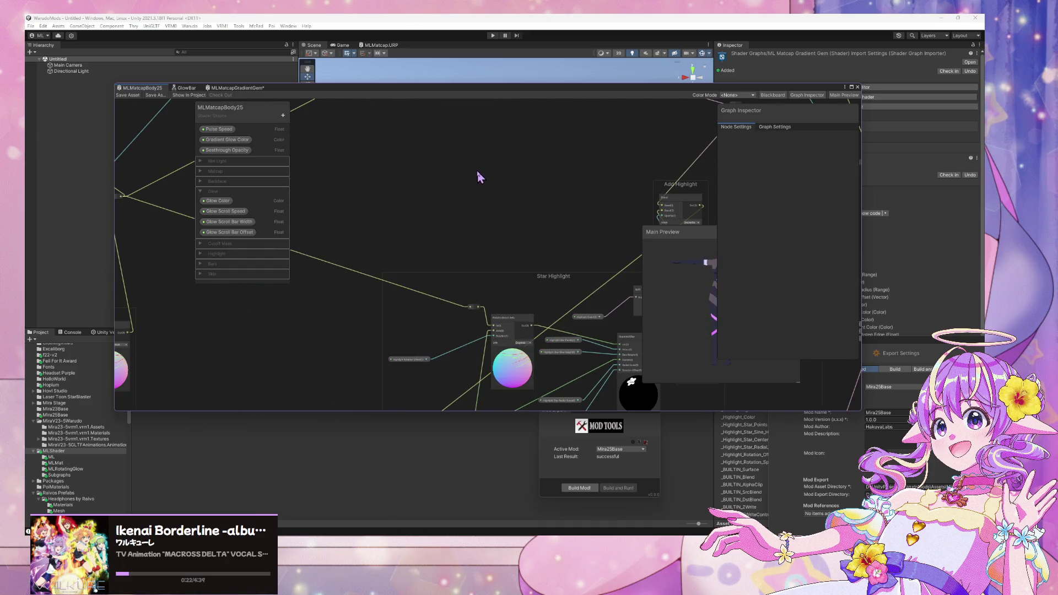
pyautogui.scroll(-4, 478, 169)
pyautogui.scroll(2, 512, 258)
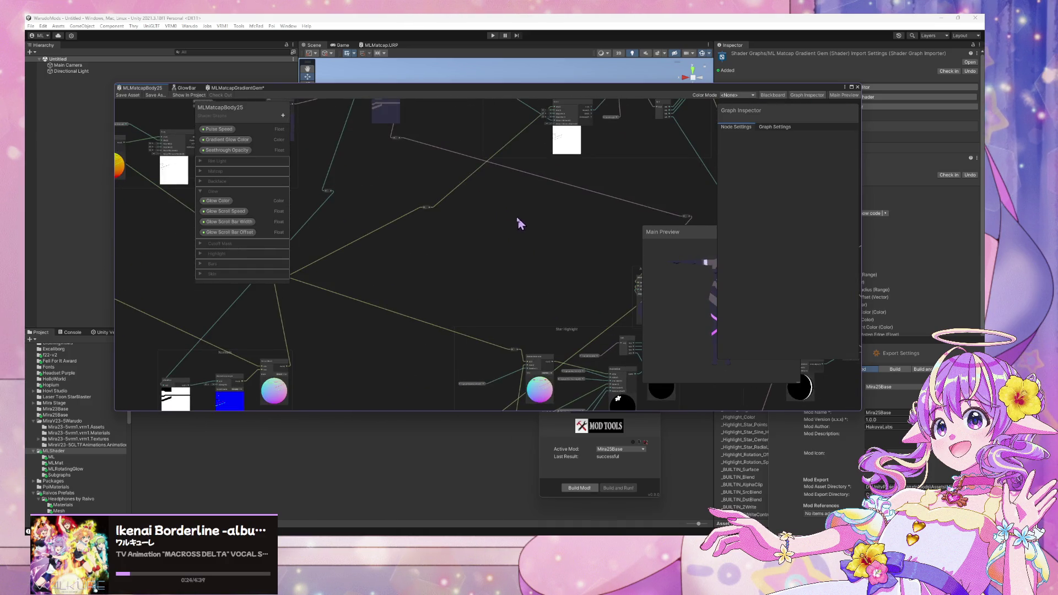
pyautogui.moveTo(521, 223); pyautogui.dragTo(404, 227)
pyautogui.moveTo(403, 161)
pyautogui.mouseDown()
pyautogui.moveTo(428, 279)
pyautogui.moveTo(685, 114)
pyautogui.moveTo(533, 135)
pyautogui.mouseUp()
pyautogui.scroll(2, 432, 281)
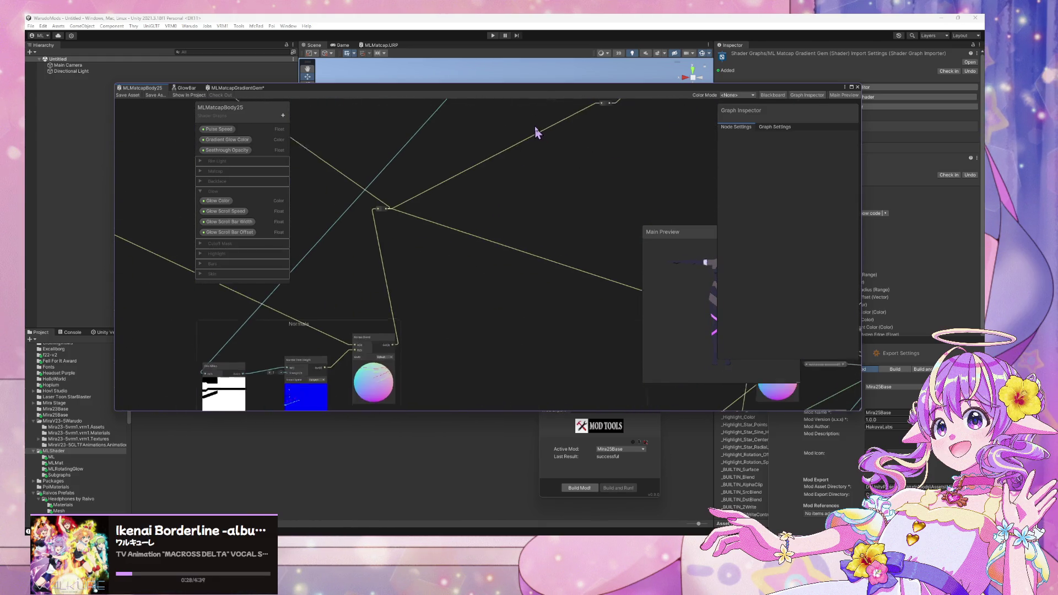
pyautogui.click(247, 88)
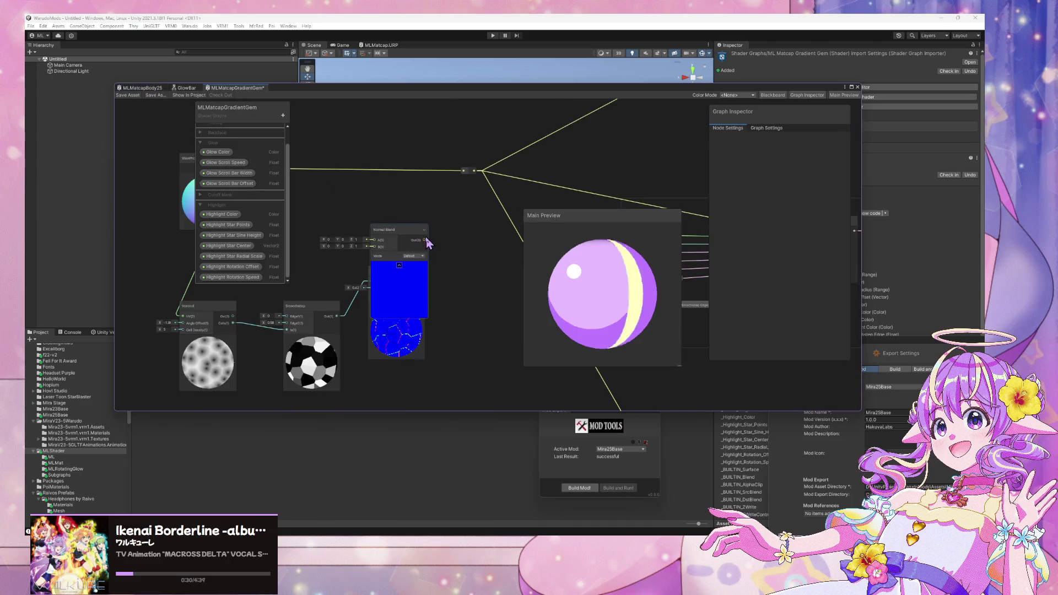
# Step: Route Normal Blend into the output reroute, connect Normal From Height, and nudge Smoothstep left
pyautogui.moveTo(428, 238)
pyautogui.mouseDown()
pyautogui.moveTo(472, 172)
pyautogui.moveTo(456, 241)
pyautogui.mouseUp()
pyautogui.moveTo(411, 271)
pyautogui.mouseDown()
pyautogui.moveTo(420, 274)
pyautogui.moveTo(384, 279)
pyautogui.moveTo(422, 271)
pyautogui.moveTo(435, 253)
pyautogui.mouseUp()
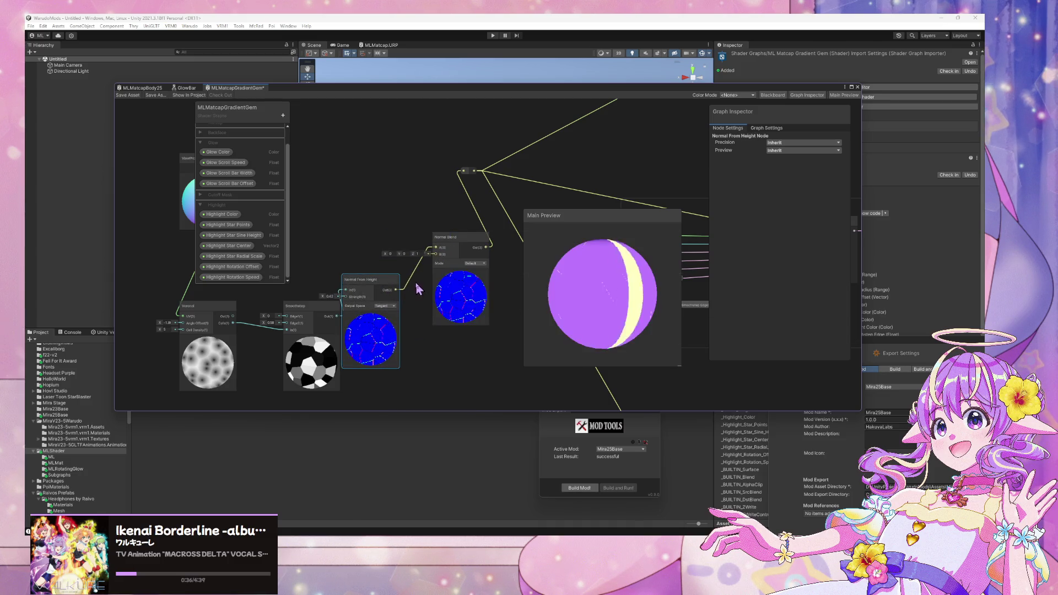
pyautogui.moveTo(373, 232)
pyautogui.mouseDown()
pyautogui.moveTo(397, 217)
pyautogui.moveTo(333, 170)
pyautogui.moveTo(467, 240)
pyautogui.moveTo(466, 225)
pyautogui.mouseUp()
pyautogui.scroll(-1, 363, 182)
pyautogui.scroll(-1, 362, 176)
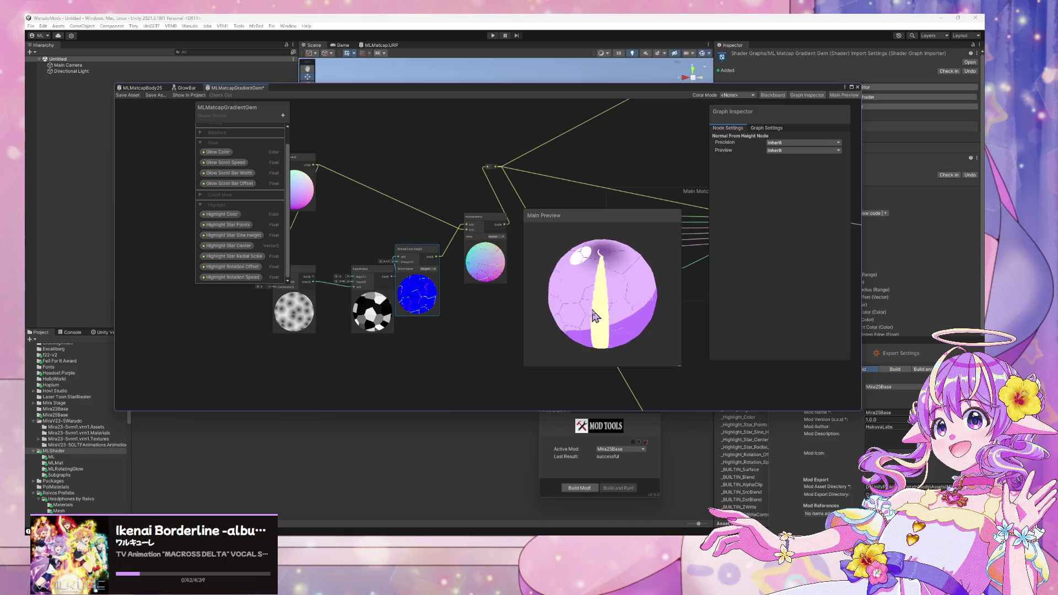
pyautogui.moveTo(377, 270)
pyautogui.mouseDown()
pyautogui.moveTo(350, 266)
pyautogui.moveTo(360, 281)
pyautogui.moveTo(282, 312)
pyautogui.mouseUp()
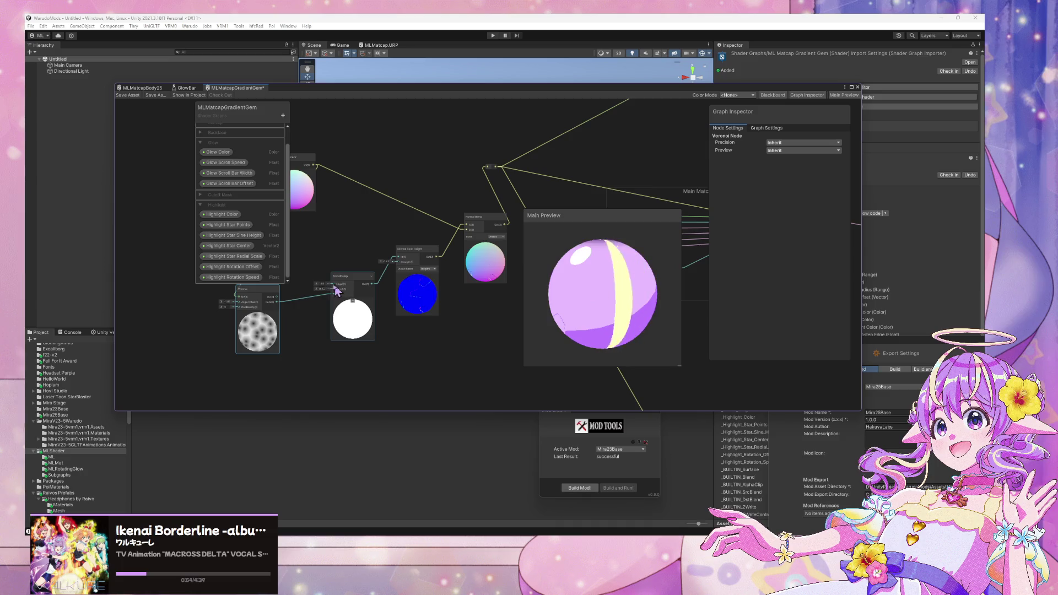
# Step: Set the Voronoi Angle Offset to 0 and lower its cell density
pyautogui.scroll(3, 333, 302)
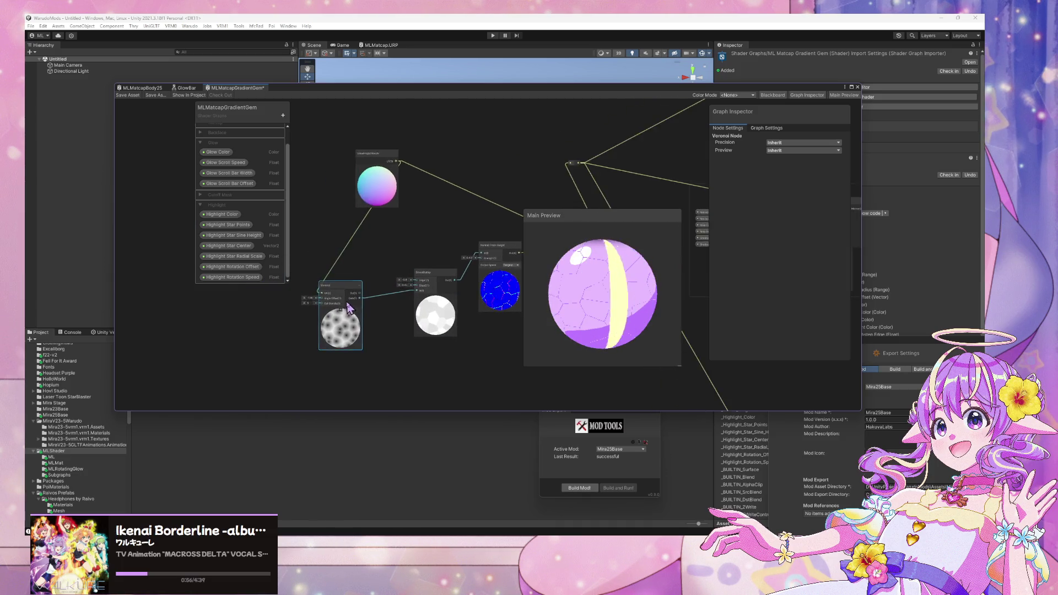
pyautogui.scroll(1, 332, 302)
pyautogui.click(286, 298)
pyautogui.write('9')
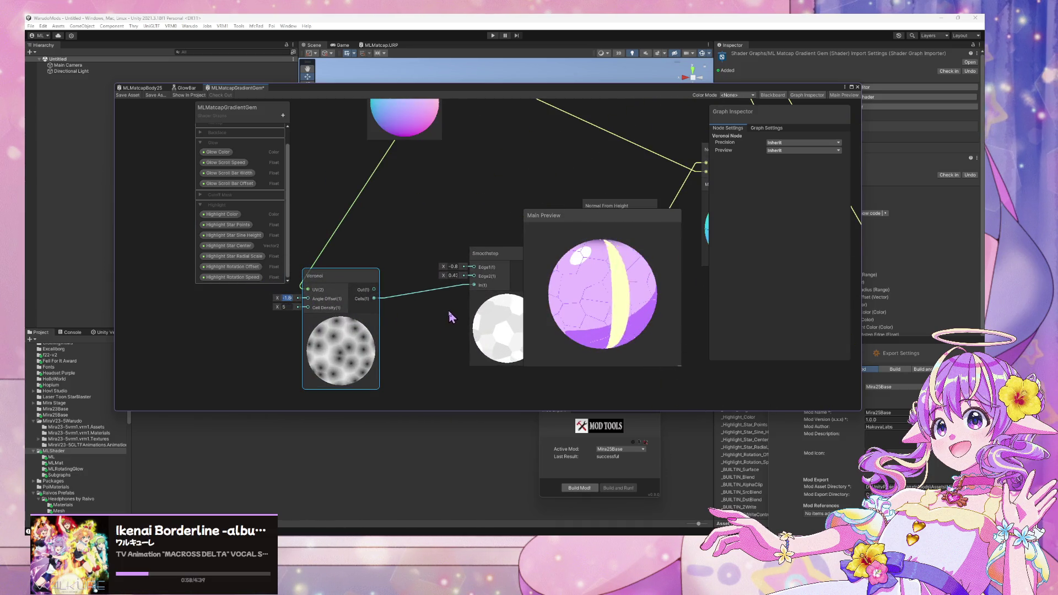
pyautogui.press('BackSpace')
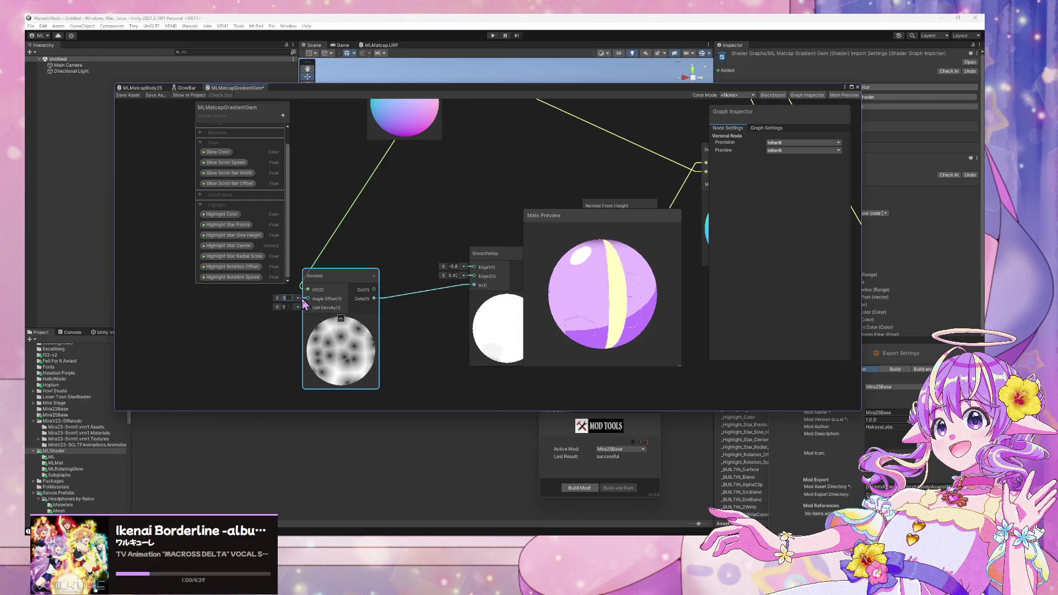
pyautogui.write('0')
pyautogui.scroll(-1, 430, 298)
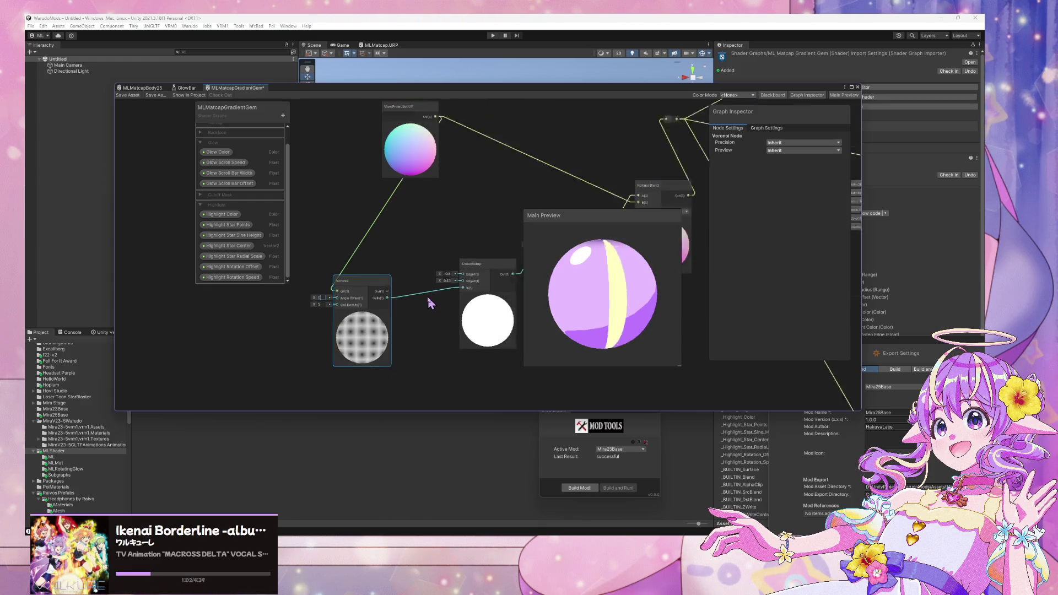
pyautogui.moveTo(297, 305)
pyautogui.mouseDown()
pyautogui.moveTo(289, 312)
pyautogui.moveTo(300, 303)
pyautogui.moveTo(264, 300)
pyautogui.mouseUp()
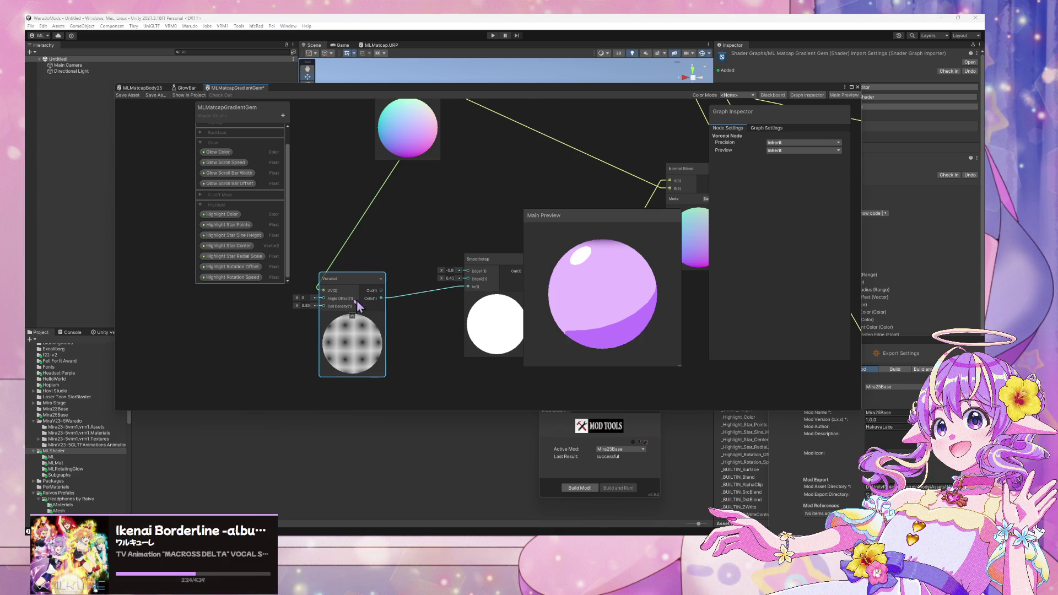
pyautogui.click(294, 311)
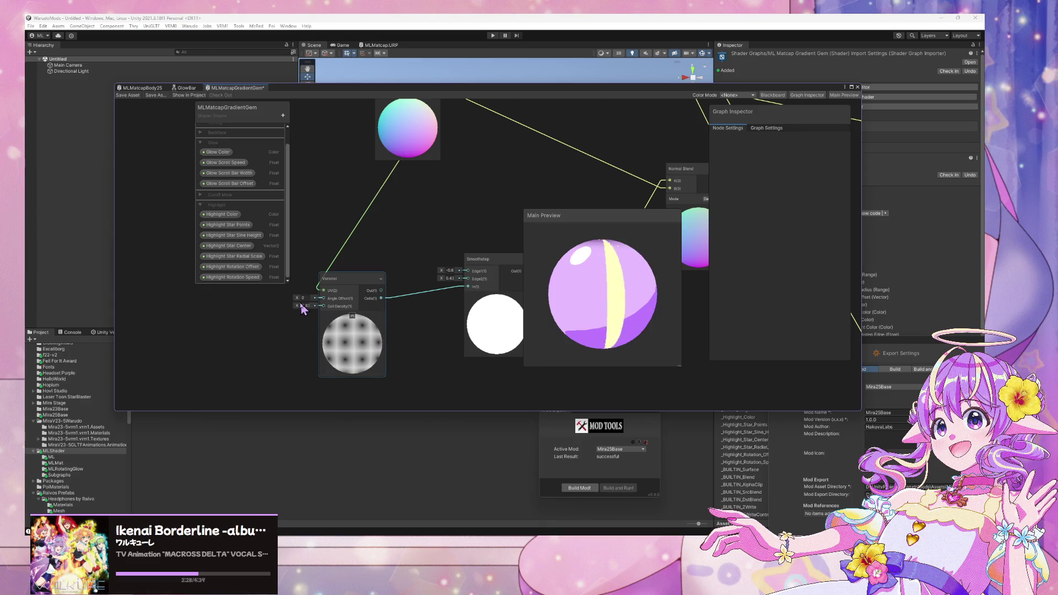
pyautogui.click(300, 297)
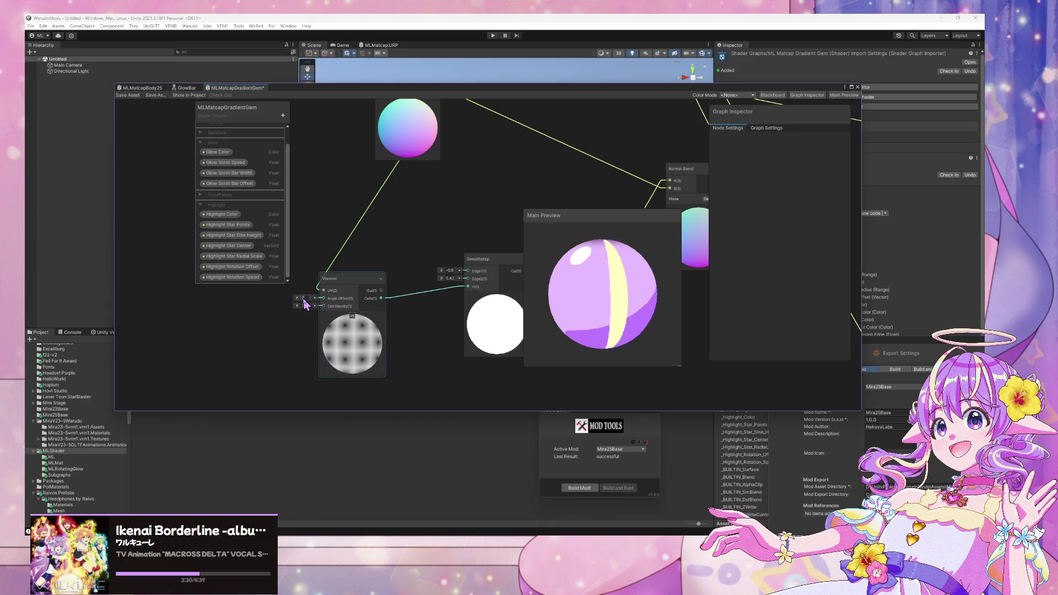
pyautogui.moveTo(297, 298)
pyautogui.mouseDown()
pyautogui.moveTo(158, 297)
pyautogui.moveTo(303, 298)
pyautogui.mouseUp()
pyautogui.press('BackSpace')
pyautogui.write('0')
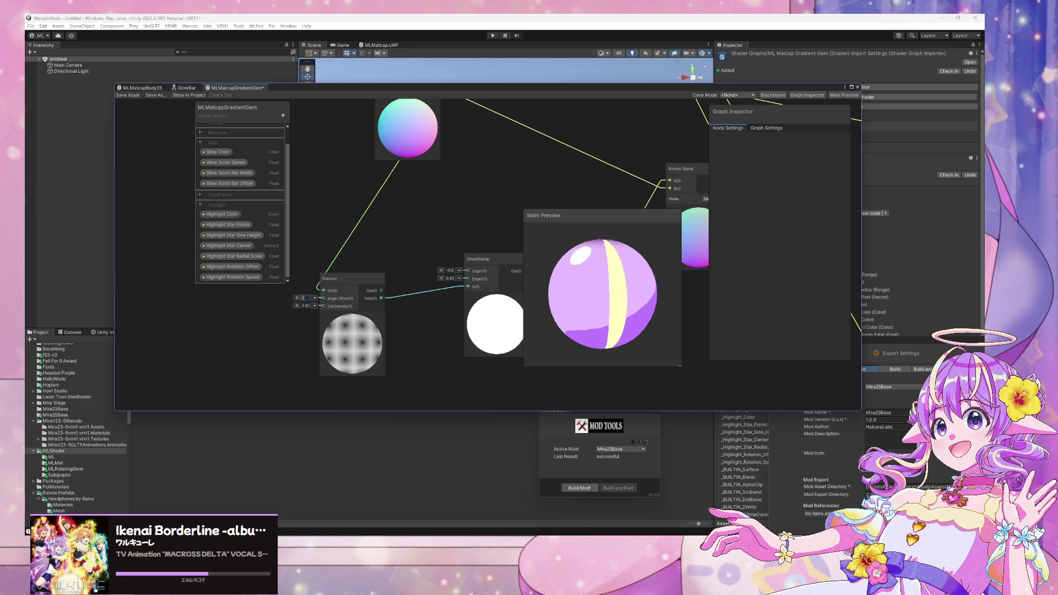
pyautogui.scroll(-2, 373, 300)
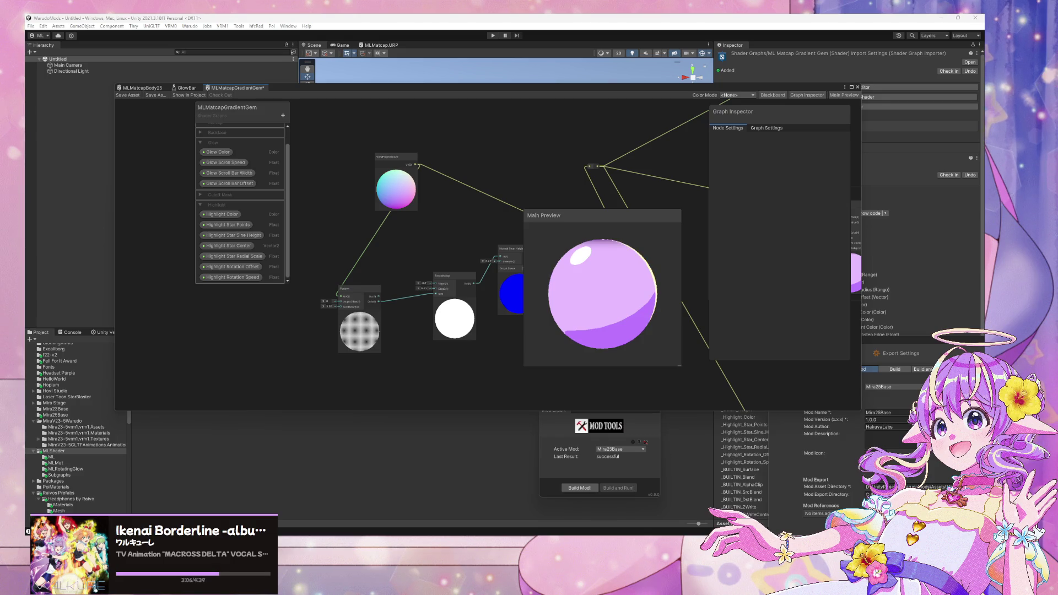
pyautogui.moveTo(503, 532)
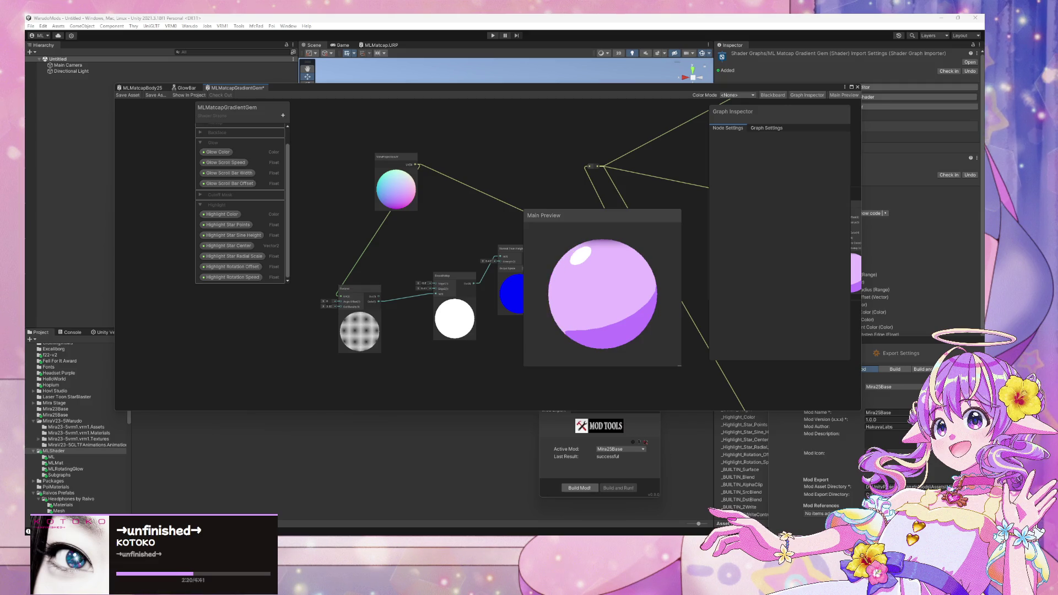
# Step: Switch to the Chrome window showing X search results for shader posts
pyautogui.hotkey('alt', 'Tab')
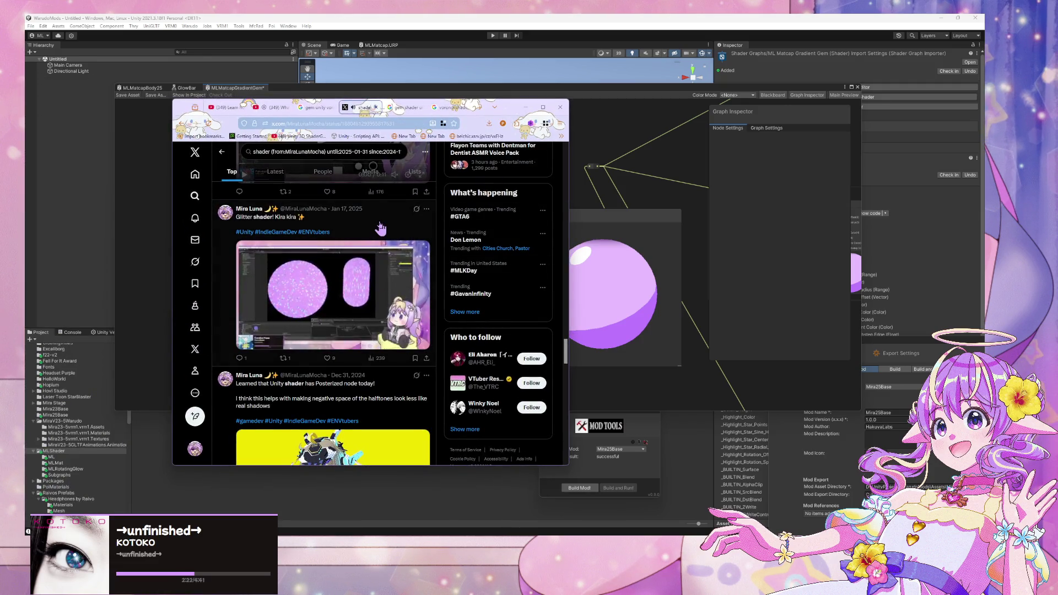
# Step: Open the 'Glitter shader! Kira kira' post and watch its video full screen
pyautogui.click(380, 224)
pyautogui.scroll(-1, 377, 226)
pyautogui.scroll(1, 409, 256)
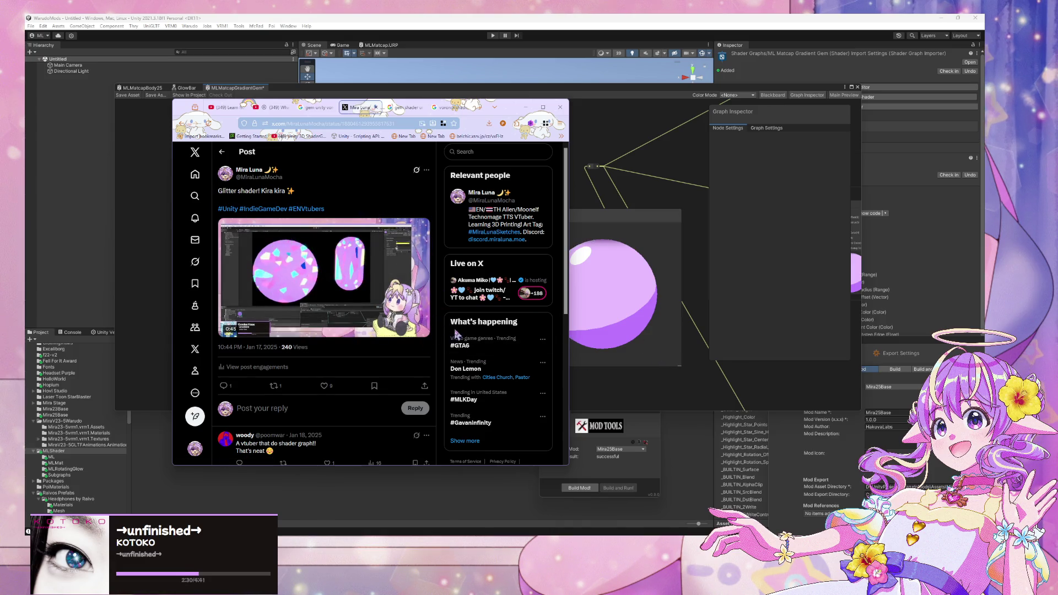
pyautogui.click(542, 107)
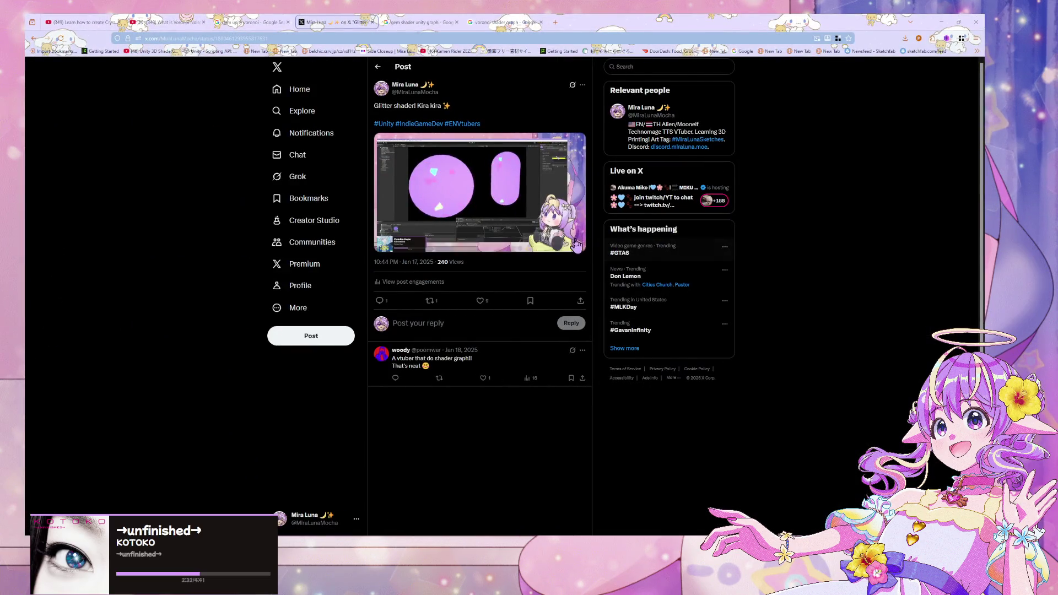
pyautogui.click(578, 245)
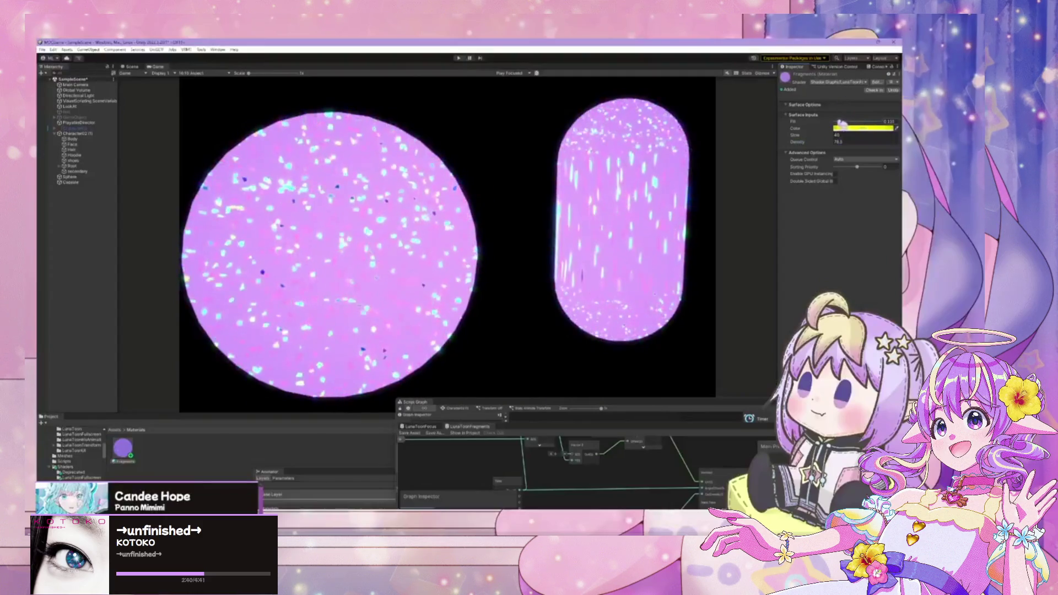
pyautogui.press('Escape')
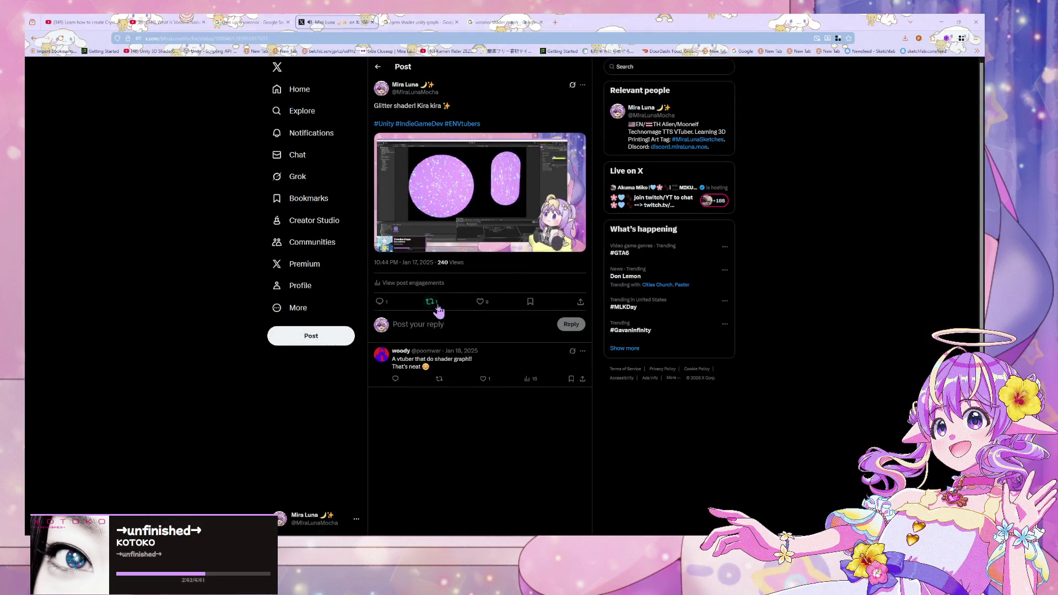
# Step: Start a quote post of it, beginning the text 'Help I forgot'
pyautogui.click(432, 303)
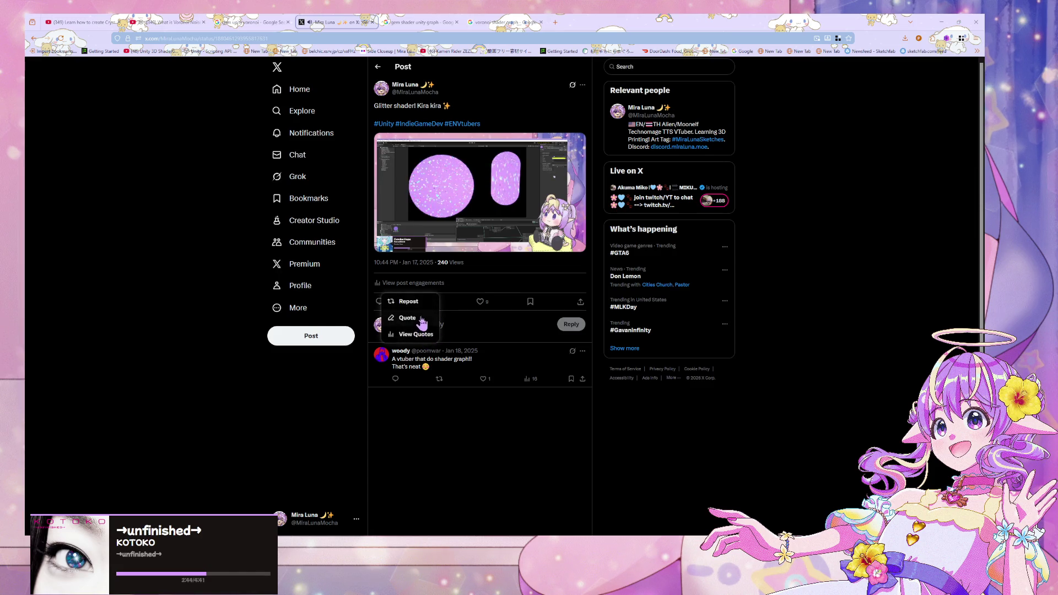
pyautogui.click(424, 326)
pyautogui.write('He')
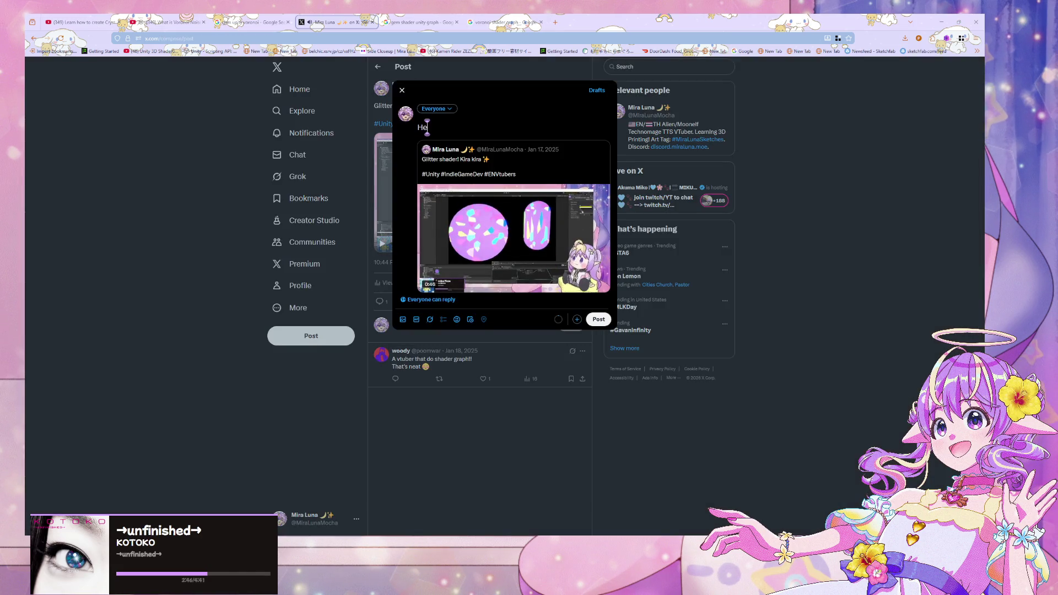
pyautogui.write('lp I forgot how to make this')
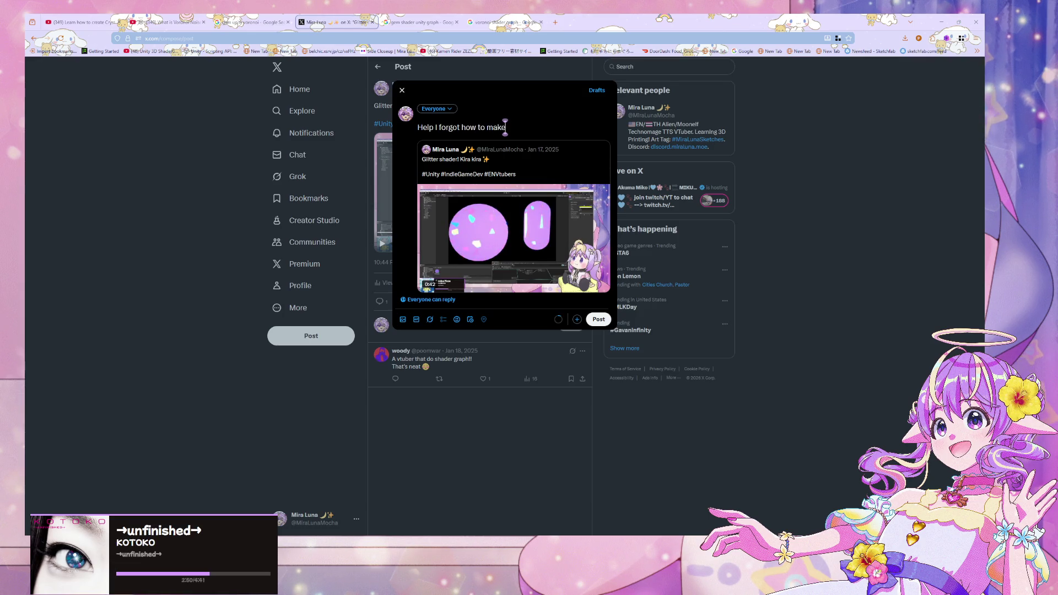
# Step: Add a melting-face emoji to 'Help I forgot how to make this', post it, and minimize the browser
pyautogui.click(457, 320)
pyautogui.write('melt')
pyautogui.click(410, 384)
pyautogui.click(534, 226)
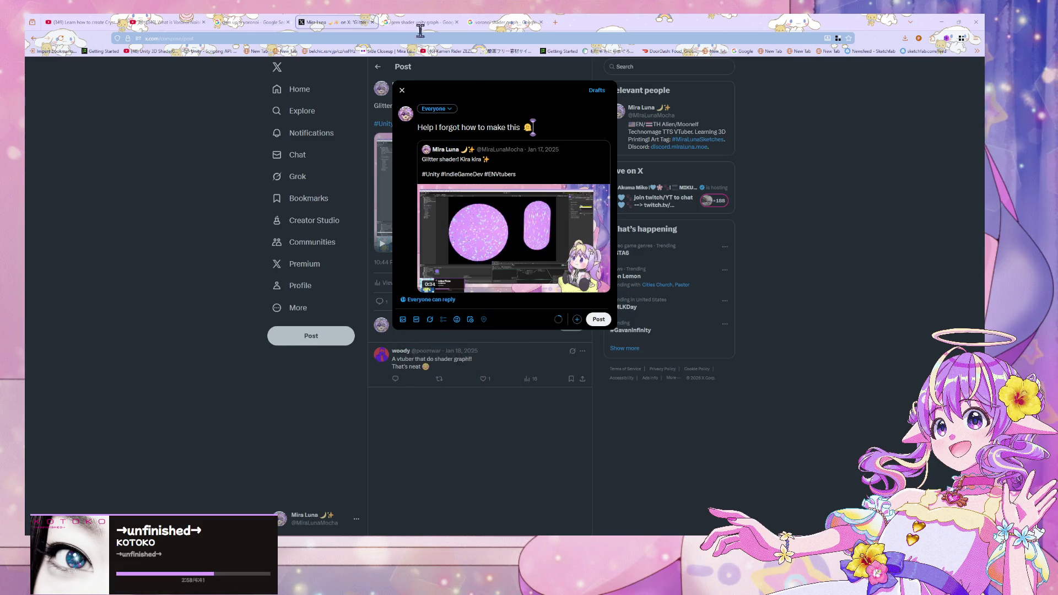
pyautogui.click(604, 318)
pyautogui.moveTo(617, 23)
pyautogui.mouseDown()
pyautogui.moveTo(579, 95)
pyautogui.moveTo(584, 2)
pyautogui.mouseUp()
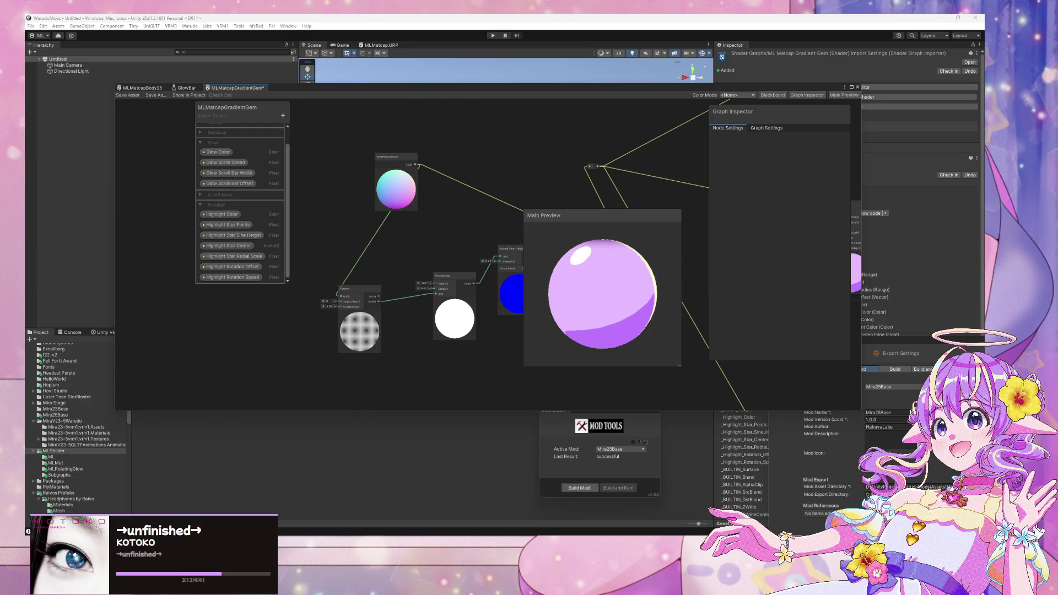
# Step: Bring up the glitter Shader Graph tutorial video and skip ahead to about 3:02
pyautogui.hotkey('alt', 'Tab')
pyautogui.moveTo(535, 121); pyautogui.dragTo(663, 167)
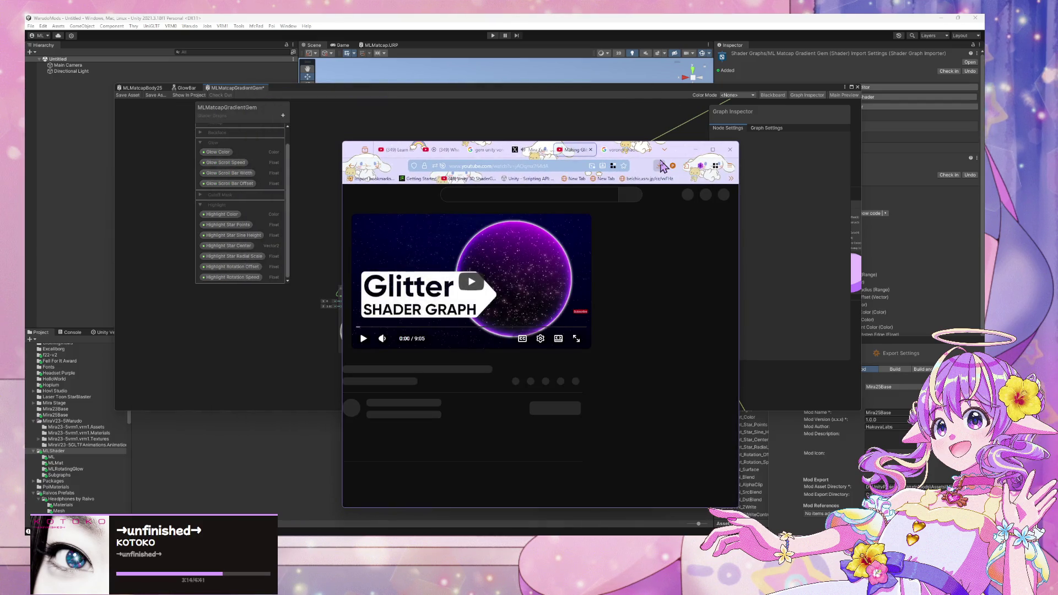
pyautogui.click(497, 260)
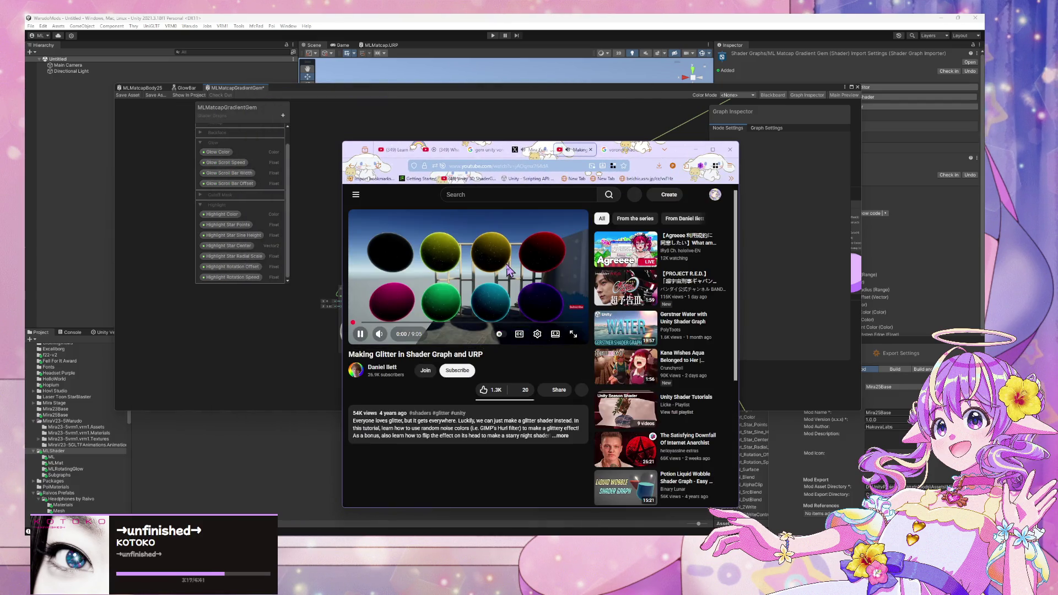
pyautogui.click(368, 323)
pyautogui.moveTo(401, 330); pyautogui.dragTo(419, 331)
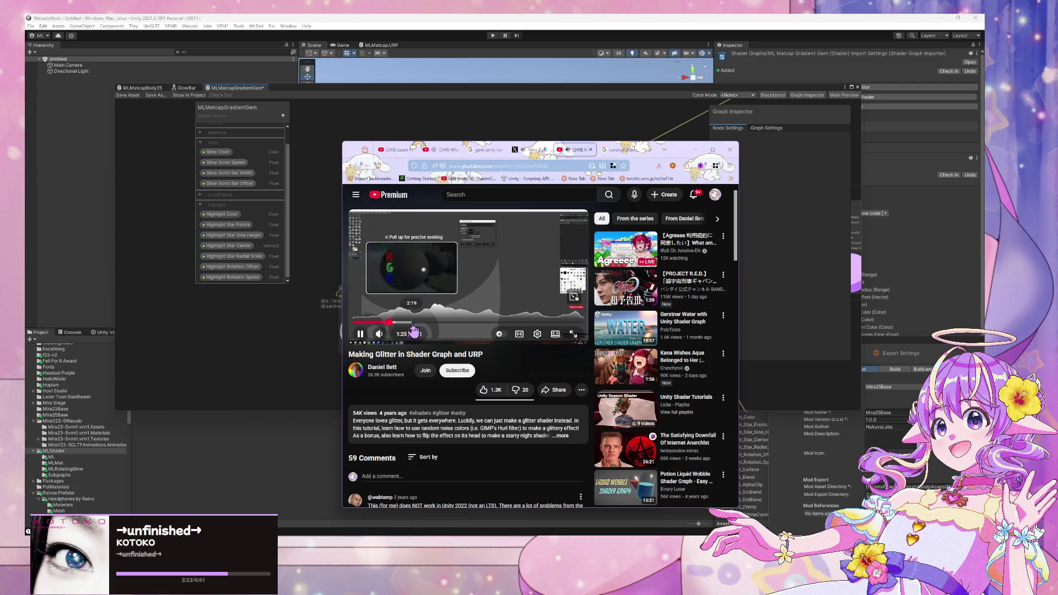
pyautogui.click(419, 329)
pyautogui.click(437, 329)
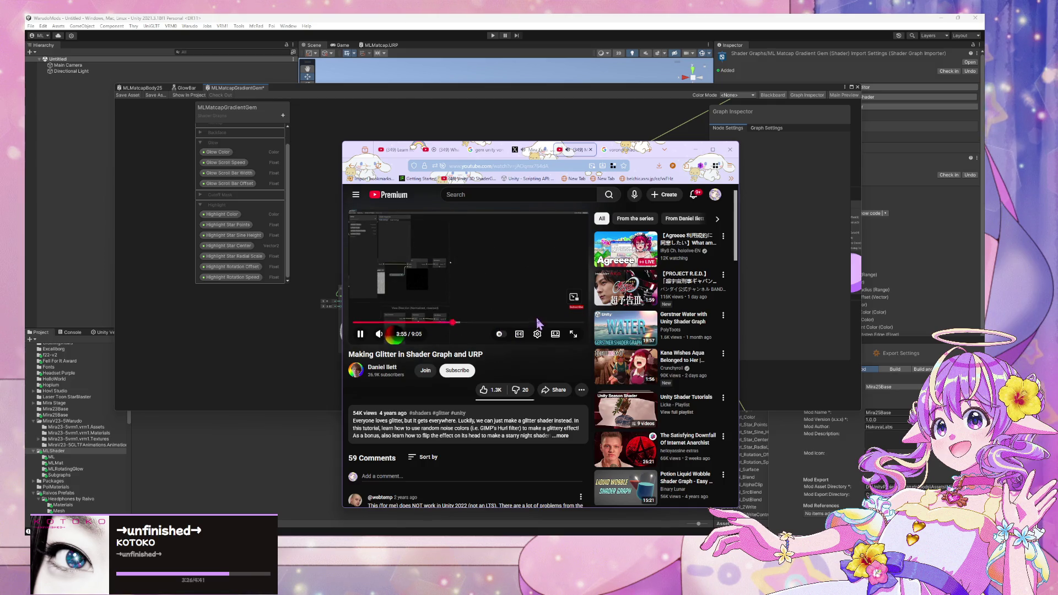
# Step: Maximize the browser, scrub back to the tutorial's Create Node part, then show the X Glitter post
pyautogui.click(710, 150)
pyautogui.click(346, 449)
pyautogui.click(321, 455)
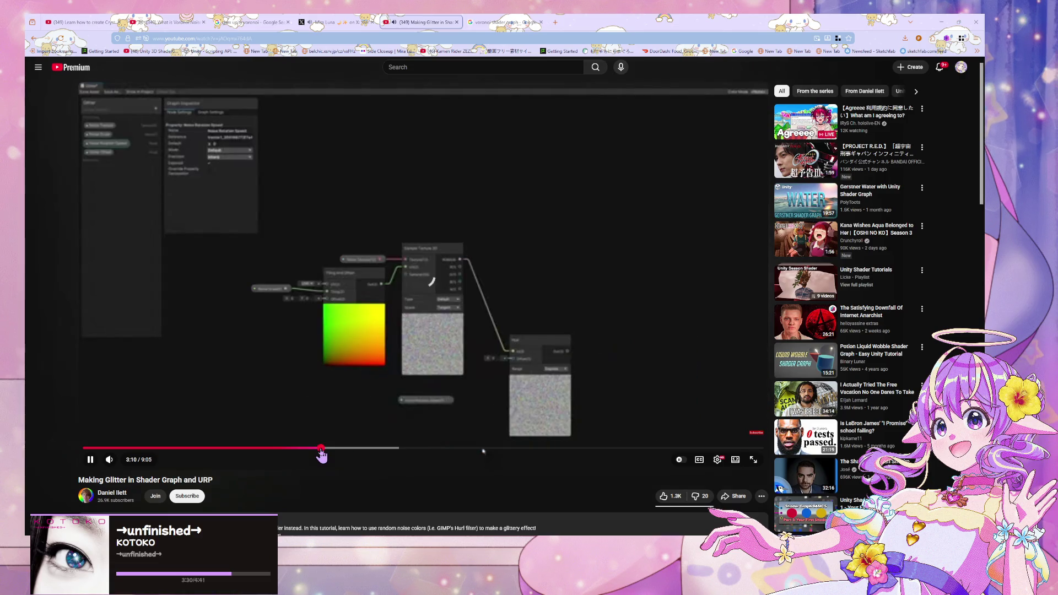
pyautogui.click(262, 448)
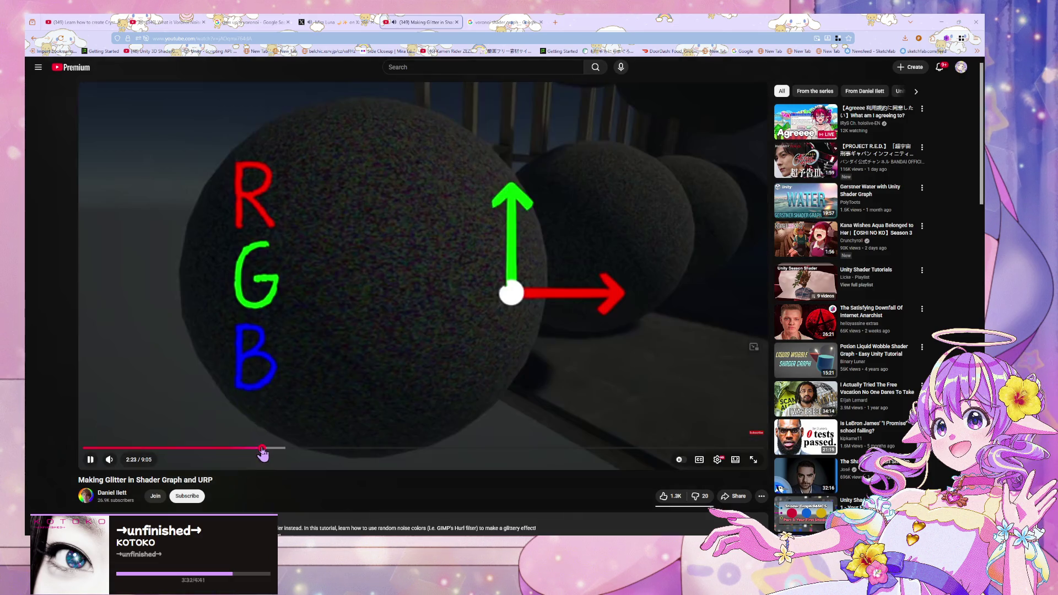
pyautogui.click(235, 448)
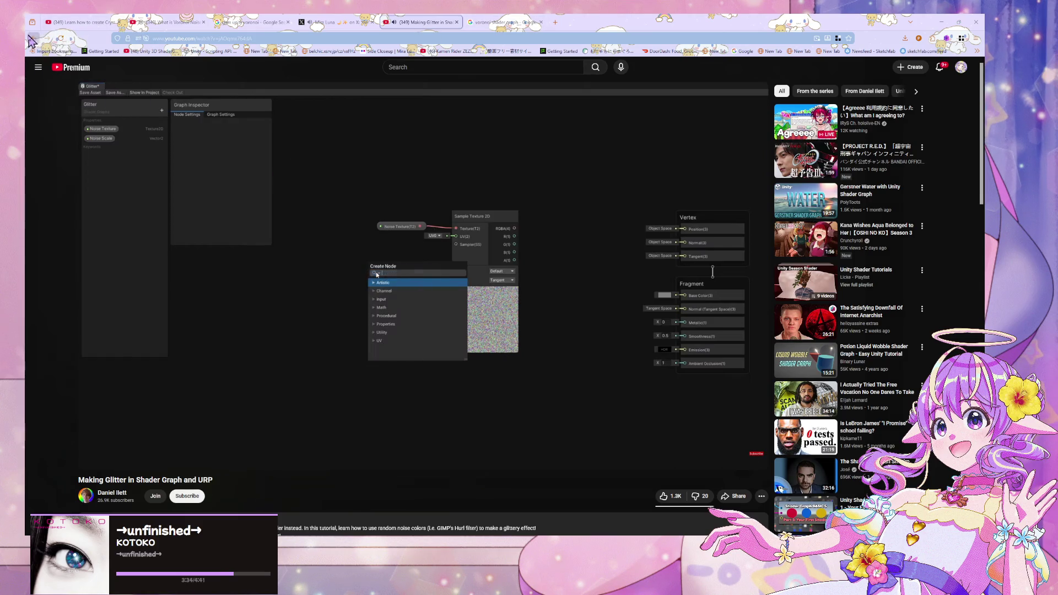
pyautogui.click(338, 22)
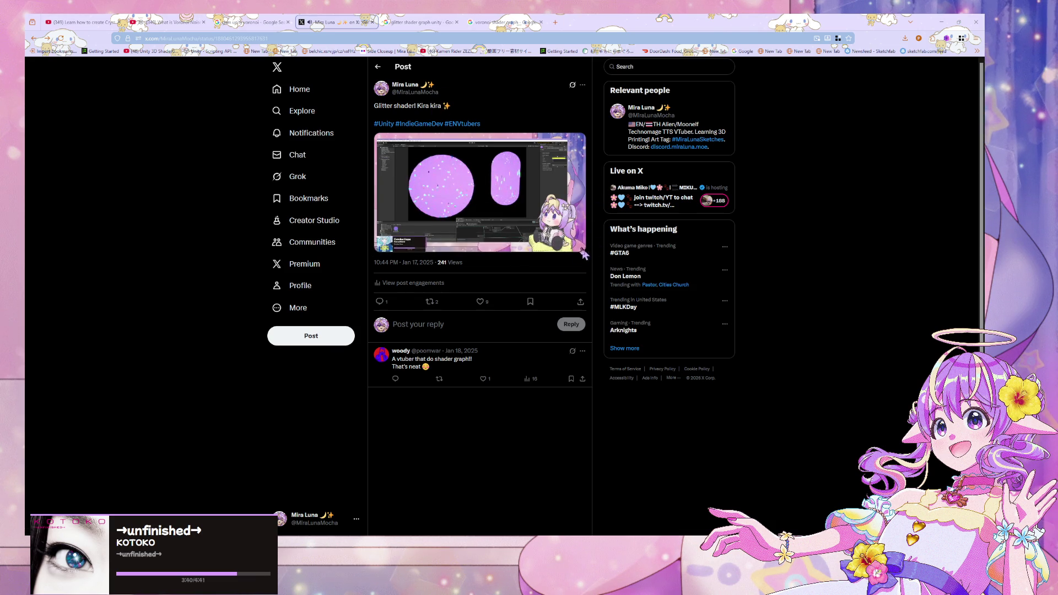
# Step: From the glitter search results, open the Reddit glitter post and the glitter blog article in new tabs
pyautogui.moveTo(577, 246)
pyautogui.click(403, 22)
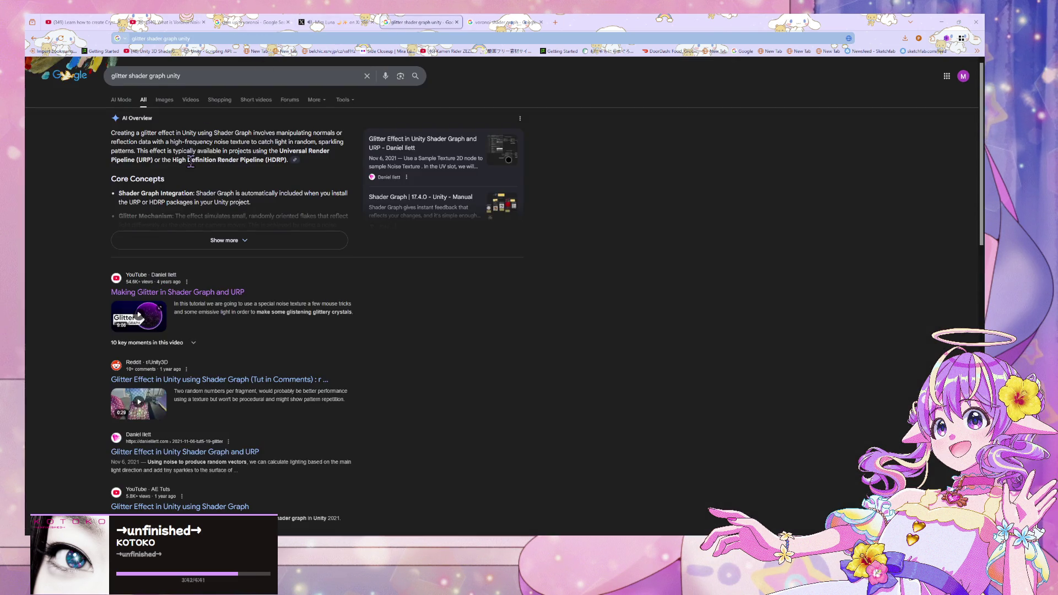
pyautogui.scroll(-2, 190, 160)
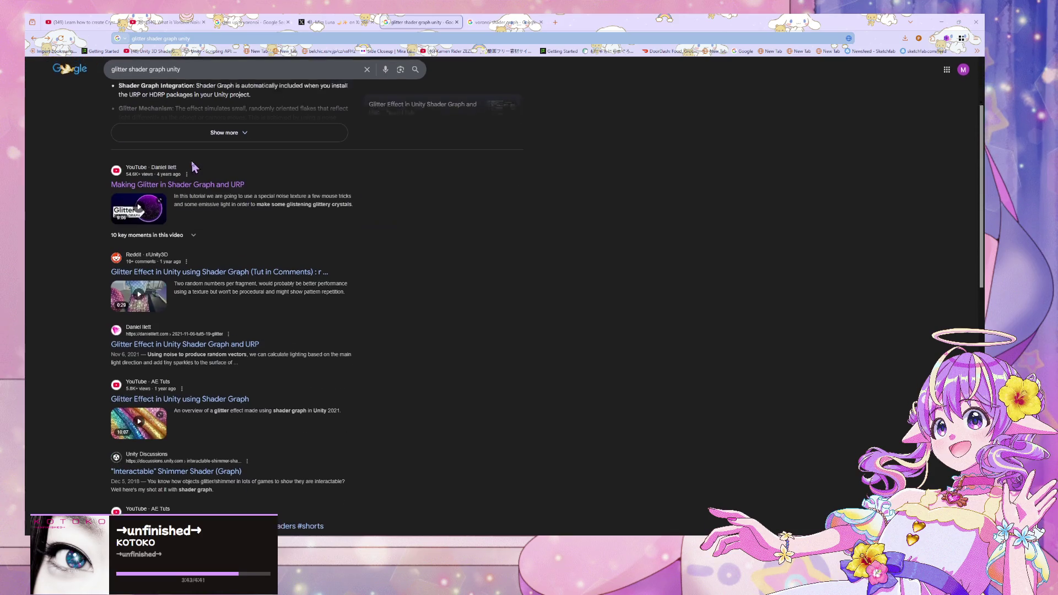
pyautogui.middleClick(281, 269)
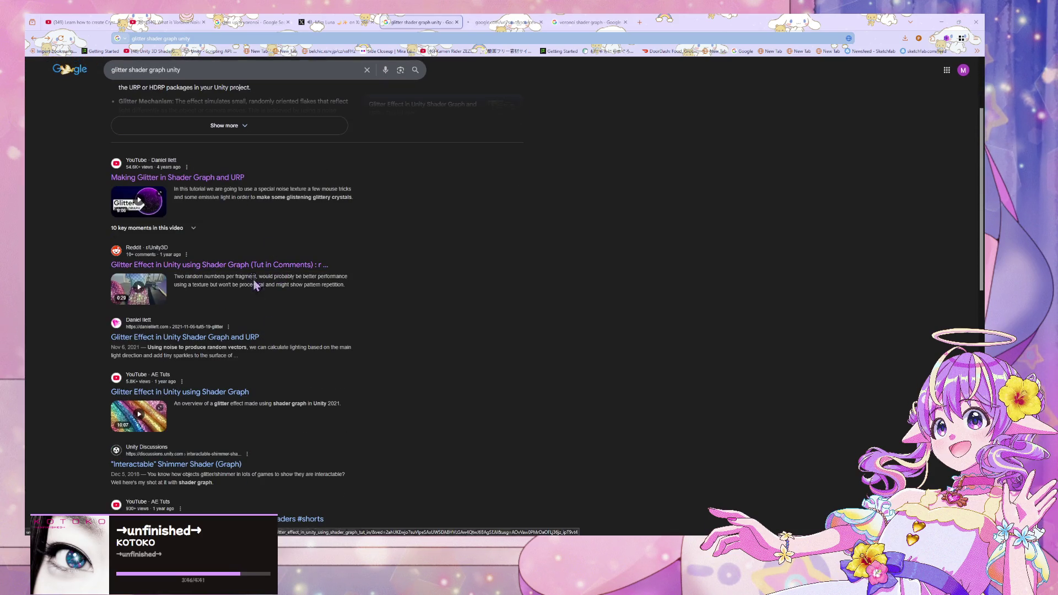
pyautogui.middleClick(220, 339)
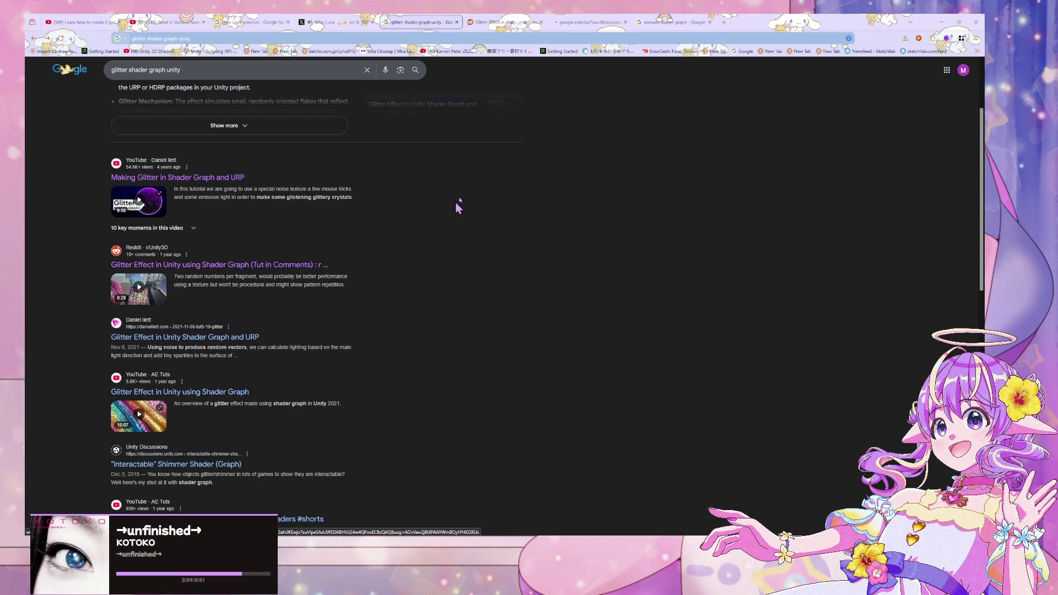
# Step: Glance at the Reddit post, then start reading the glitter blog article
pyautogui.click(469, 21)
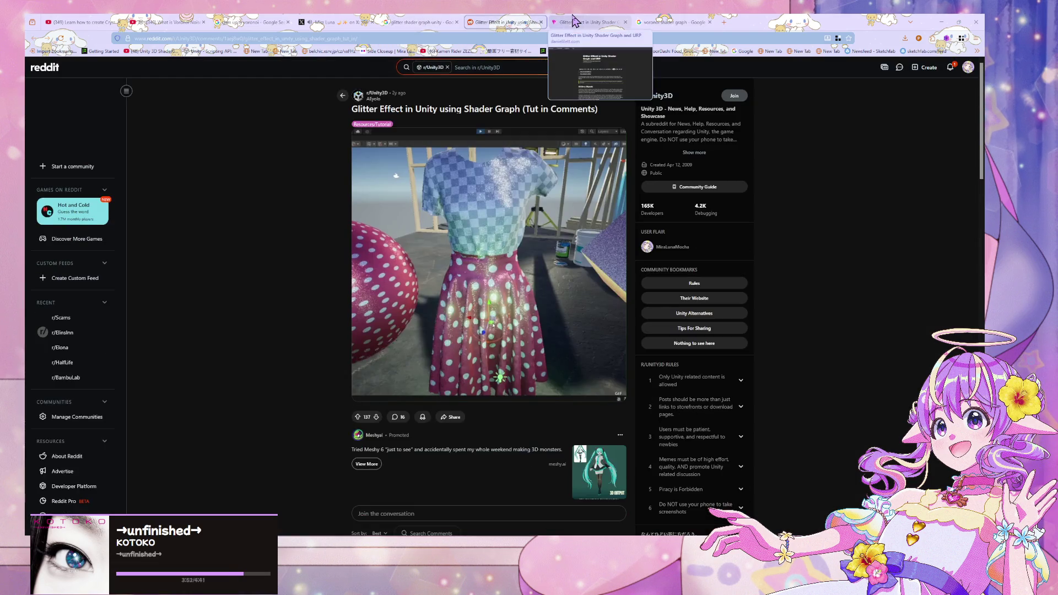
pyautogui.click(573, 21)
pyautogui.scroll(-5, 467, 174)
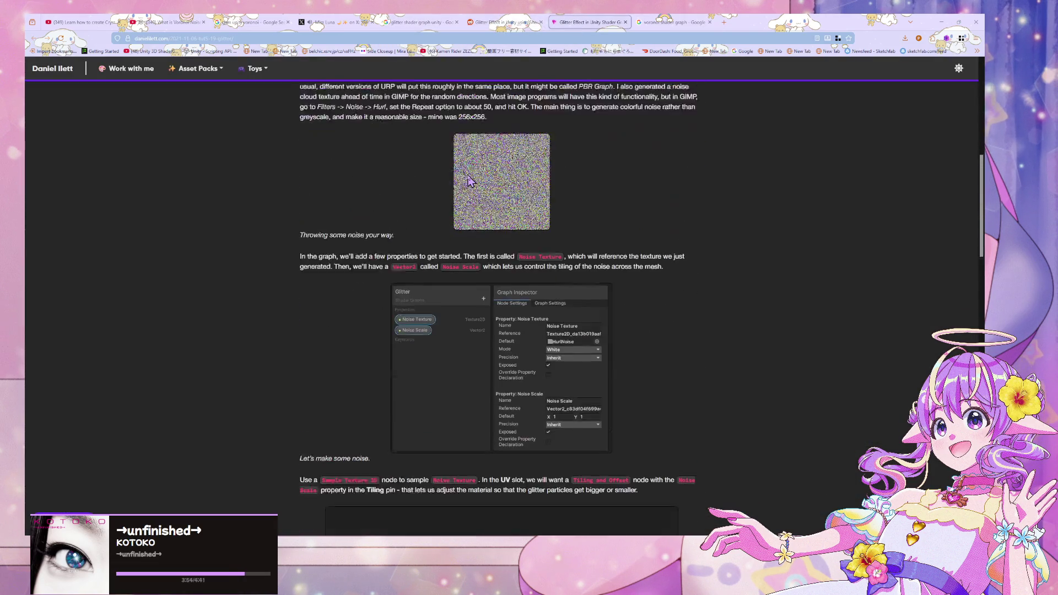
# Step: Read through the Glitter Effect article down to its Starry Skies section
pyautogui.scroll(-3, 438, 230)
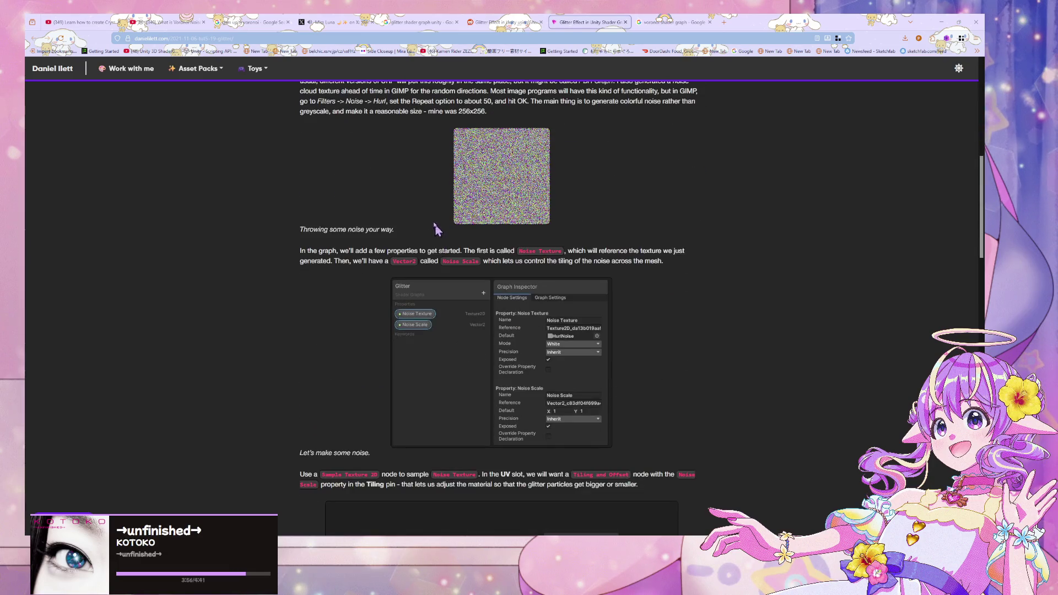
pyautogui.scroll(-4, 410, 215)
pyautogui.scroll(-6, 407, 212)
pyautogui.scroll(6, 408, 212)
pyautogui.scroll(-5, 406, 211)
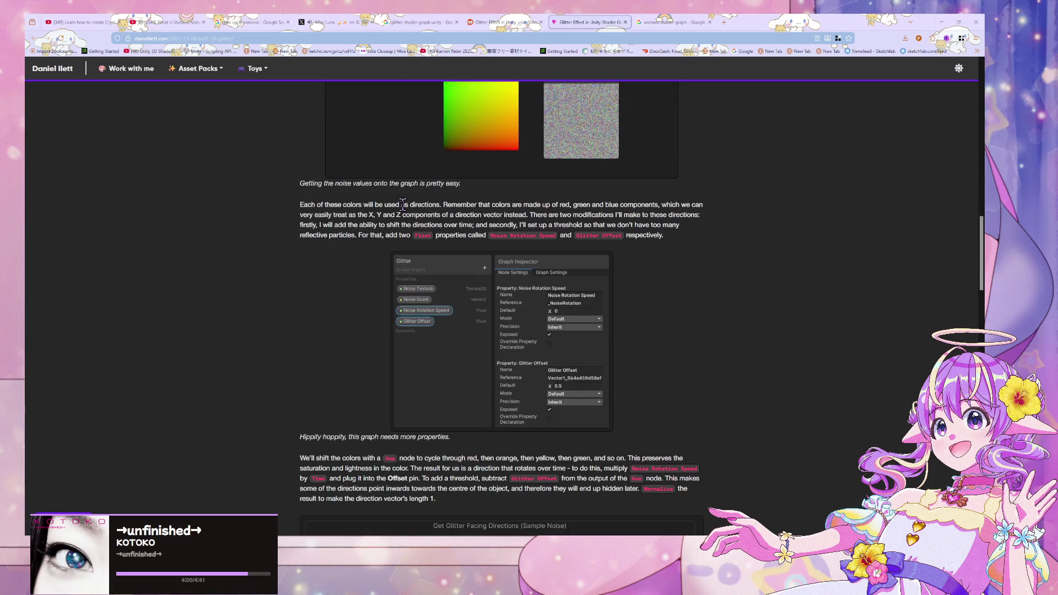
pyautogui.scroll(-15, 403, 205)
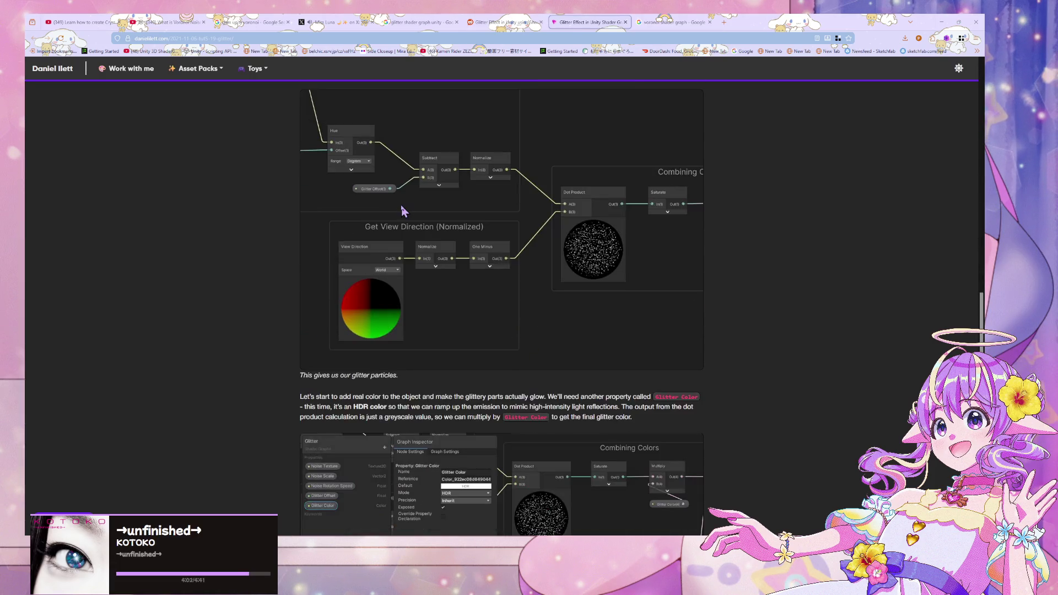
pyautogui.scroll(1, 403, 211)
pyautogui.scroll(-12, 403, 211)
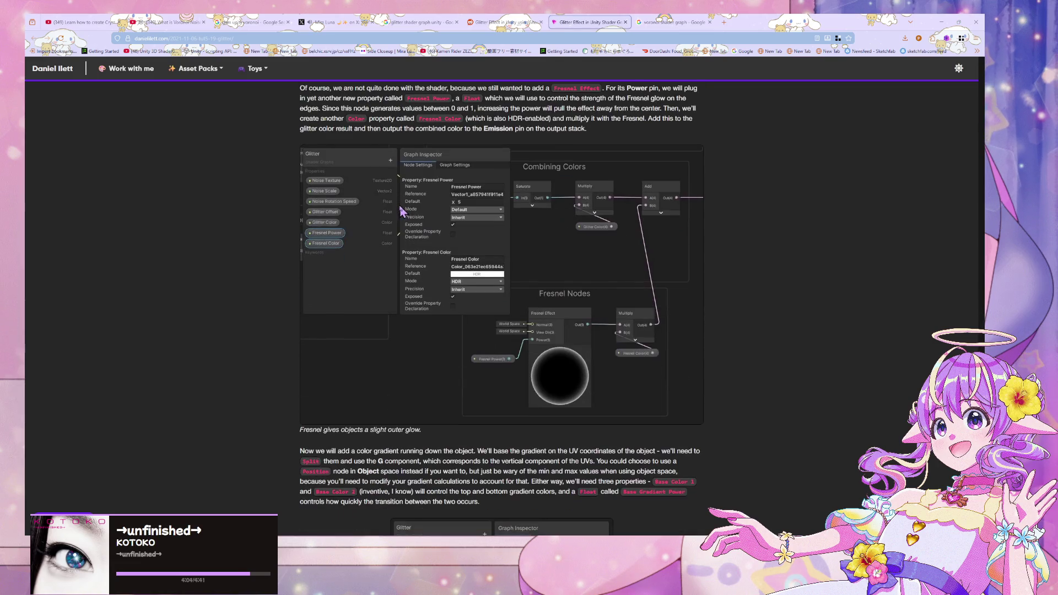
pyautogui.scroll(-5, 401, 211)
pyautogui.scroll(6, 402, 211)
pyautogui.scroll(-17, 402, 211)
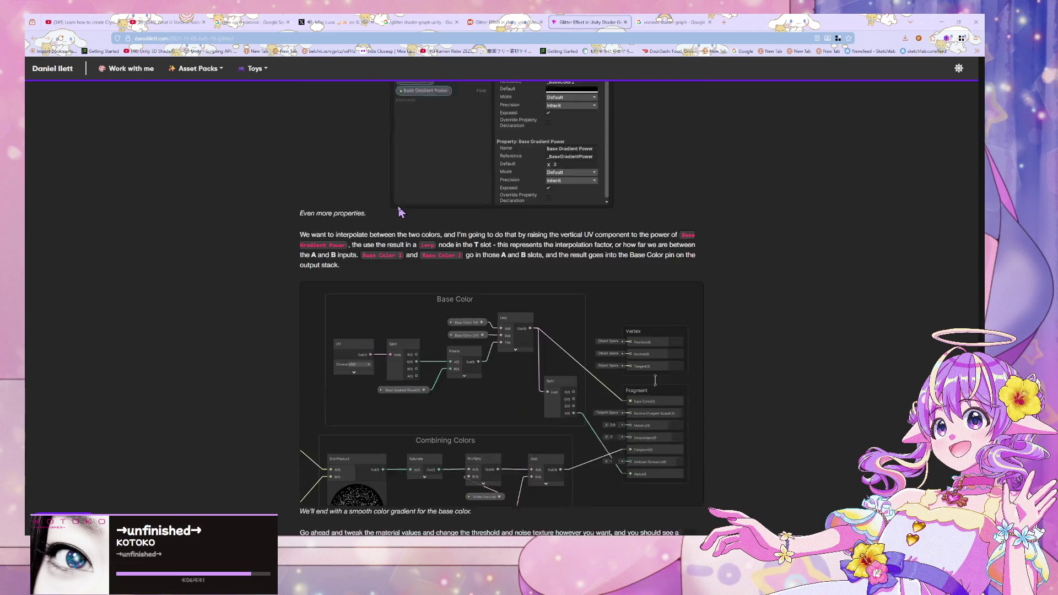
pyautogui.scroll(-10, 400, 212)
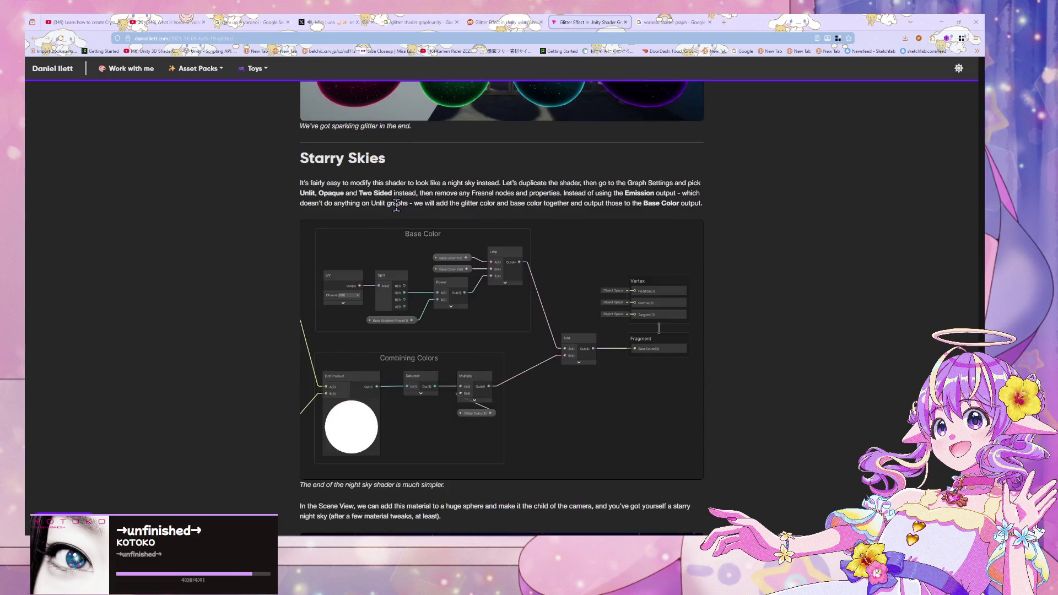
pyautogui.scroll(-3, 397, 209)
pyautogui.scroll(6, 395, 205)
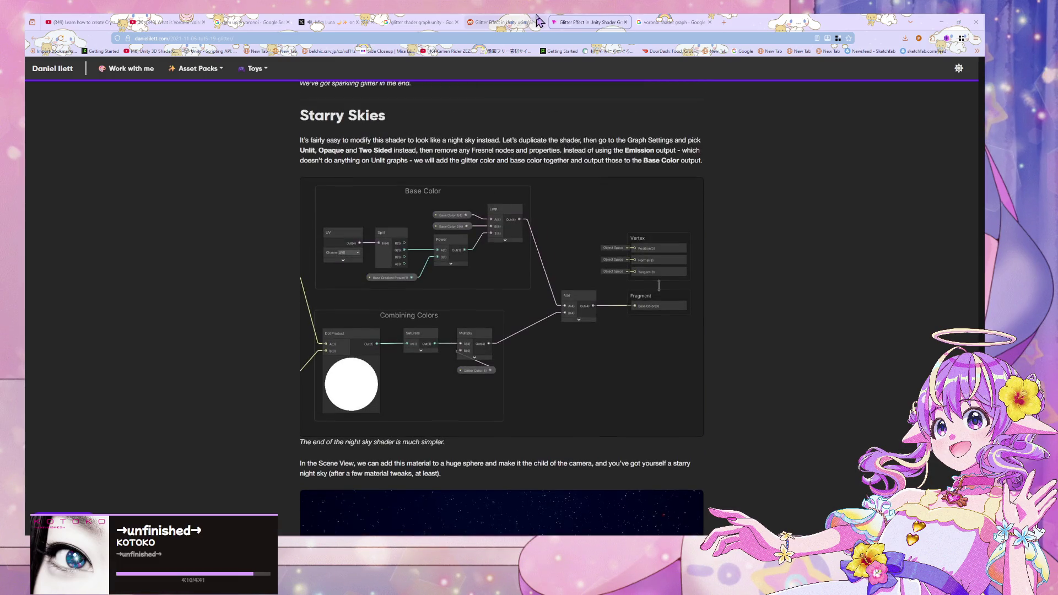
# Step: Close the Reddit post and open the "Interactable" Shimmer Shader result in a new tab
pyautogui.hotkey('ctrl', 'shift', 'Tab')
pyautogui.click(541, 22)
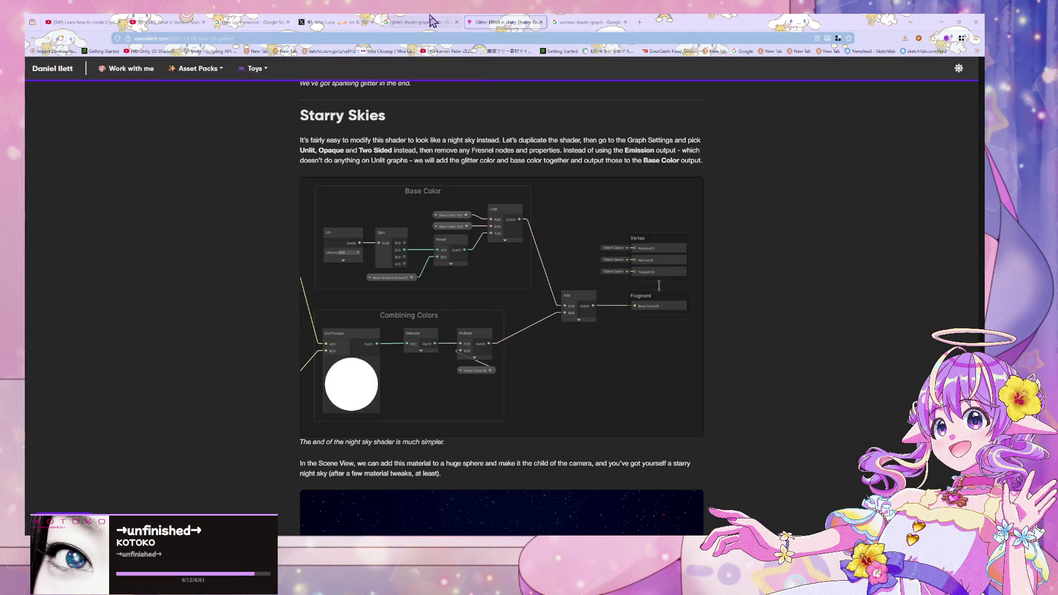
pyautogui.click(429, 20)
pyautogui.scroll(-3, 270, 160)
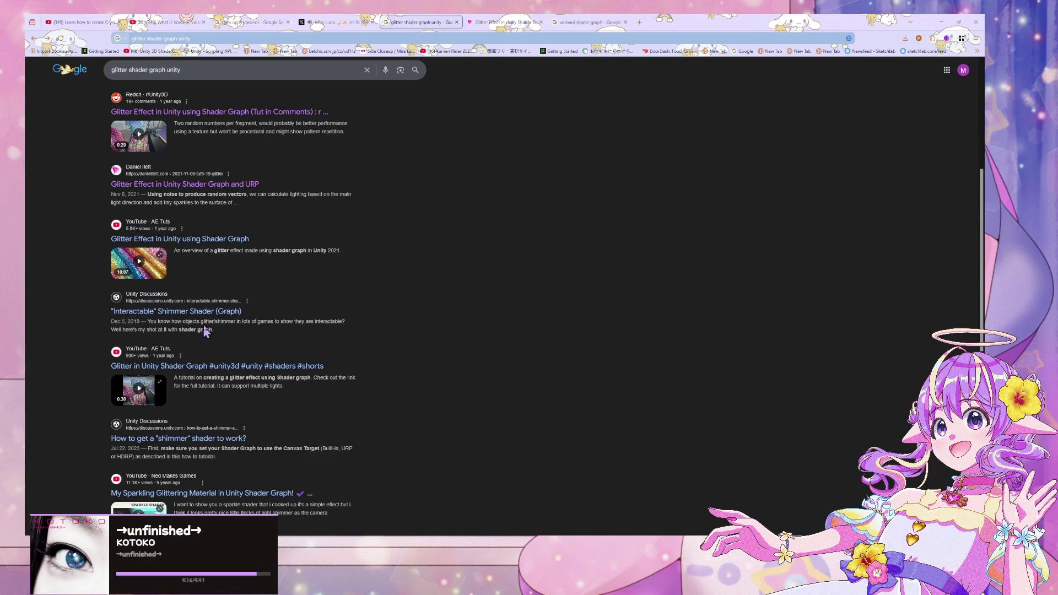
pyautogui.middleClick(222, 319)
pyautogui.scroll(-5, 323, 242)
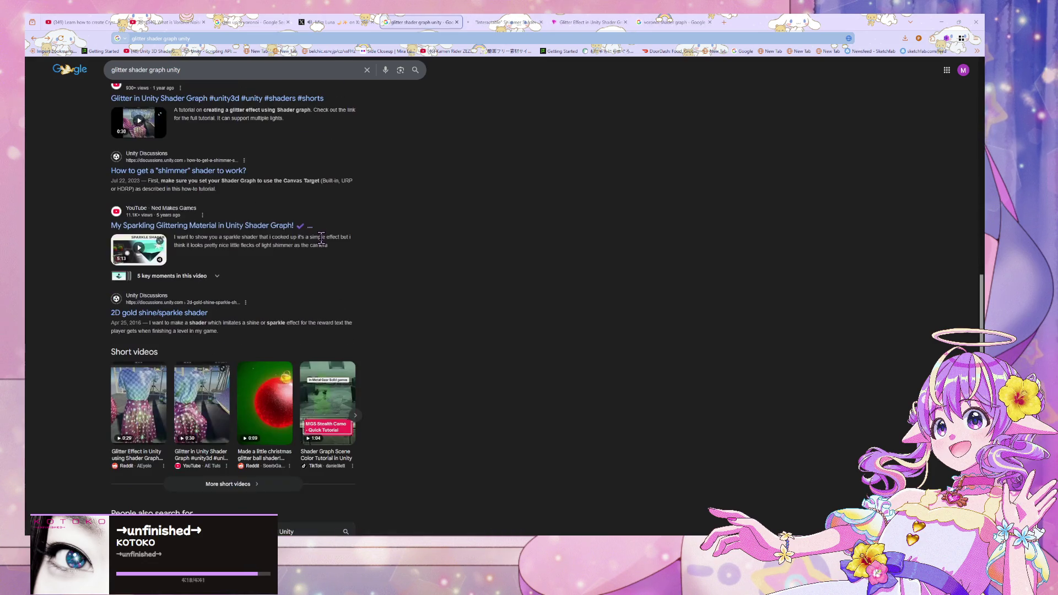
# Step: Search Google Images for 'glitter shader graph unity voronoi' and open a star-sky shader result
pyautogui.scroll(8, 321, 238)
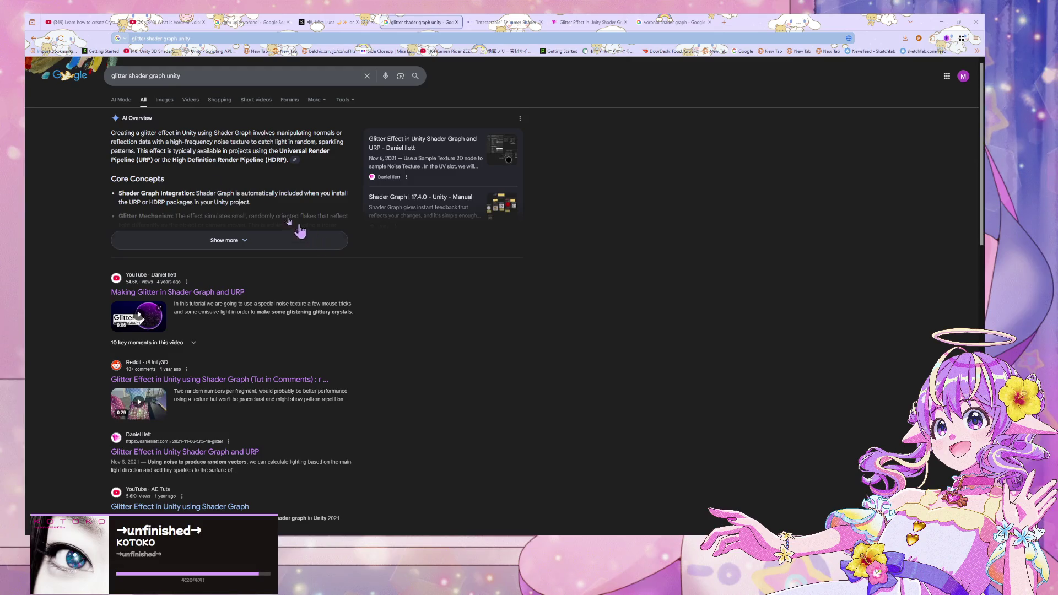
pyautogui.click(165, 100)
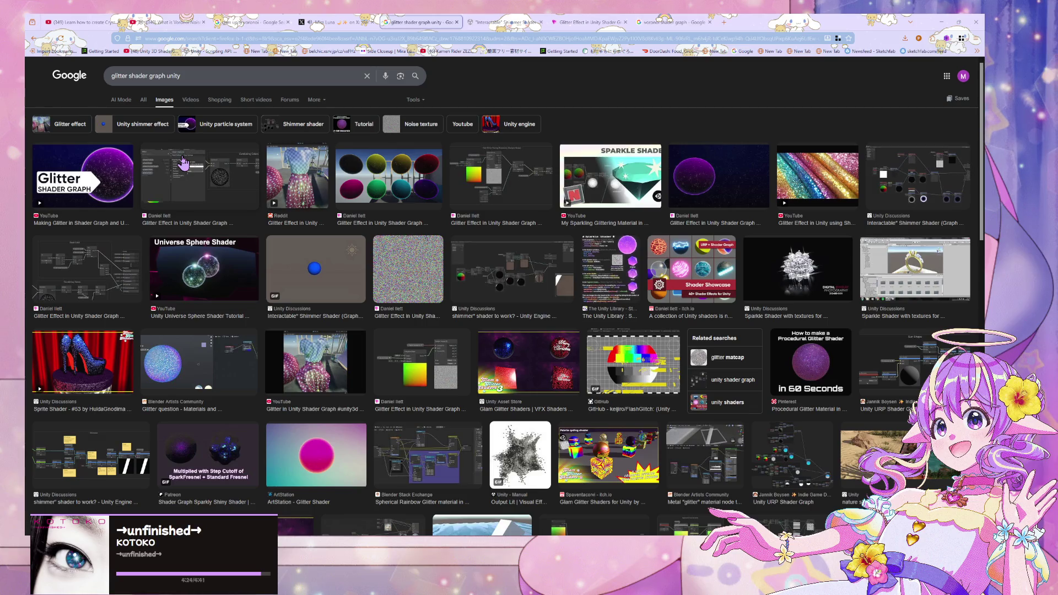
pyautogui.click(231, 76)
pyautogui.write('voronoi')
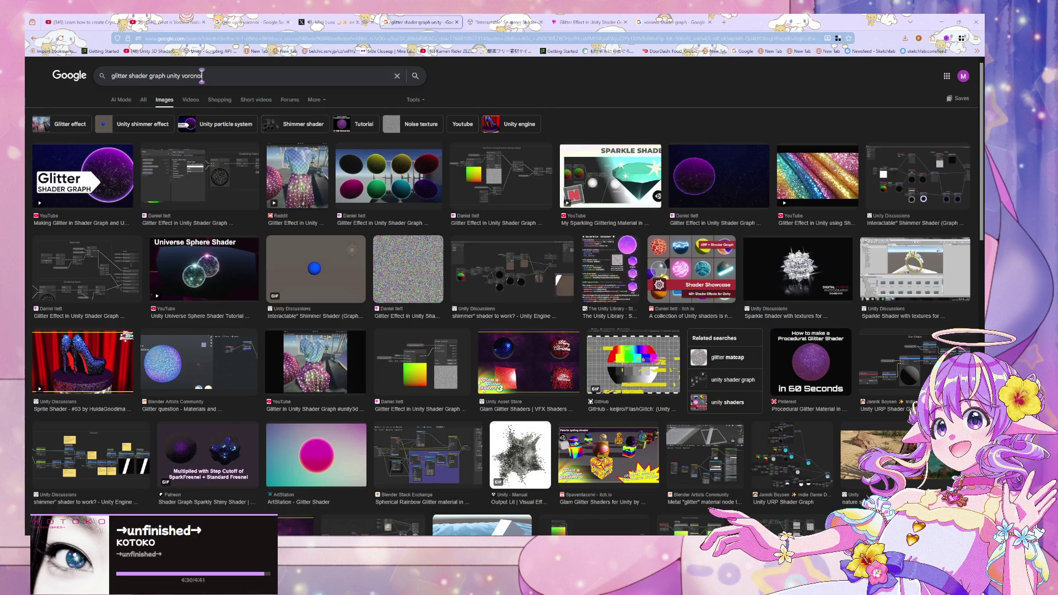
pyautogui.press('Return')
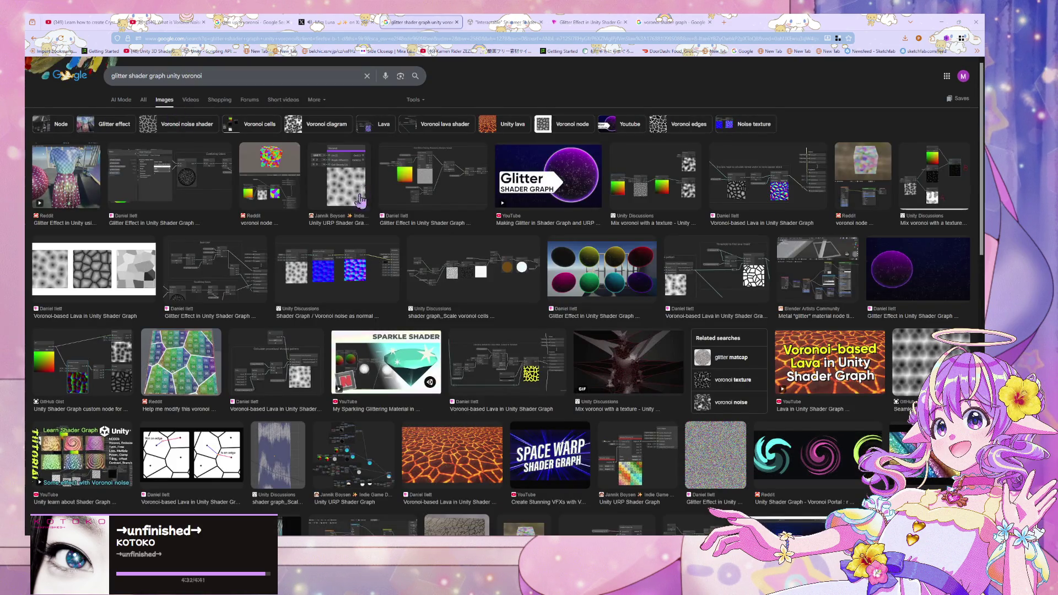
pyautogui.click(357, 220)
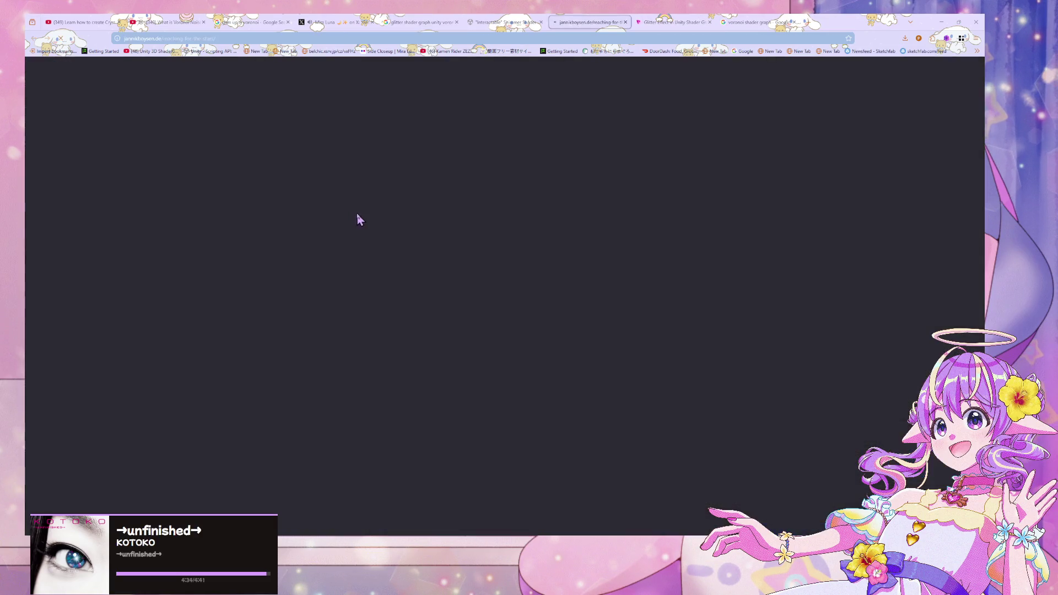
# Step: Check the X glitter post, then scroll through the star-sky shader article
pyautogui.click(334, 22)
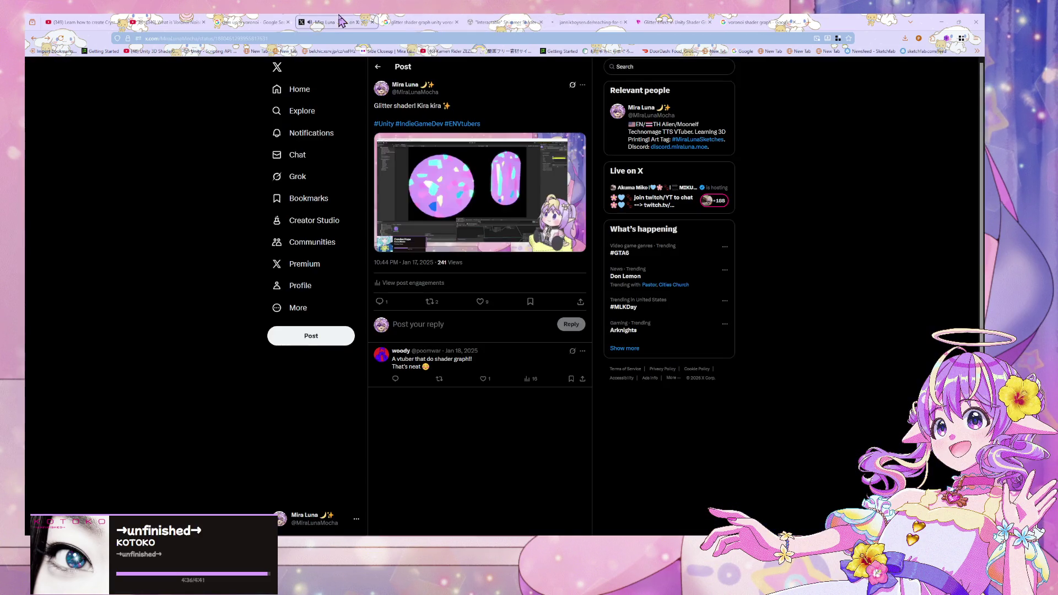
pyautogui.click(590, 23)
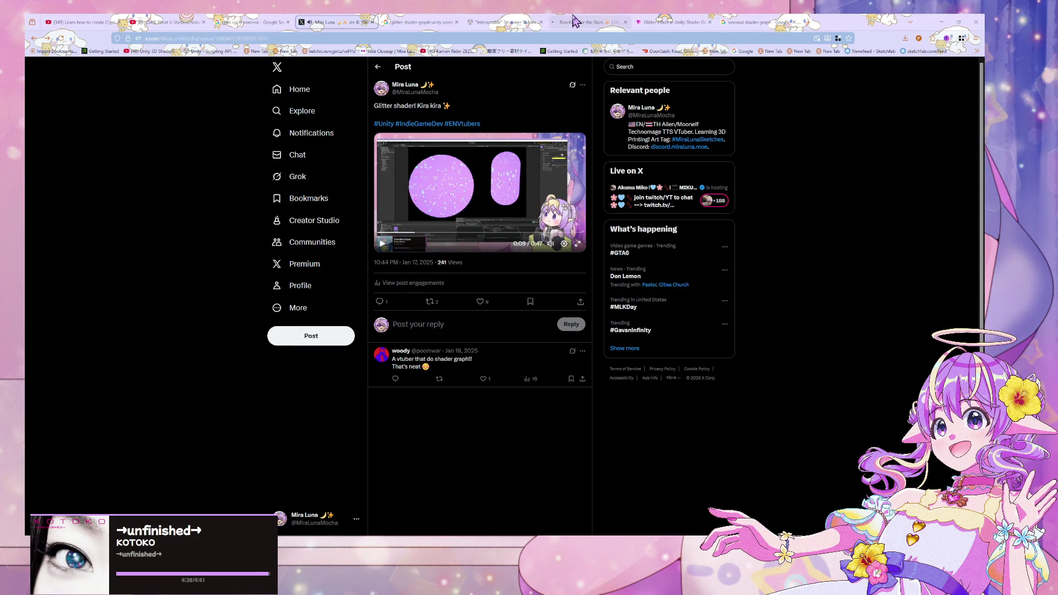
pyautogui.scroll(-15, 325, 245)
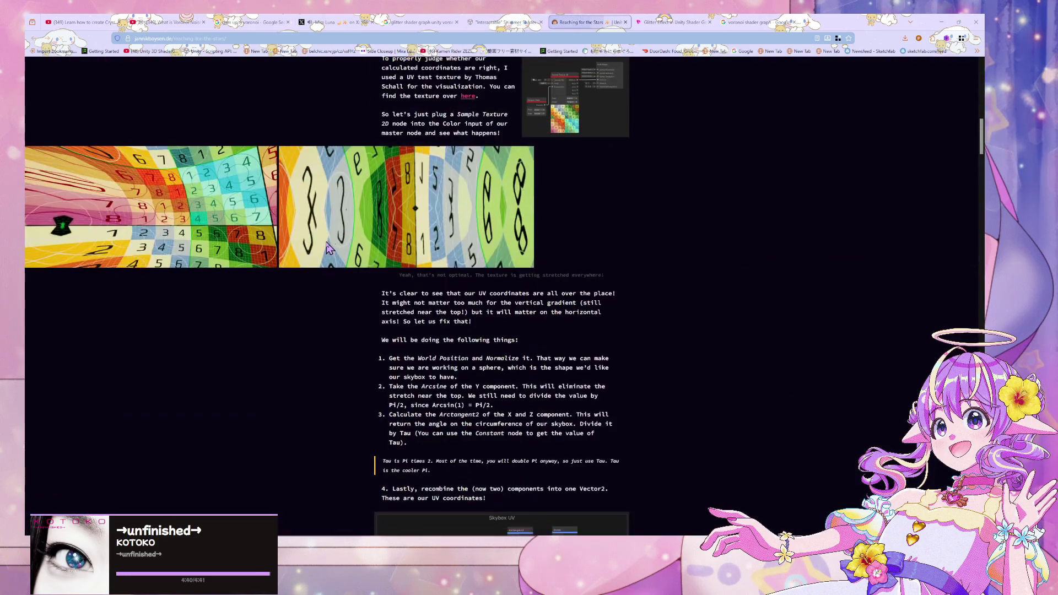
pyautogui.scroll(-20, 327, 242)
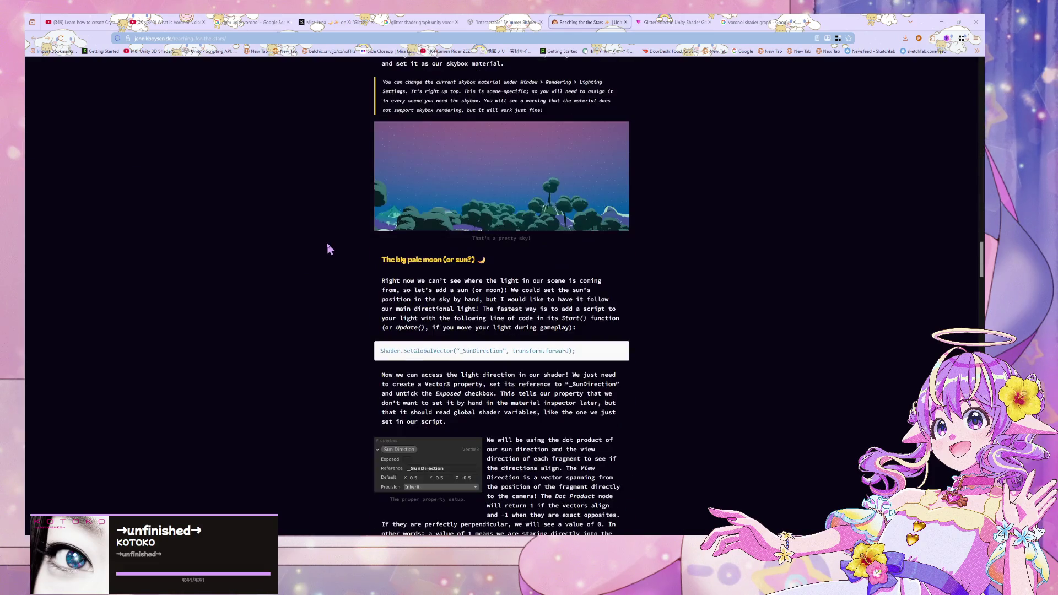
pyautogui.scroll(4, 331, 244)
pyautogui.scroll(-5, 330, 244)
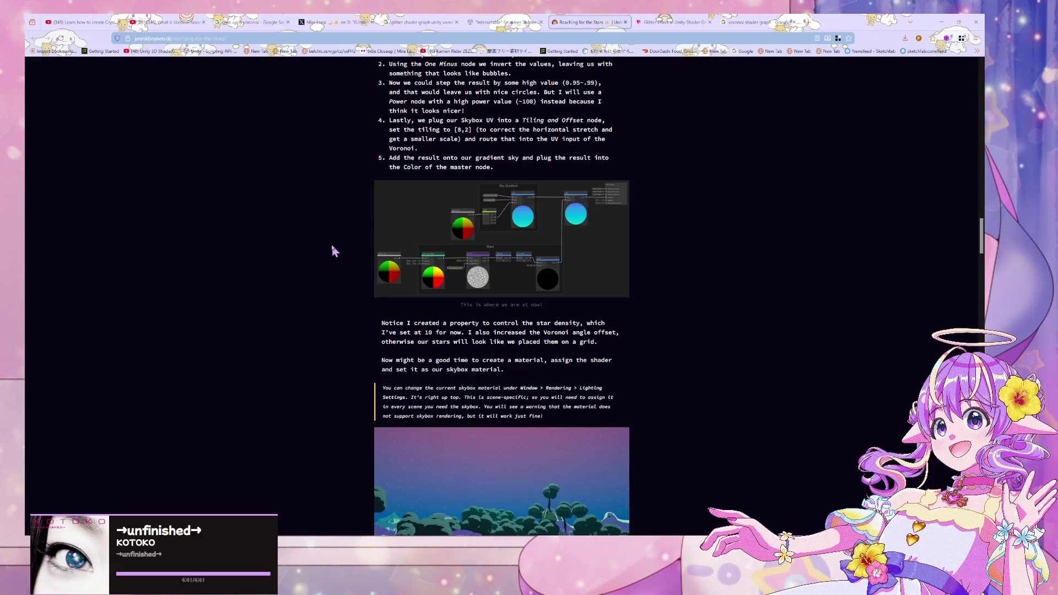
pyautogui.scroll(-1, 332, 252)
pyautogui.scroll(1, 333, 252)
pyautogui.scroll(-12, 332, 252)
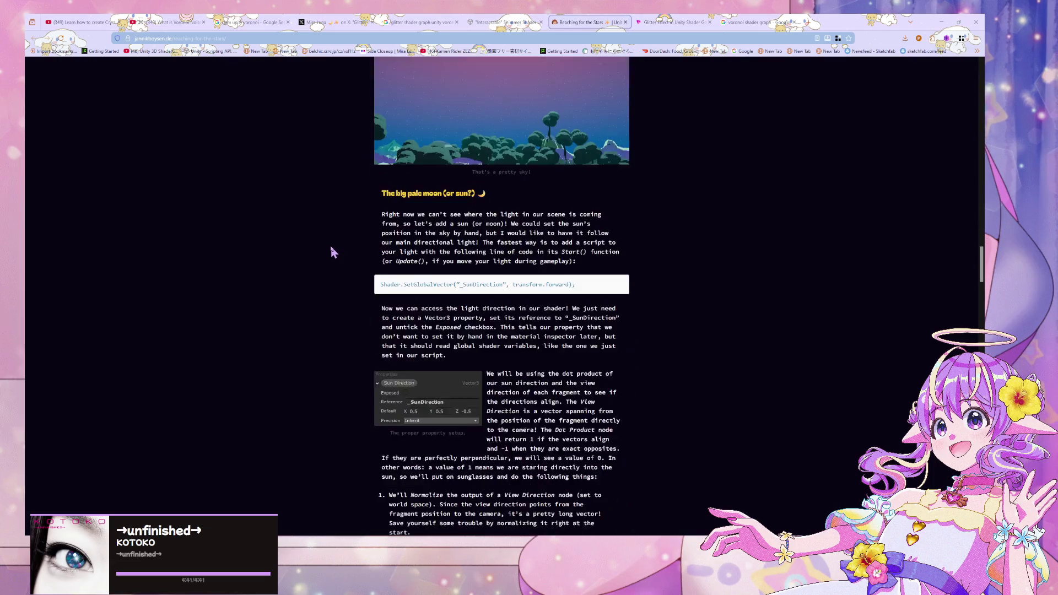
pyautogui.scroll(1, 330, 248)
pyautogui.scroll(-15, 331, 247)
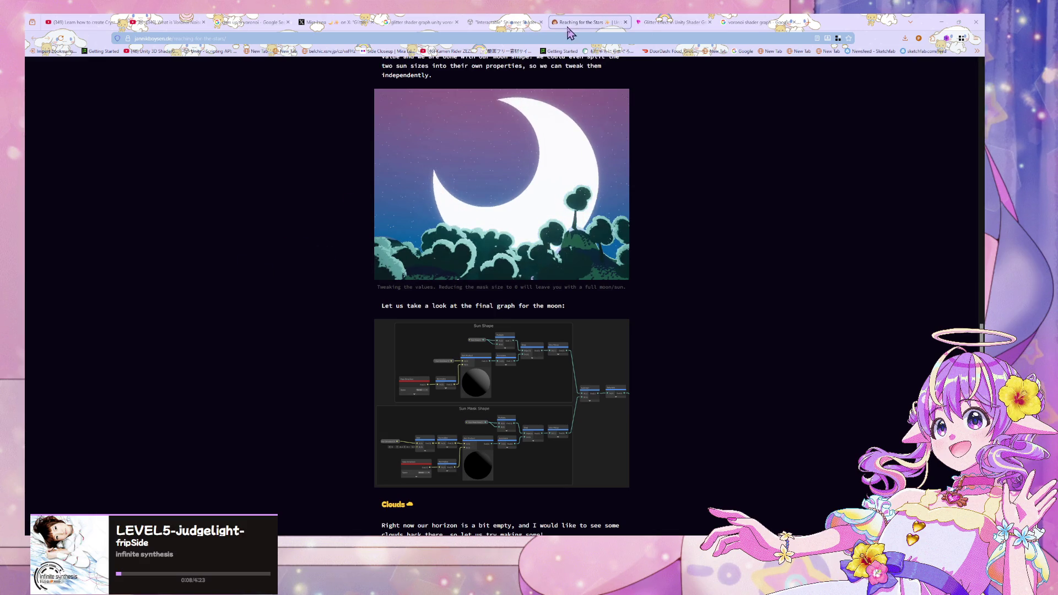
# Step: Close the Reaching for the Stars article and skim the Glitter Effect page
pyautogui.click(626, 23)
pyautogui.scroll(-6, 520, 146)
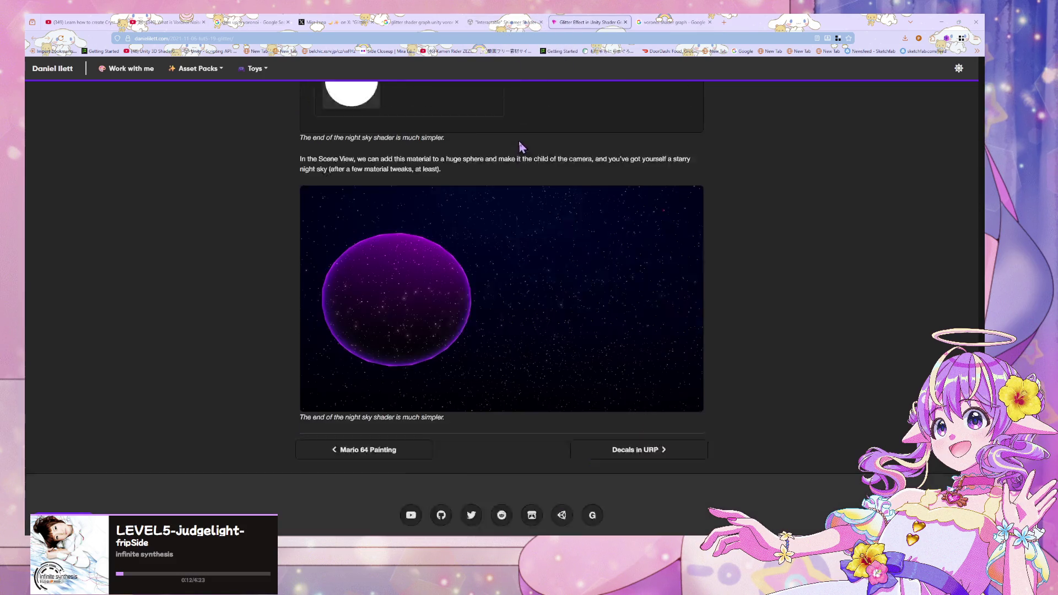
pyautogui.scroll(15, 521, 147)
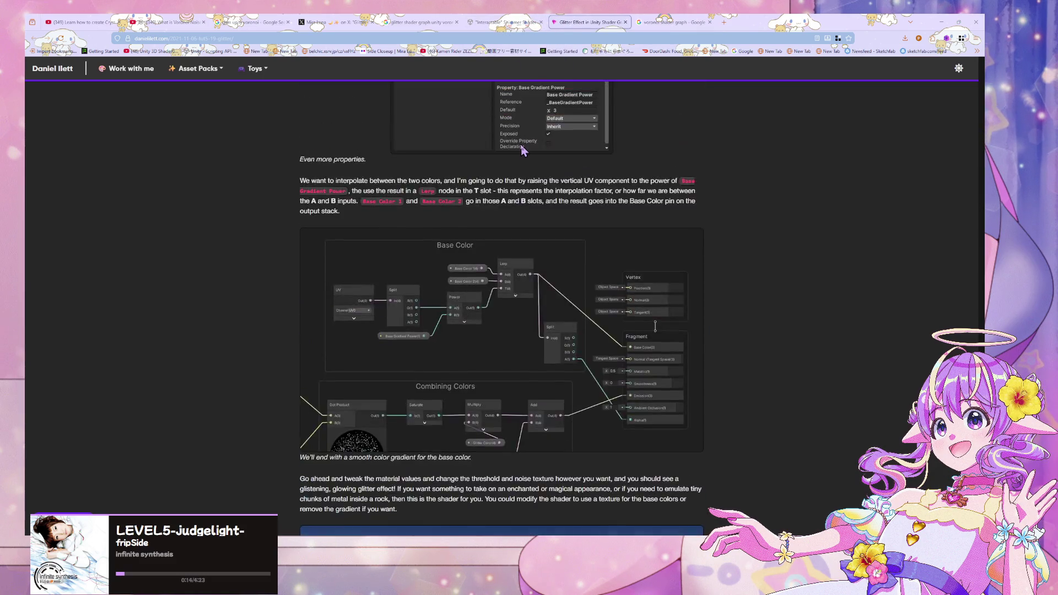
pyautogui.scroll(5, 524, 150)
# Step: Look over the Shimmer Shader discussion and image results, ending on the X glitter post
pyautogui.click(505, 22)
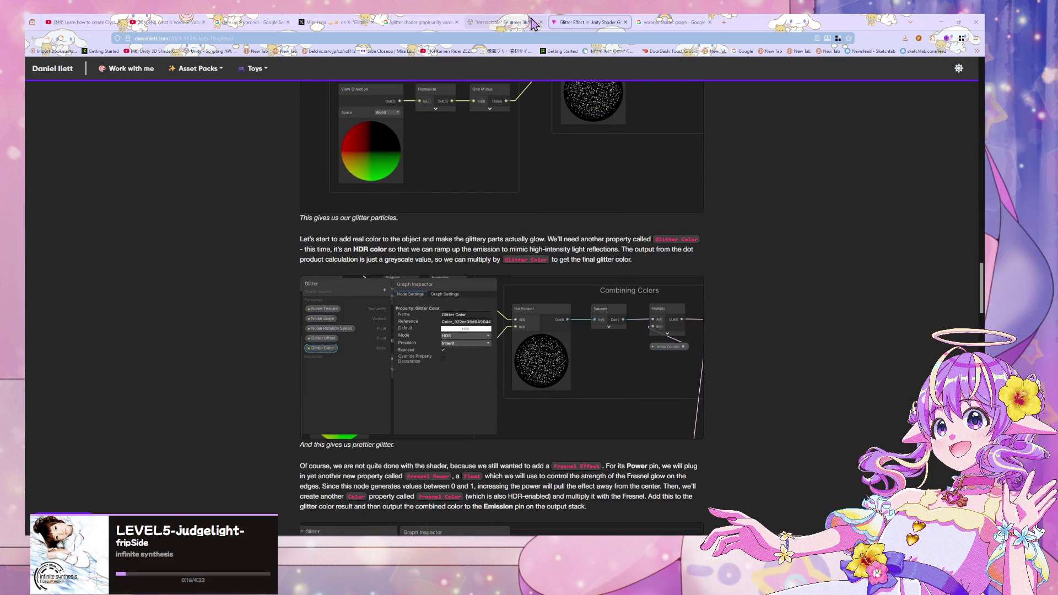
pyautogui.scroll(-20, 382, 172)
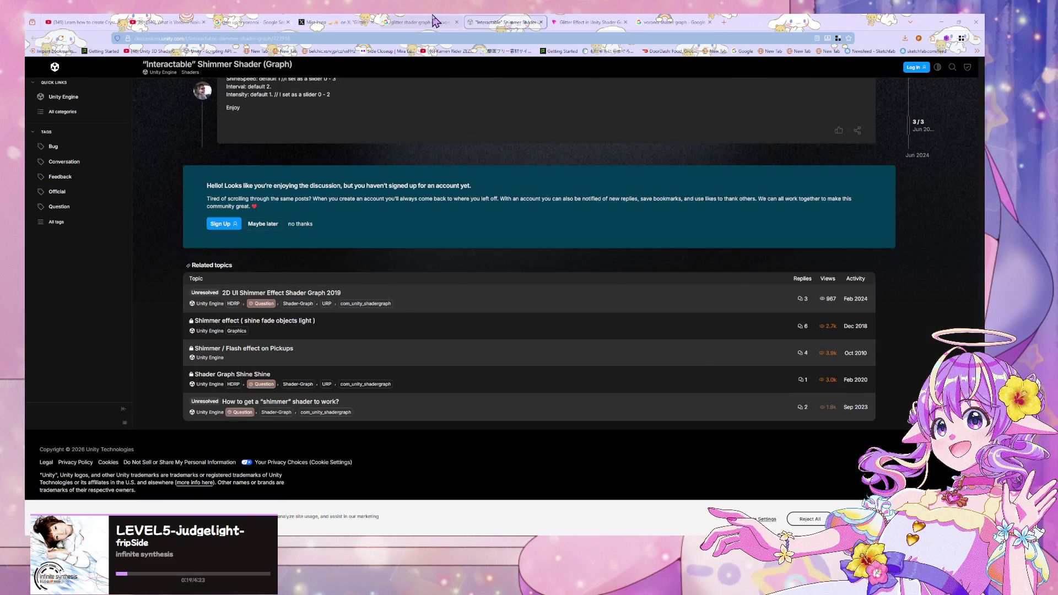
pyautogui.click(435, 22)
pyautogui.click(350, 22)
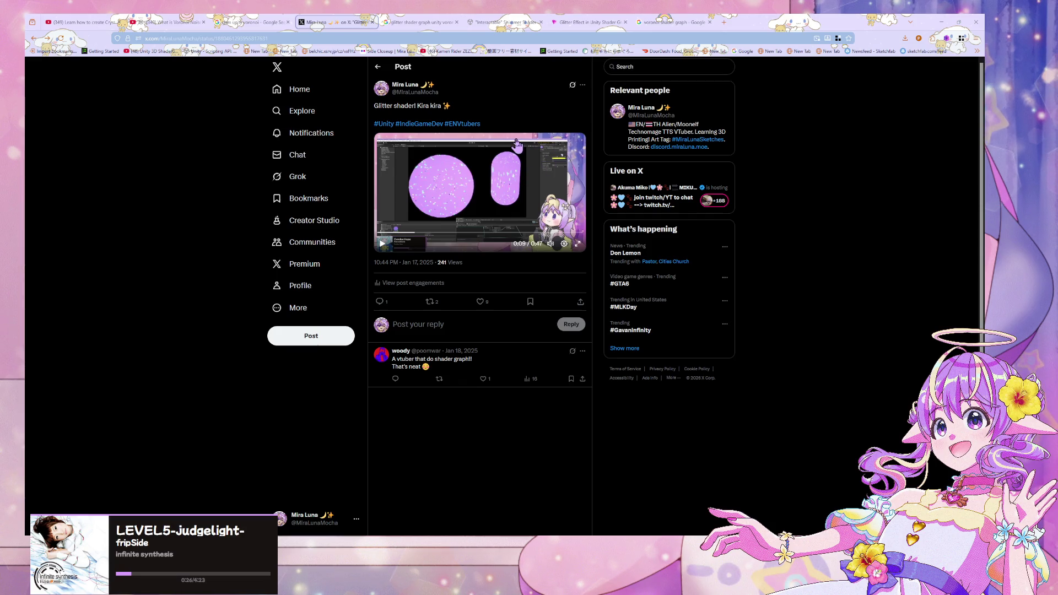
pyautogui.moveTo(802, 22)
pyautogui.mouseDown()
pyautogui.moveTo(623, 159)
pyautogui.moveTo(528, 95)
pyautogui.moveTo(573, 108)
pyautogui.mouseUp()
# Step: Go back to the X search of shader posts and scroll through them
pyautogui.rightClick(262, 130)
pyautogui.click(429, 159)
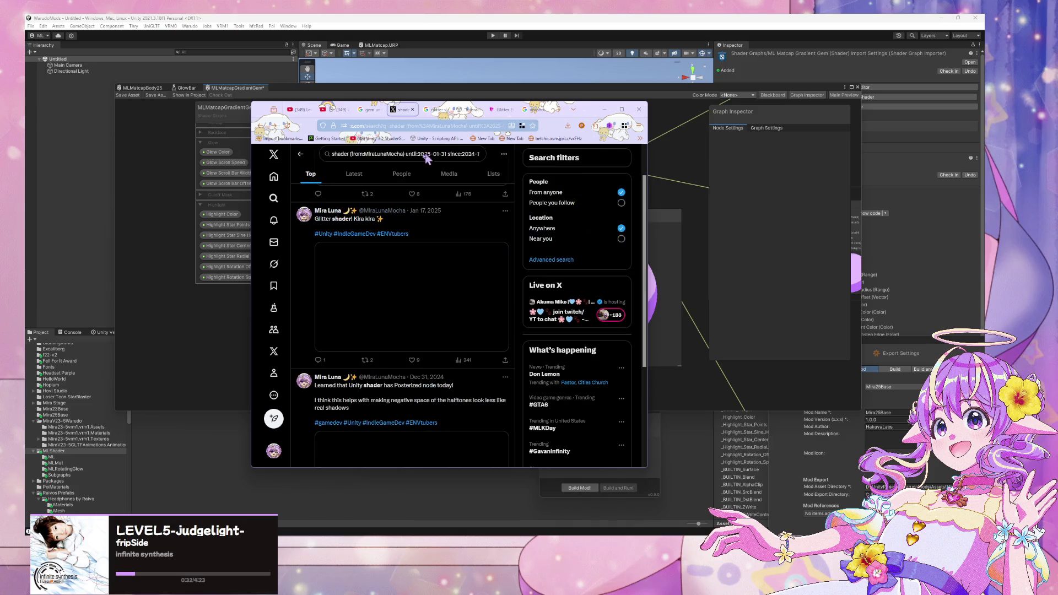
pyautogui.scroll(-3, 422, 212)
pyautogui.scroll(-4, 422, 212)
pyautogui.scroll(3, 422, 213)
pyautogui.scroll(-2, 422, 213)
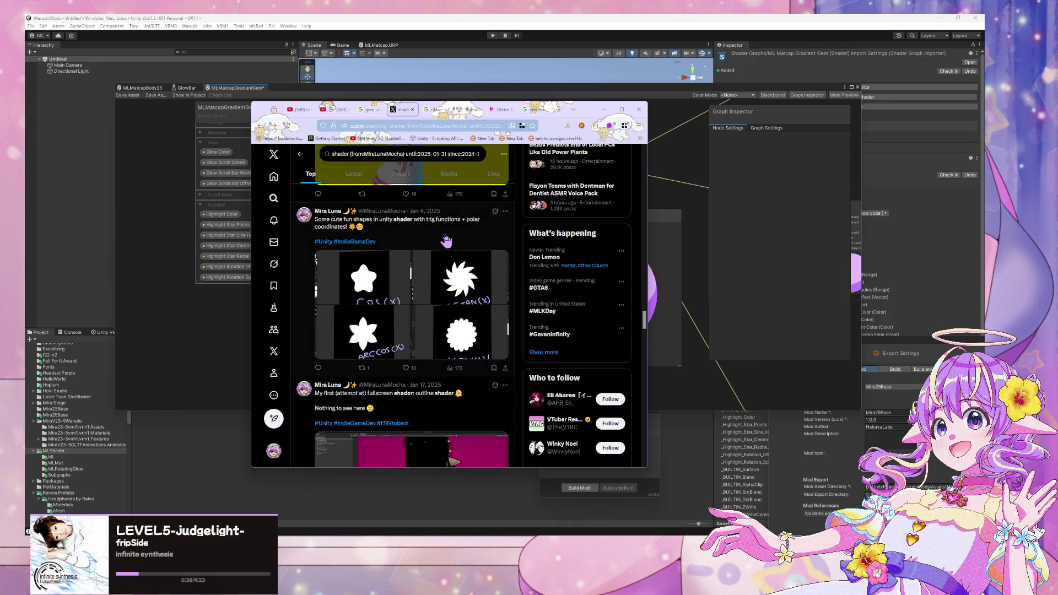
pyautogui.scroll(-3, 447, 238)
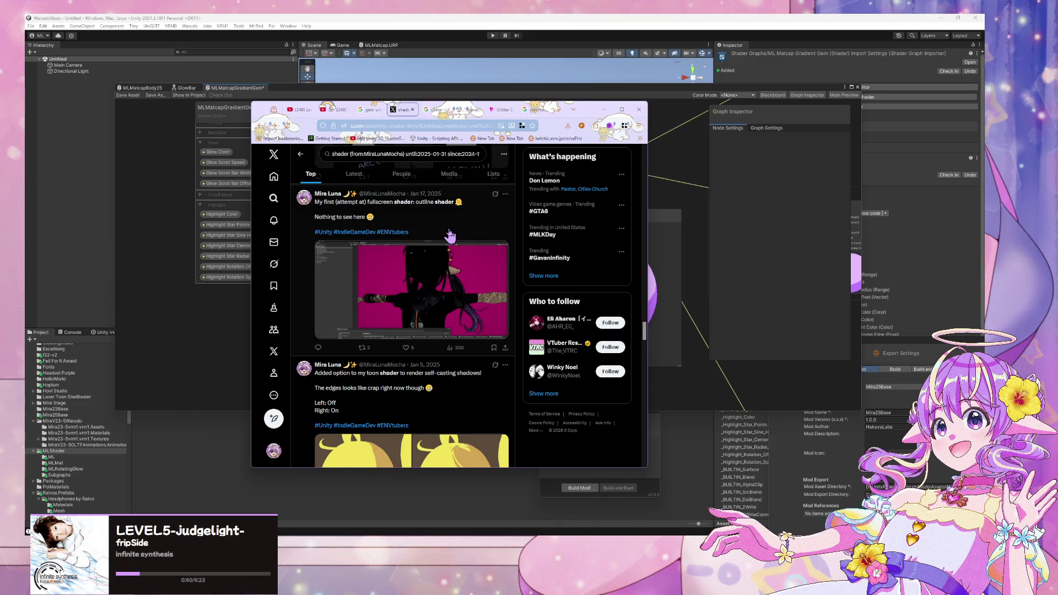
pyautogui.scroll(3, 450, 236)
pyautogui.scroll(-5, 450, 235)
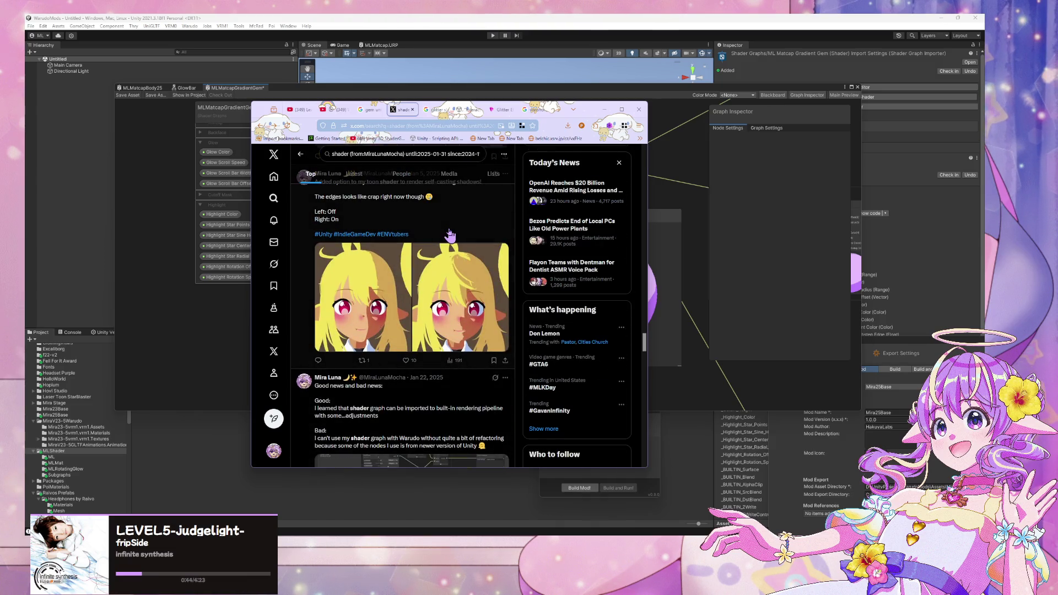
pyautogui.scroll(1, 450, 236)
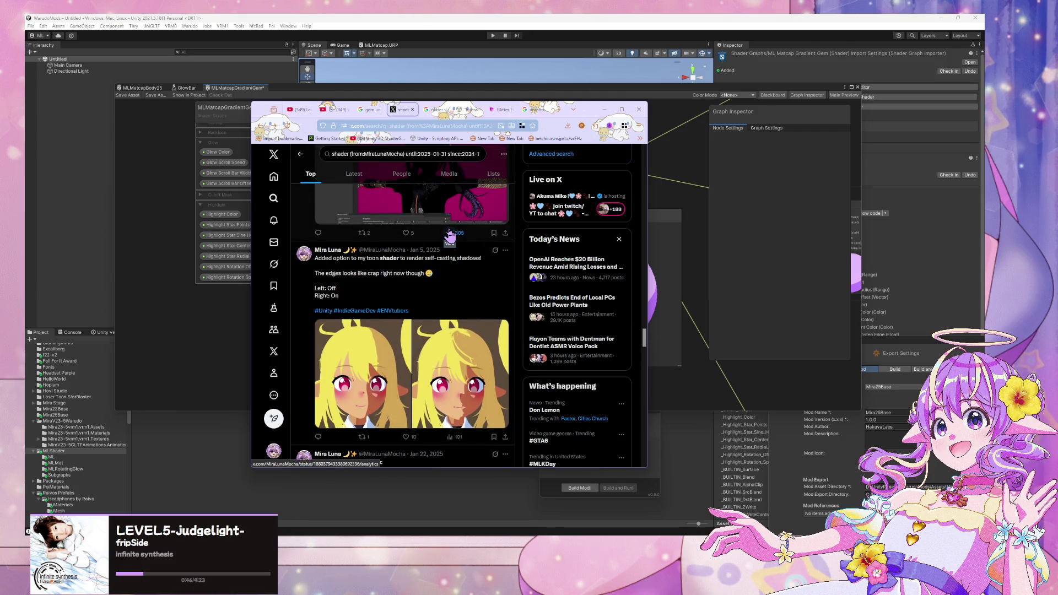
pyautogui.scroll(-5, 349, 238)
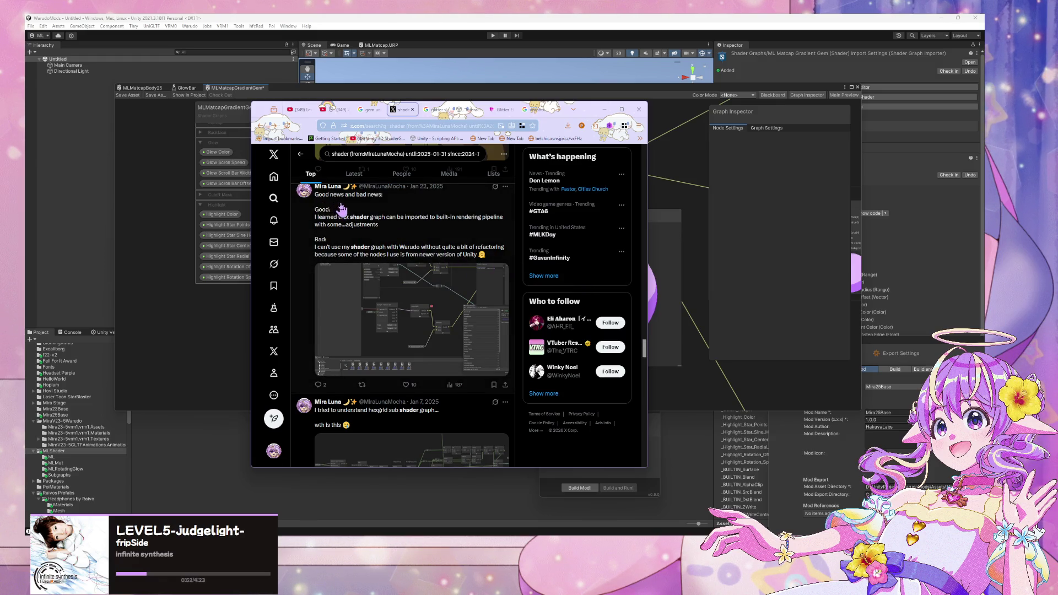
pyautogui.scroll(-10, 345, 208)
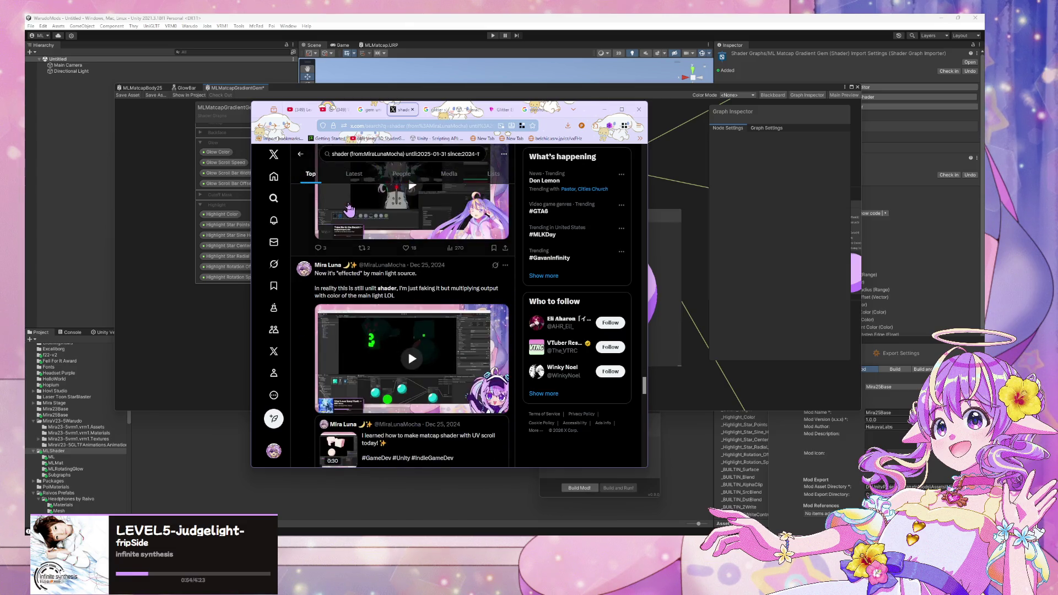
pyautogui.scroll(-4, 349, 208)
pyautogui.scroll(-5, 349, 209)
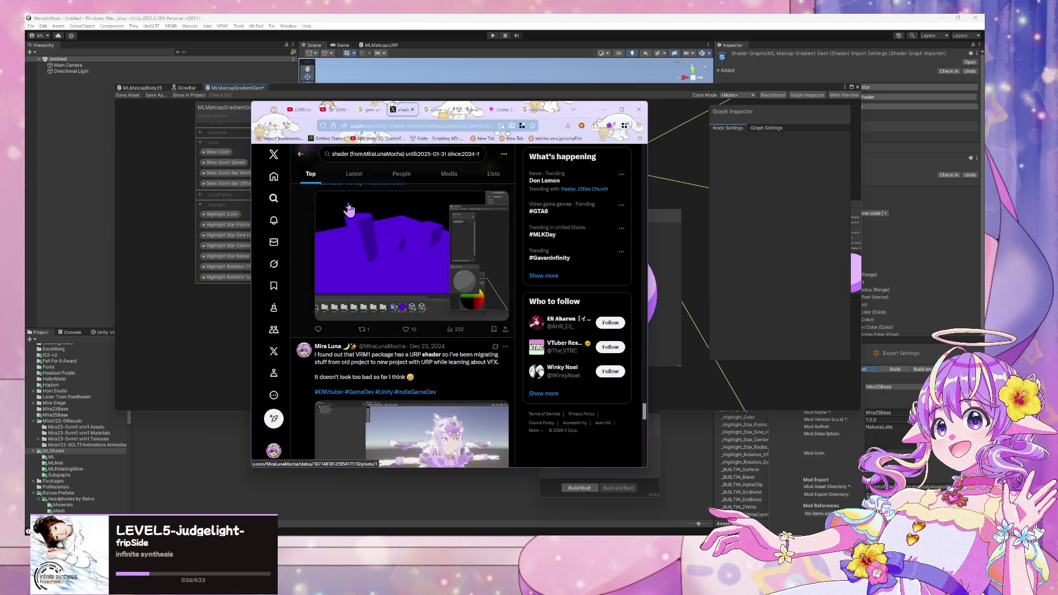
pyautogui.scroll(-5, 350, 208)
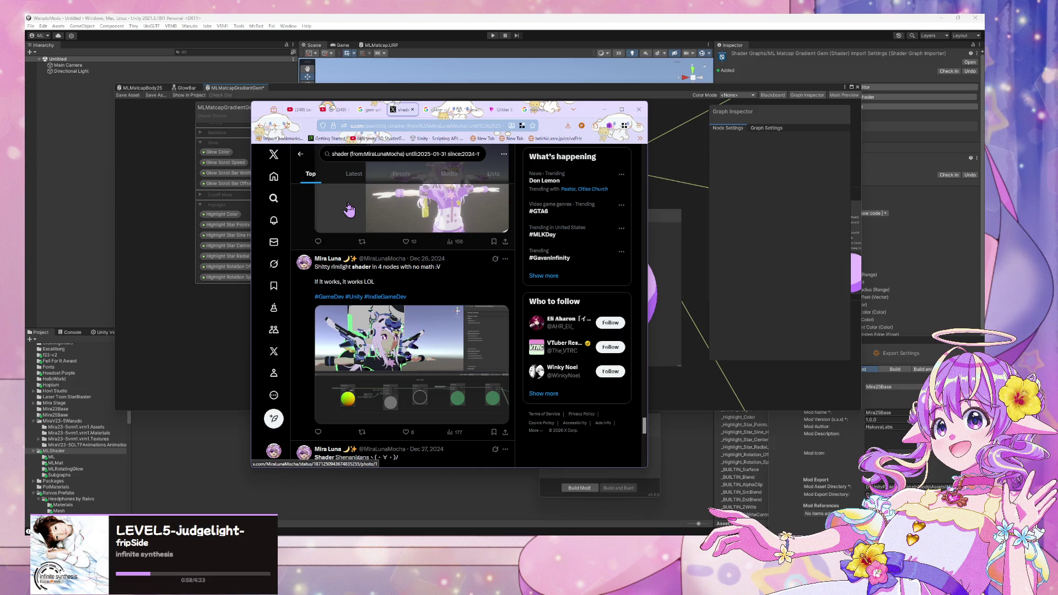
pyautogui.scroll(3, 349, 208)
pyautogui.scroll(-10, 349, 209)
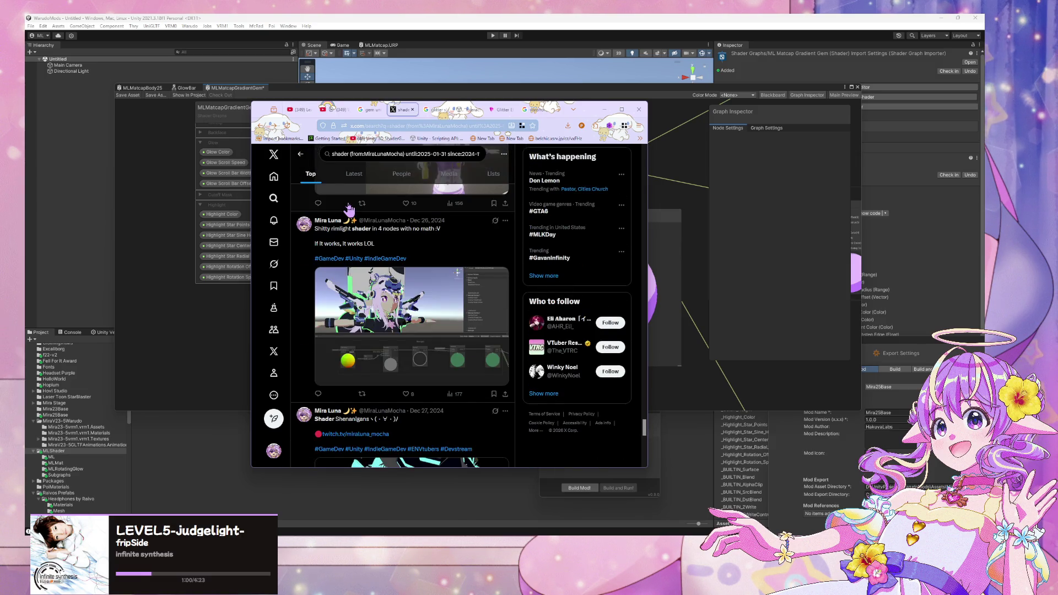
pyautogui.scroll(5, 350, 209)
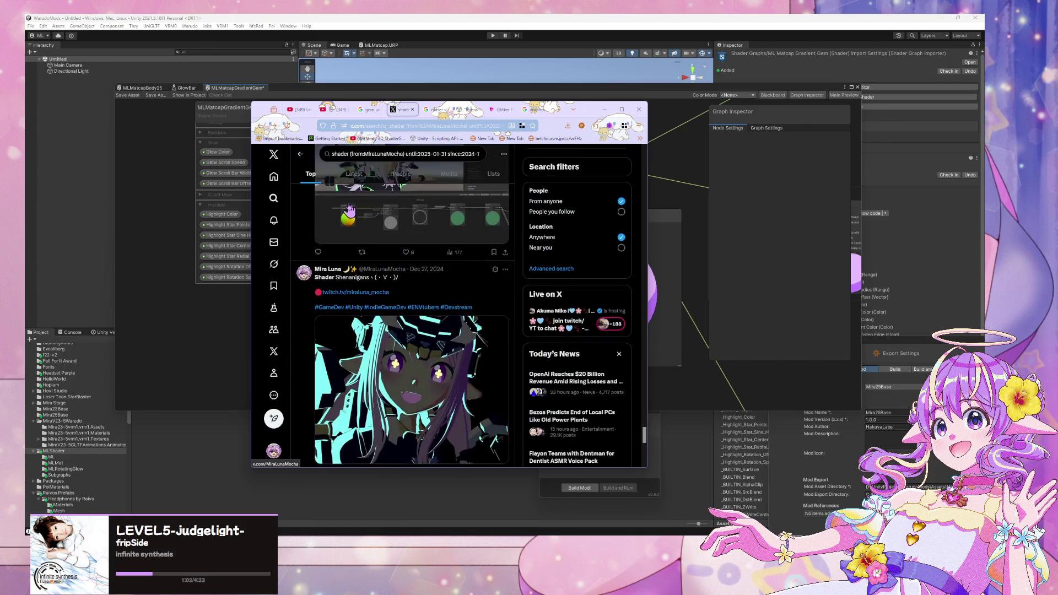
pyautogui.scroll(-8, 354, 211)
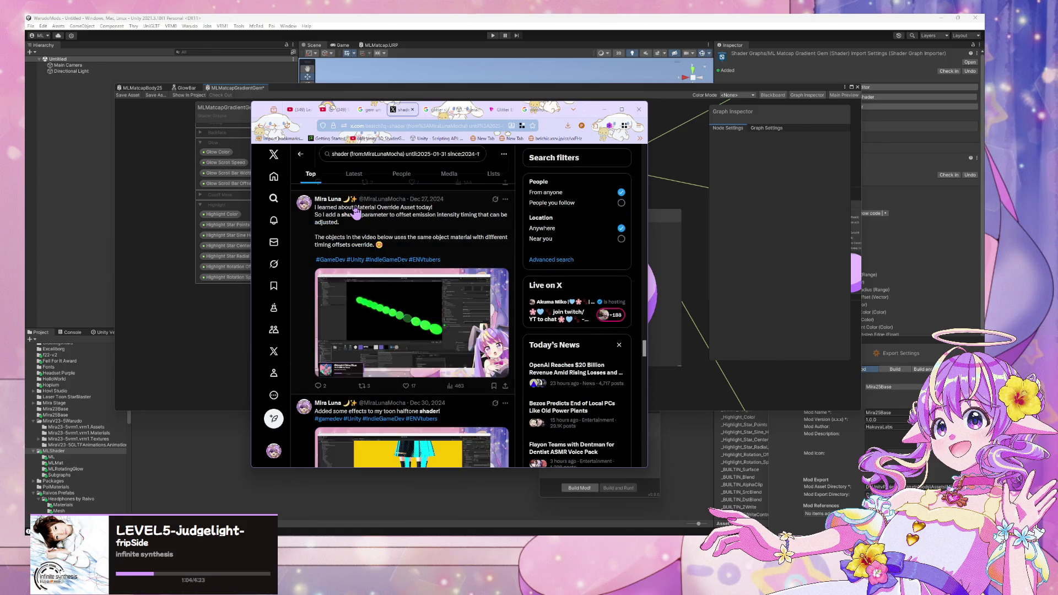
pyautogui.scroll(-5, 354, 211)
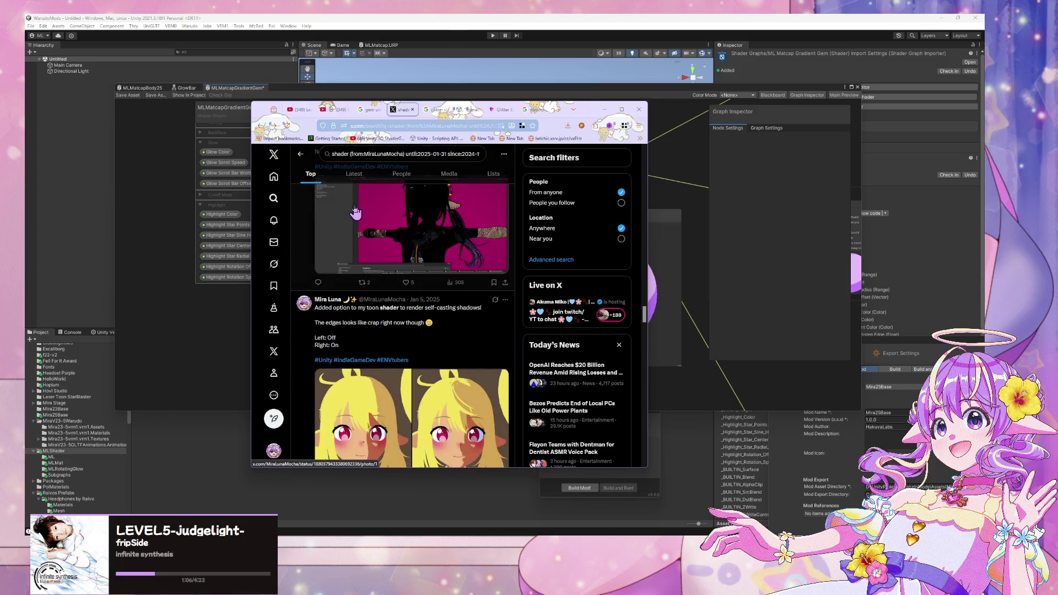
pyautogui.scroll(-4, 356, 211)
pyautogui.scroll(-7, 356, 211)
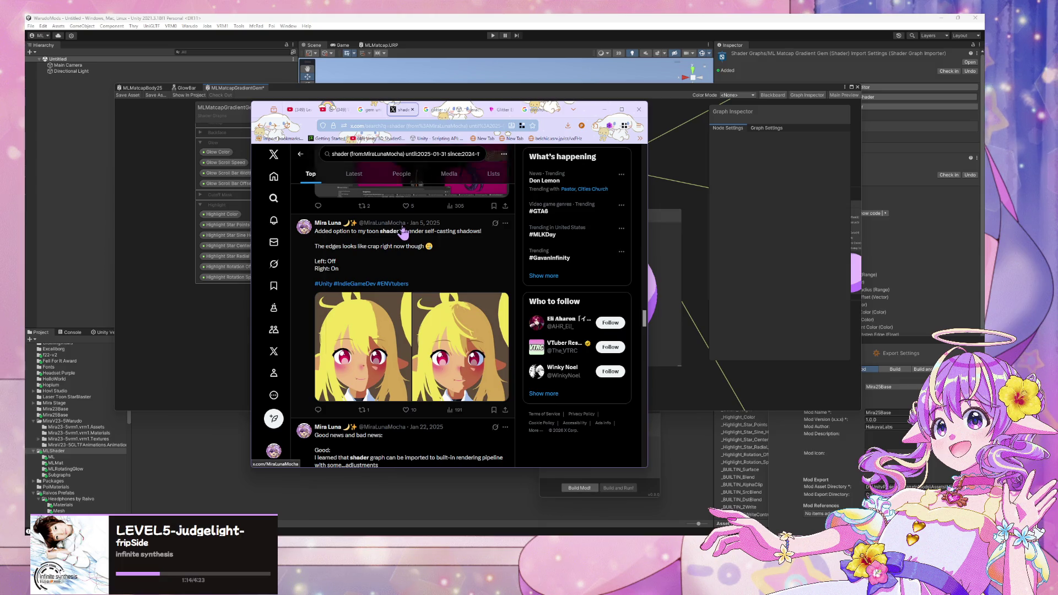
# Step: Keep browsing the shader posts, then minimize the browser to reveal the gem shader graph
pyautogui.moveTo(402, 228)
pyautogui.scroll(8, 403, 232)
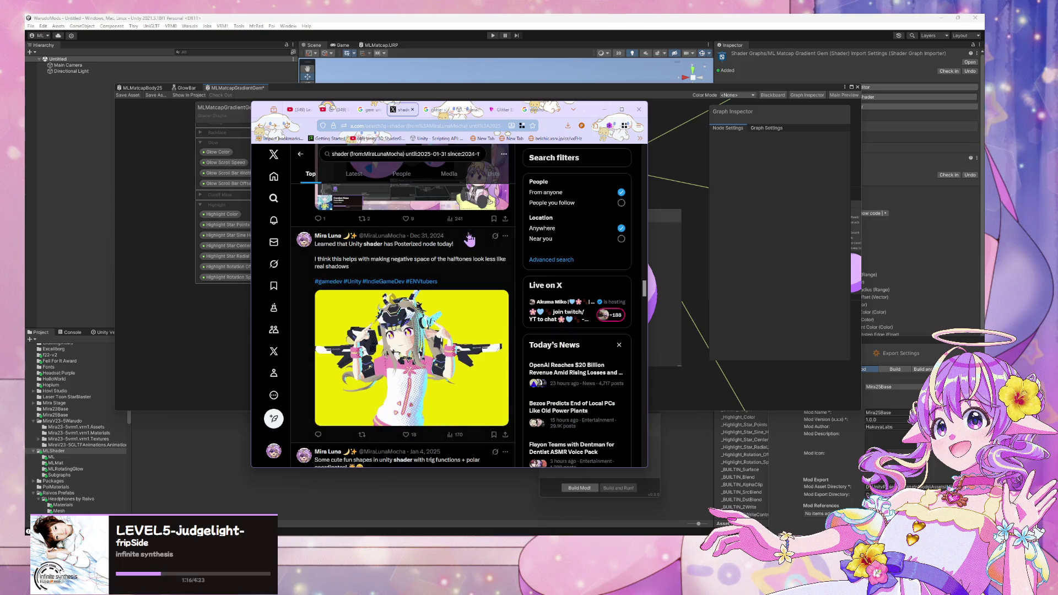
pyautogui.scroll(-5, 469, 237)
pyautogui.scroll(-5, 468, 242)
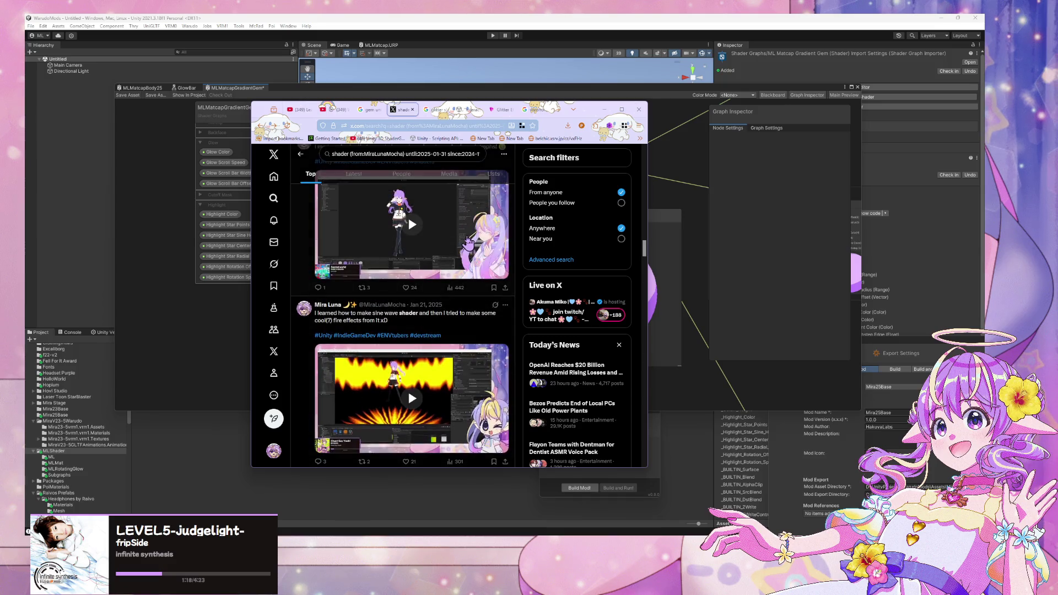
pyautogui.scroll(-8, 468, 242)
pyautogui.scroll(10, 467, 241)
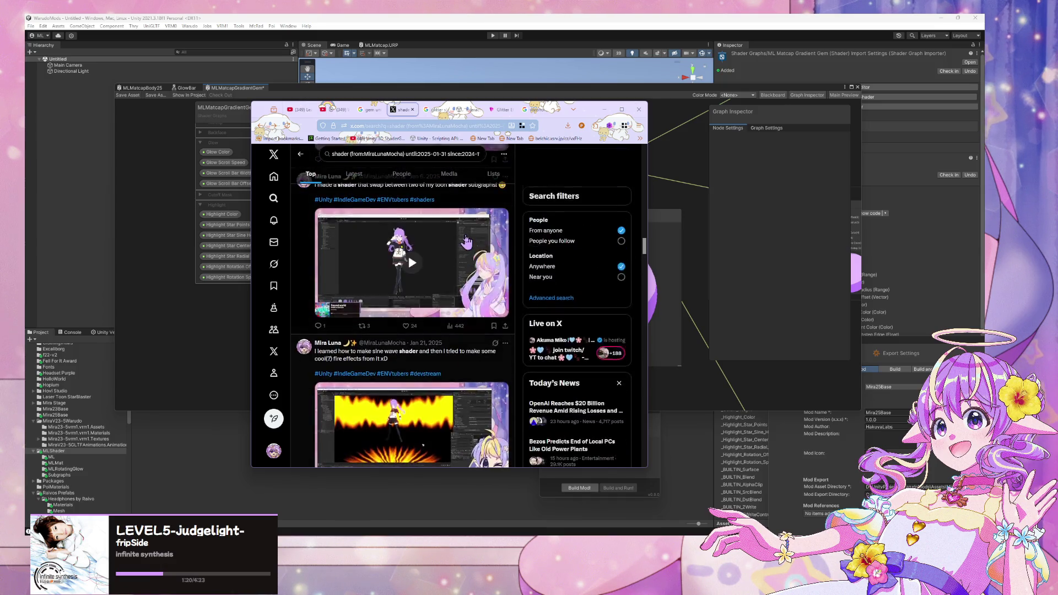
pyautogui.scroll(3, 467, 241)
pyautogui.scroll(3, 467, 241)
pyautogui.scroll(-3, 467, 241)
pyautogui.scroll(-3, 466, 241)
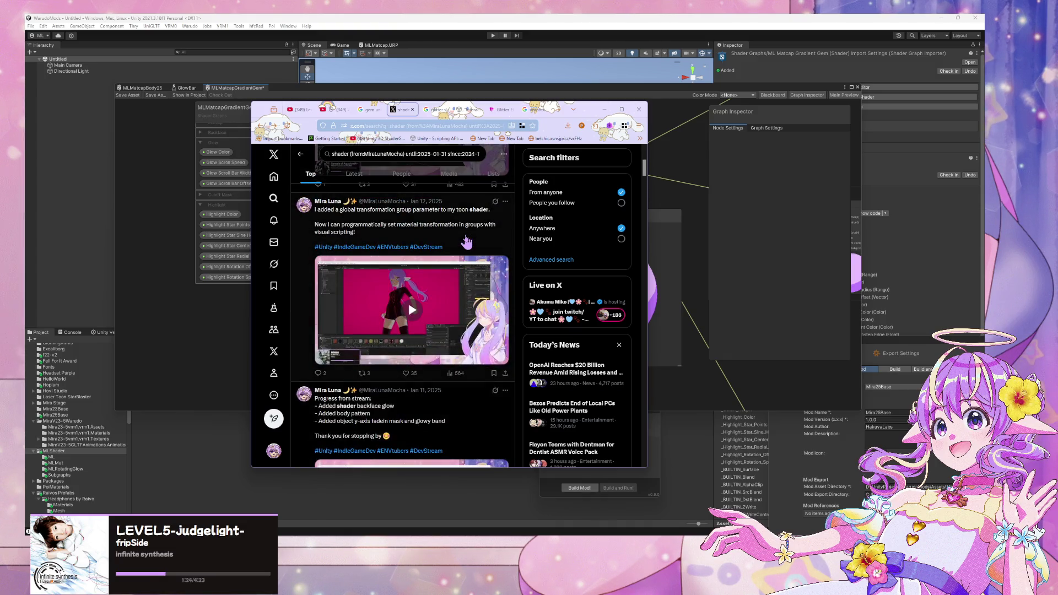
pyautogui.scroll(-4, 467, 241)
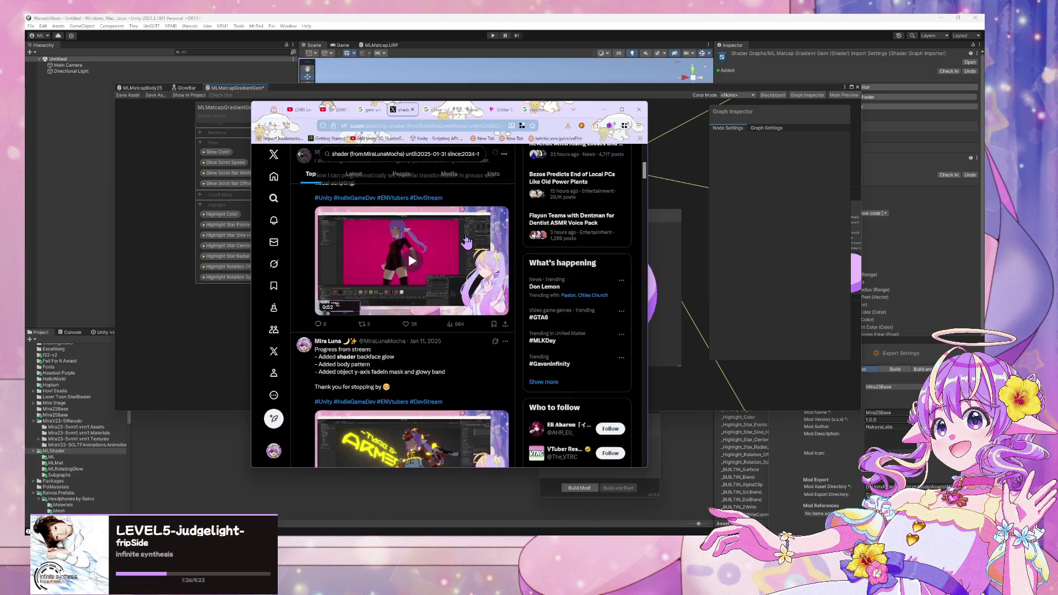
pyautogui.click(604, 110)
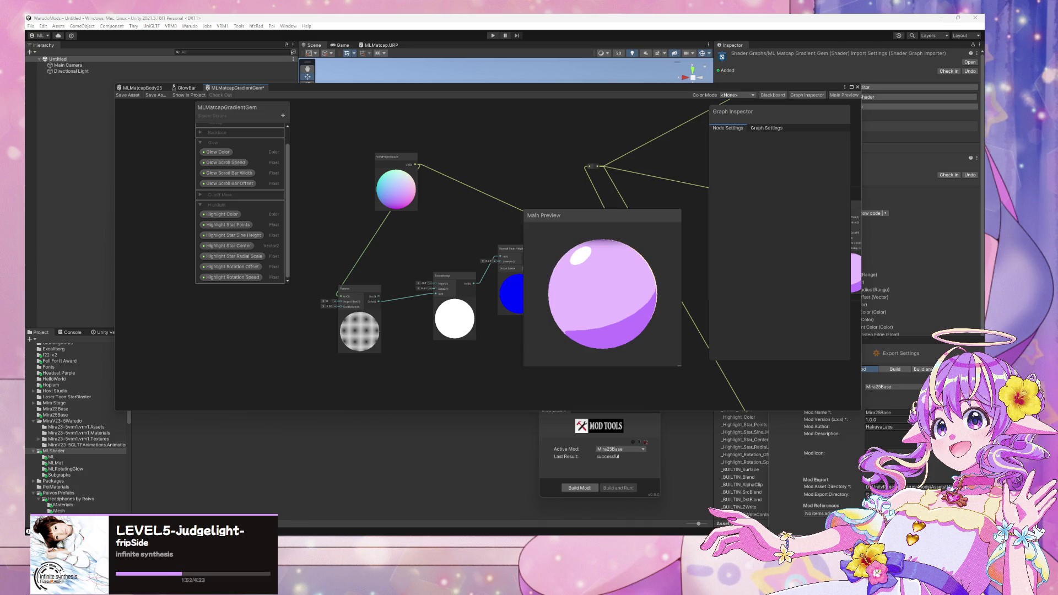
# Step: Drag the MLMatcapGradientGem graph window lower and left to reveal the Scene view and import settings
pyautogui.scroll(2, 389, 292)
pyautogui.scroll(-3, 390, 231)
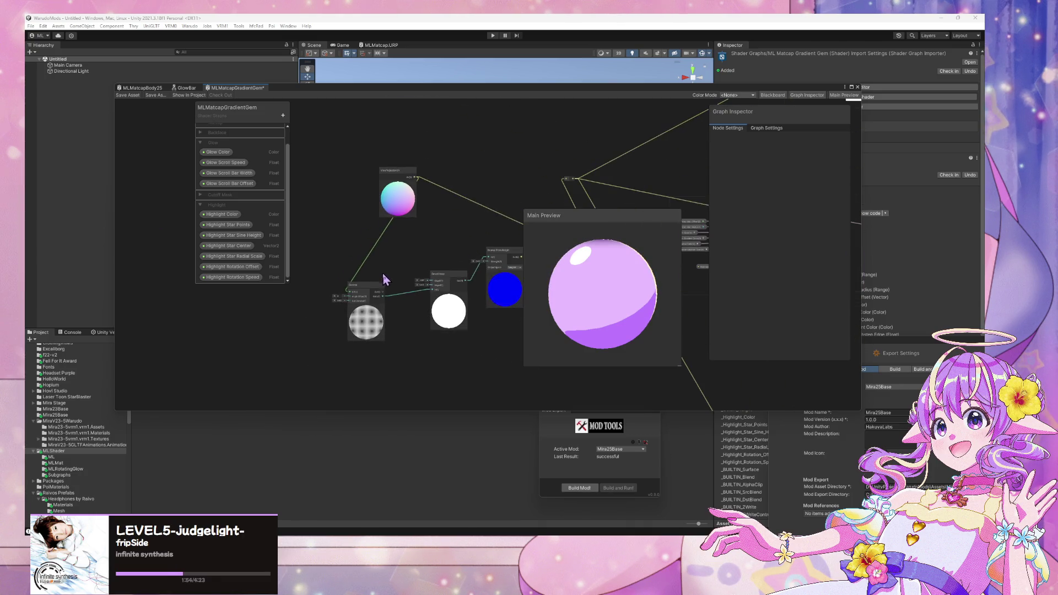
pyautogui.moveTo(808, 92)
pyautogui.mouseDown()
pyautogui.moveTo(796, 141)
pyautogui.moveTo(871, 264)
pyautogui.moveTo(910, 271)
pyautogui.mouseUp()
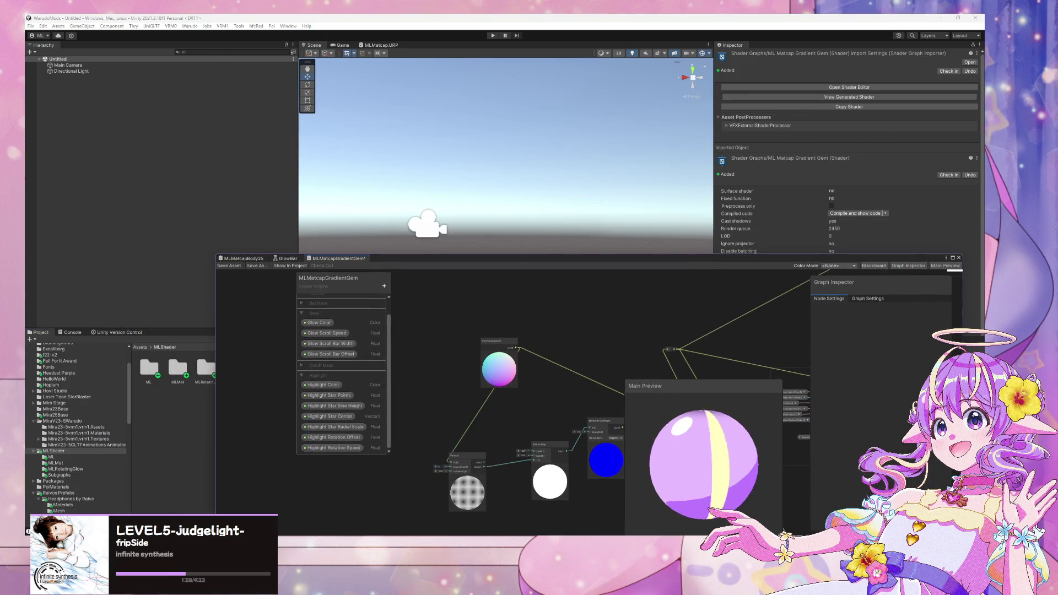
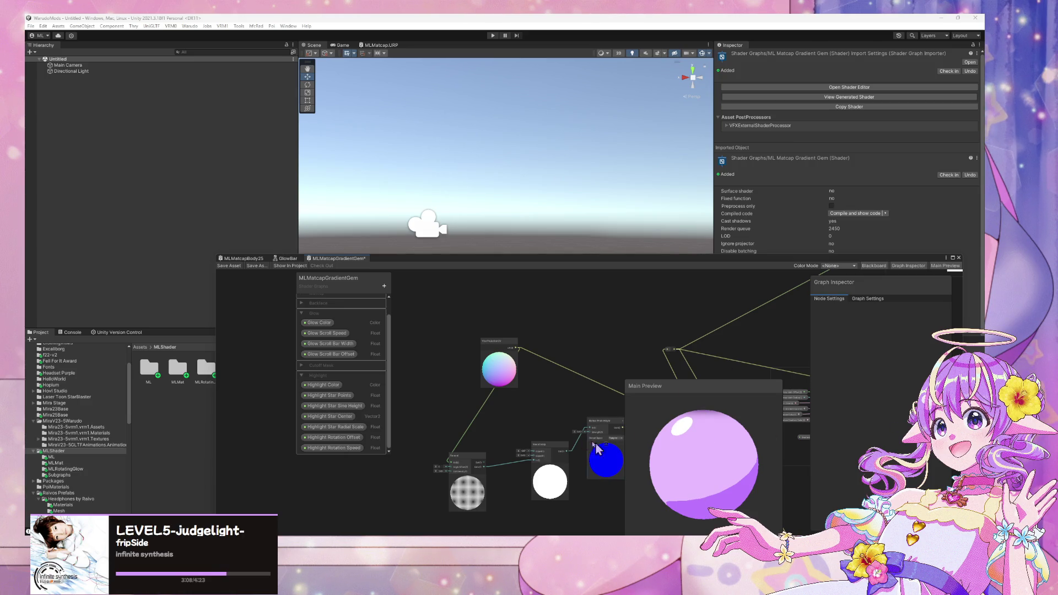
# Step: Raise the Voronoi node's input values so Smoothstep shows a patchy black-and-white cell pattern
pyautogui.moveTo(519, 384); pyautogui.dragTo(519, 306)
pyautogui.scroll(3, 519, 307)
pyautogui.scroll(-1, 524, 318)
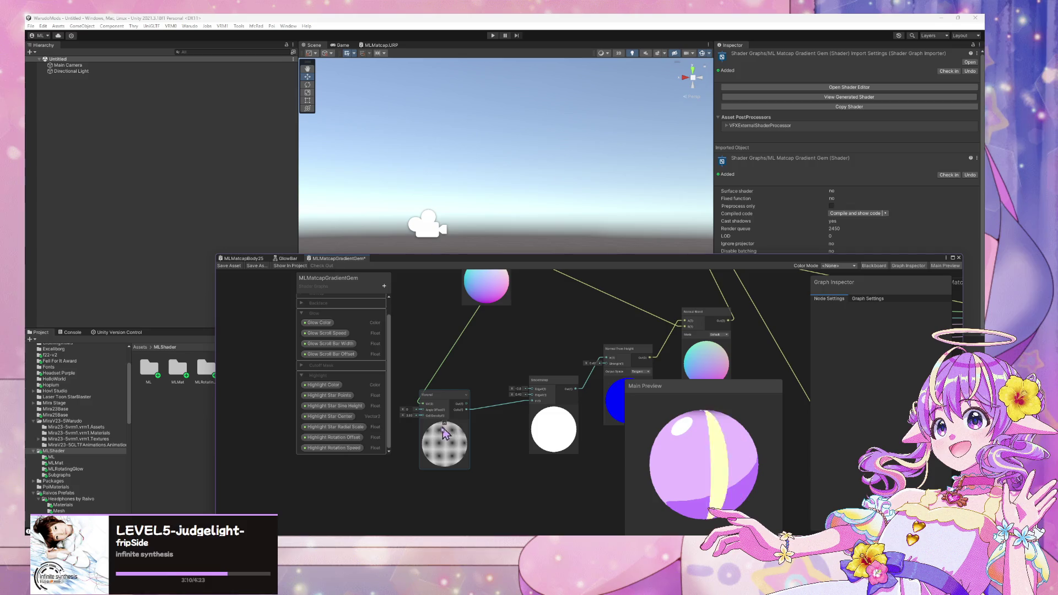
pyautogui.moveTo(405, 417)
pyautogui.mouseDown()
pyautogui.moveTo(503, 420)
pyautogui.moveTo(457, 421)
pyautogui.moveTo(503, 415)
pyautogui.moveTo(477, 407)
pyautogui.moveTo(518, 392)
pyautogui.moveTo(546, 407)
pyautogui.moveTo(508, 398)
pyautogui.moveTo(537, 364)
pyautogui.moveTo(525, 353)
pyautogui.mouseUp()
pyautogui.press('space')
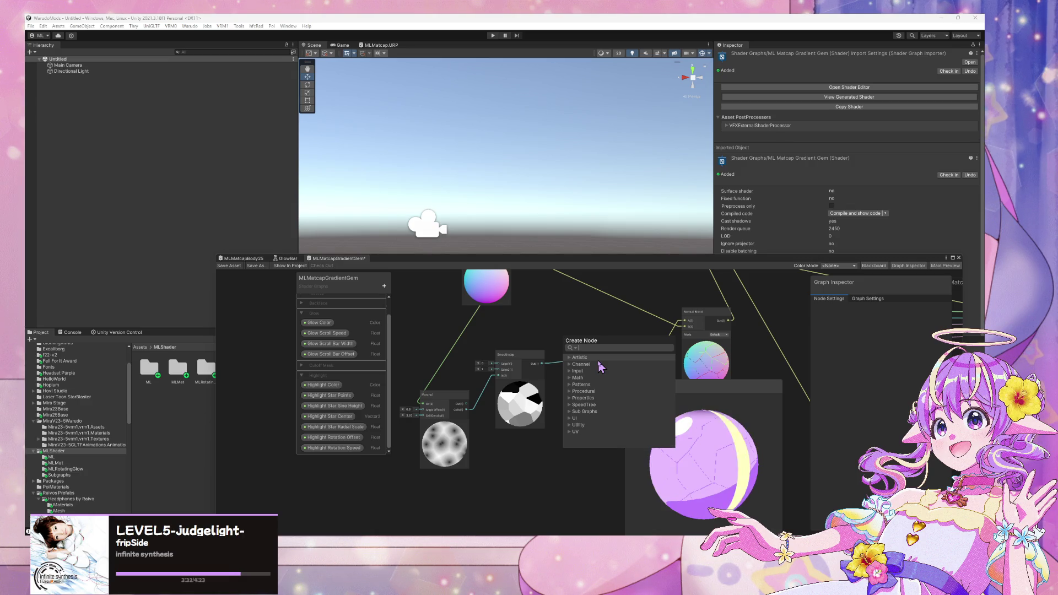
# Step: Add a Sample Gradient node with Smoothstep Out driving Time, and apply the rainbow gradient preset
pyautogui.write('sample')
pyautogui.scroll(2, 601, 368)
pyautogui.click(587, 380)
pyautogui.moveTo(542, 364); pyautogui.dragTo(567, 427)
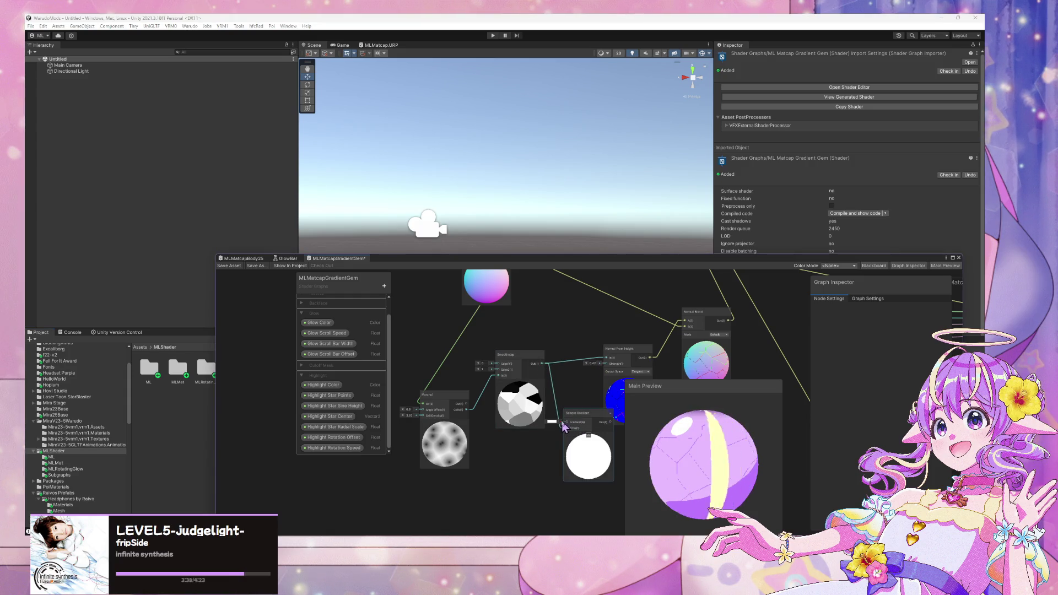
pyautogui.click(551, 421)
pyautogui.click(810, 397)
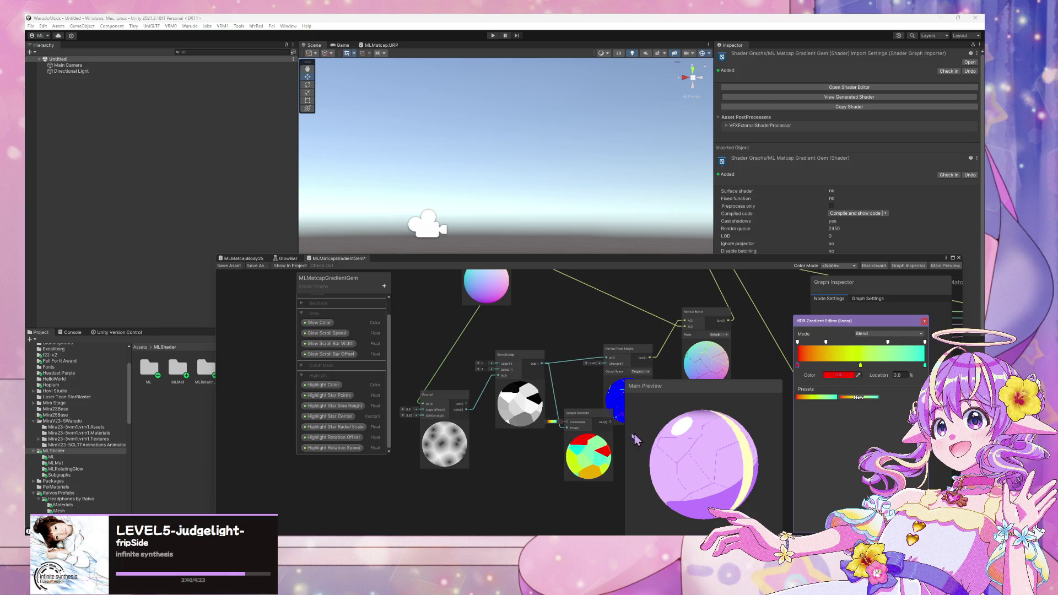
pyautogui.moveTo(565, 370)
pyautogui.mouseDown()
pyautogui.moveTo(484, 370)
pyautogui.moveTo(529, 347)
pyautogui.moveTo(533, 329)
pyautogui.mouseUp()
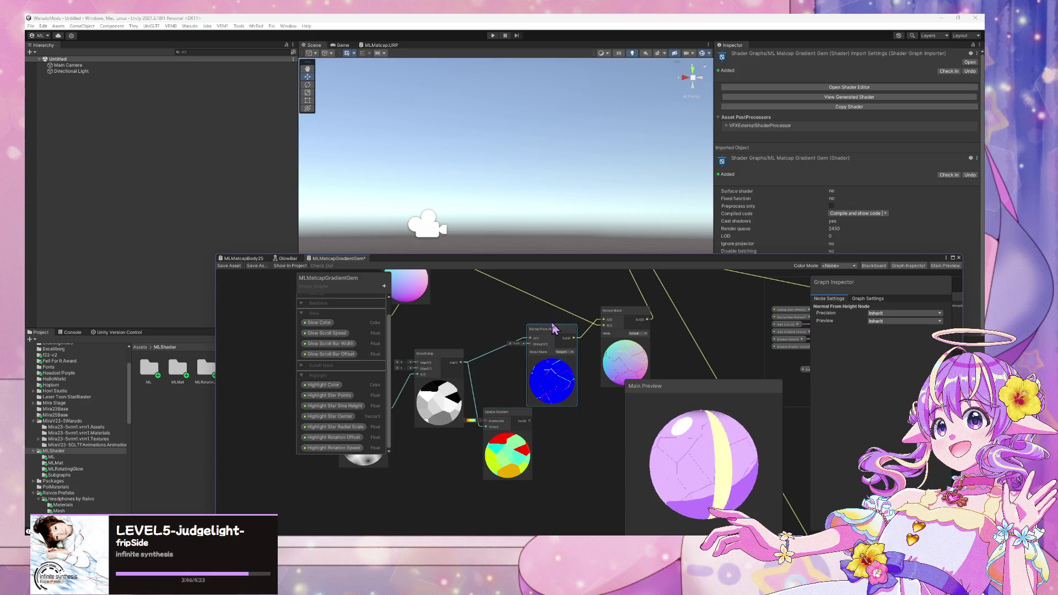
# Step: Move the Normal From Height node left and reposition the Sample Gradient node
pyautogui.moveTo(546, 360); pyautogui.dragTo(508, 359)
pyautogui.scroll(-3, 568, 342)
pyautogui.scroll(3, 571, 342)
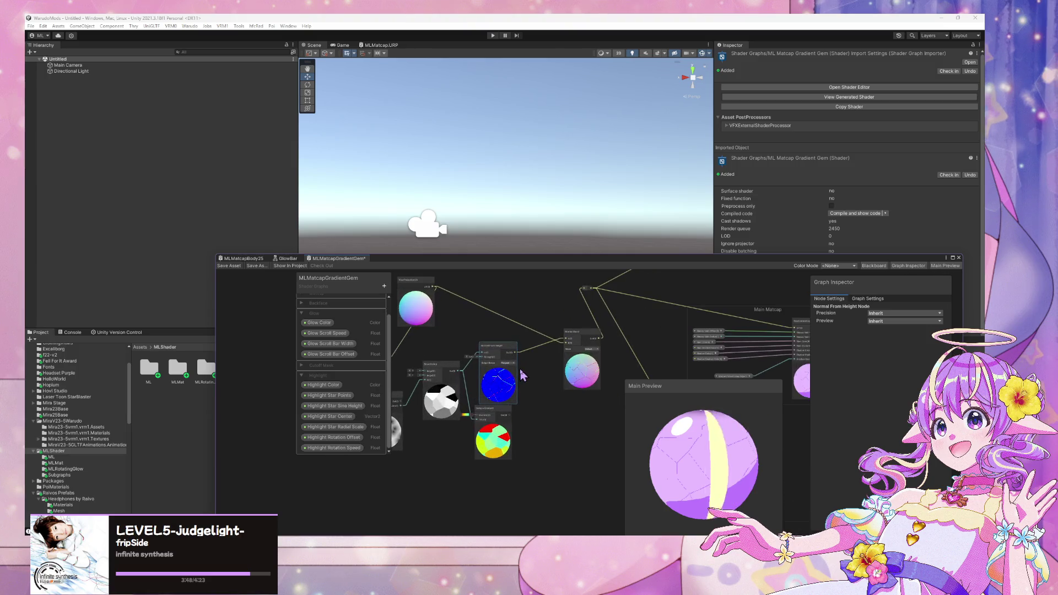
pyautogui.scroll(-3, 554, 290)
pyautogui.scroll(3, 571, 326)
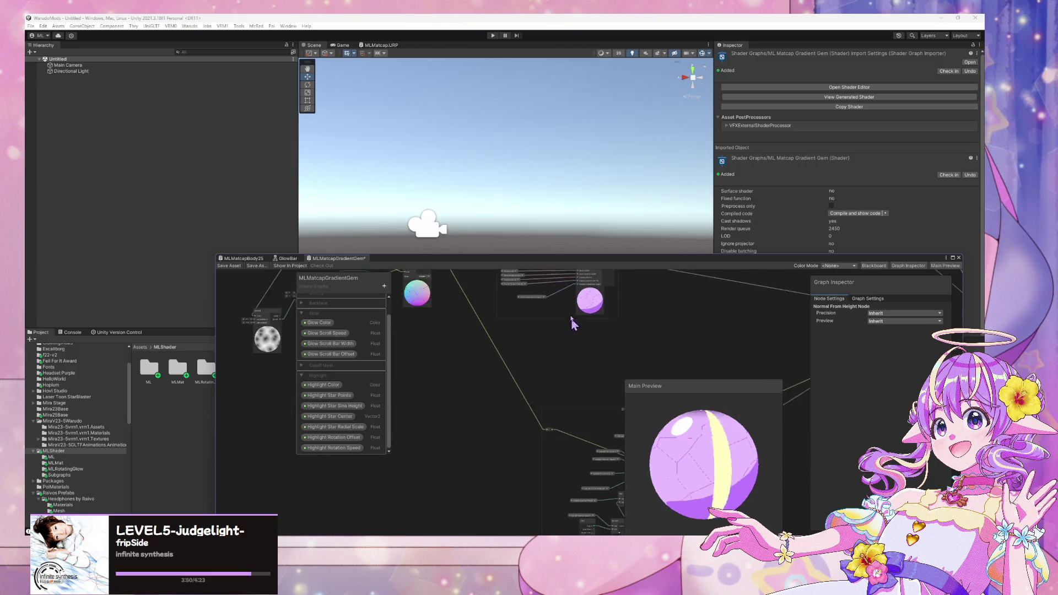
pyautogui.moveTo(493, 360); pyautogui.dragTo(576, 388)
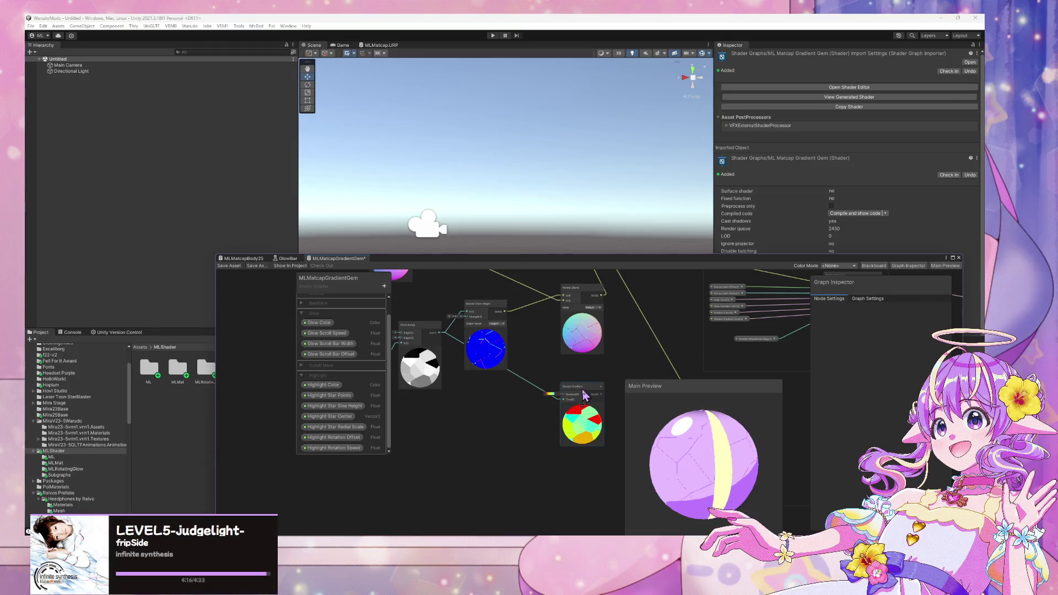
pyautogui.scroll(2, 487, 465)
pyautogui.moveTo(487, 464)
pyautogui.mouseDown()
pyautogui.moveTo(472, 413)
pyautogui.moveTo(534, 425)
pyautogui.moveTo(475, 501)
pyautogui.moveTo(620, 359)
pyautogui.moveTo(564, 445)
pyautogui.mouseUp()
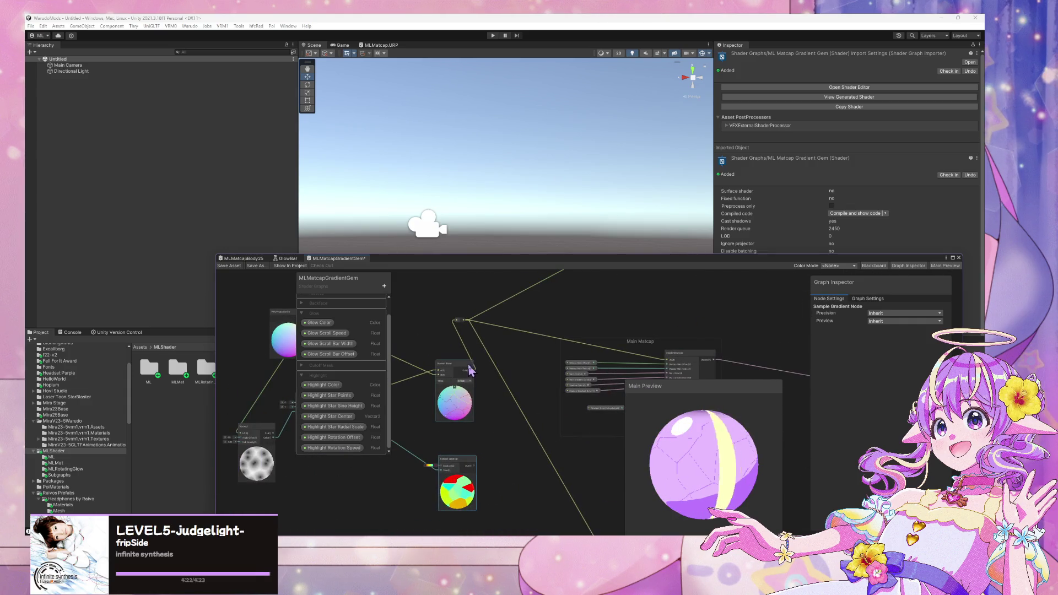
# Step: Wire the Normal Blend output into the Sample Gradient input
pyautogui.click(449, 365)
pyautogui.scroll(-3, 535, 410)
pyautogui.scroll(3, 533, 406)
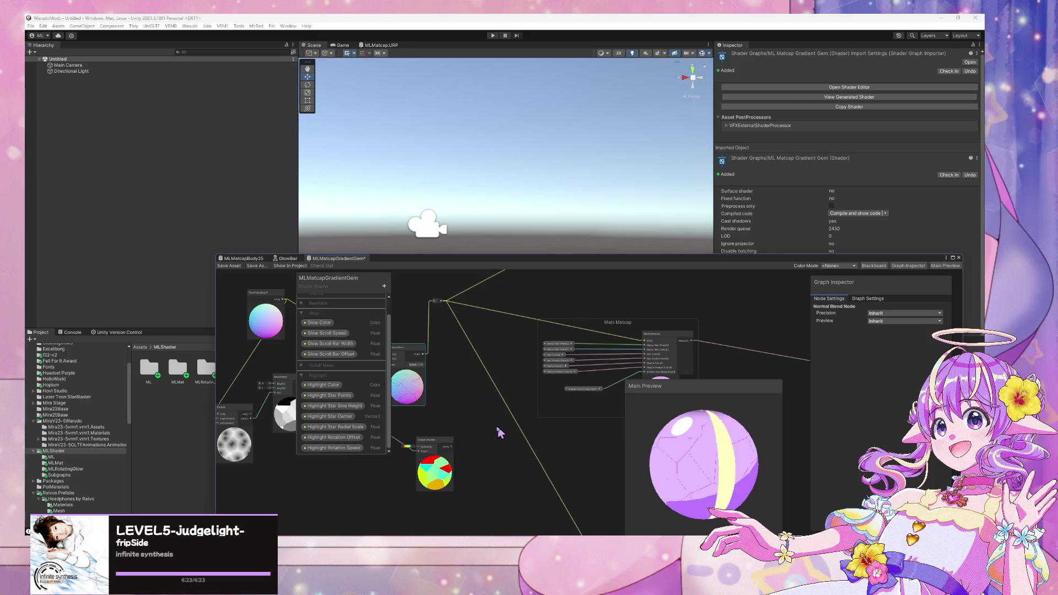
pyautogui.moveTo(436, 448); pyautogui.dragTo(545, 408)
pyautogui.moveTo(490, 323); pyautogui.dragTo(526, 409)
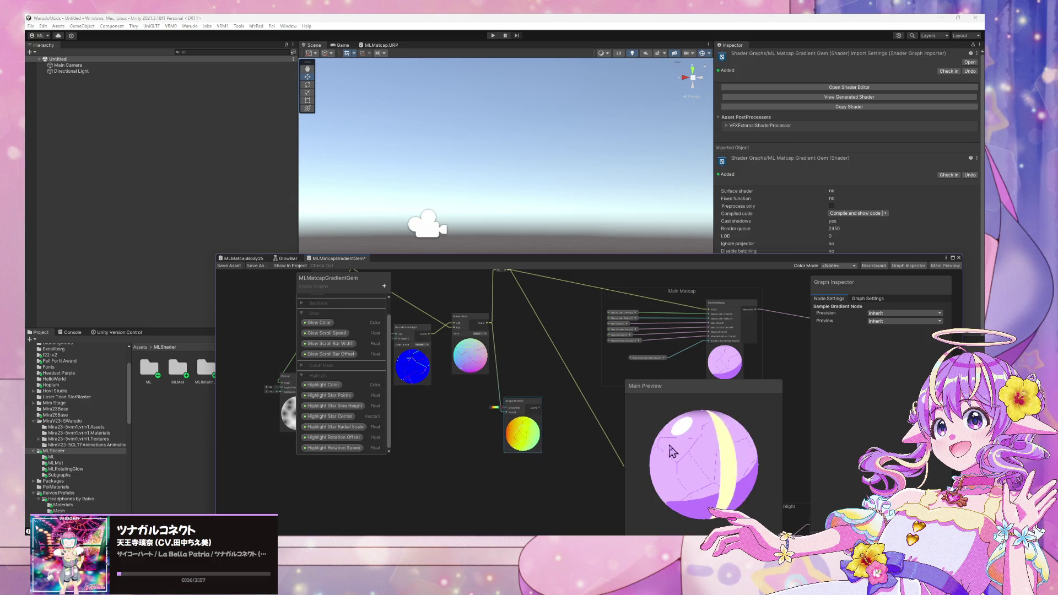
pyautogui.scroll(-5, 548, 374)
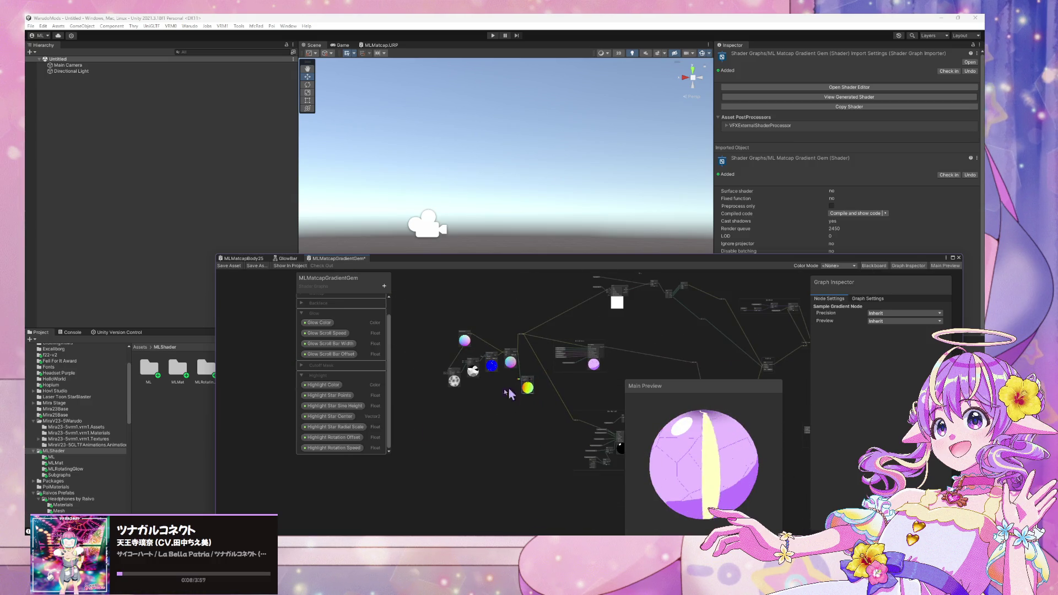
pyautogui.moveTo(472, 546)
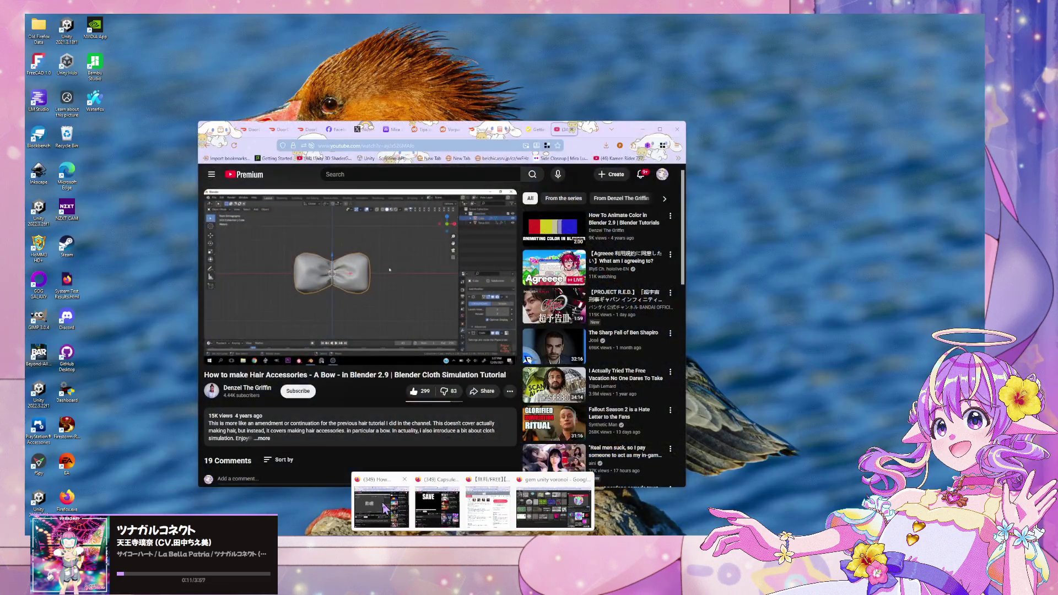
pyautogui.click(381, 518)
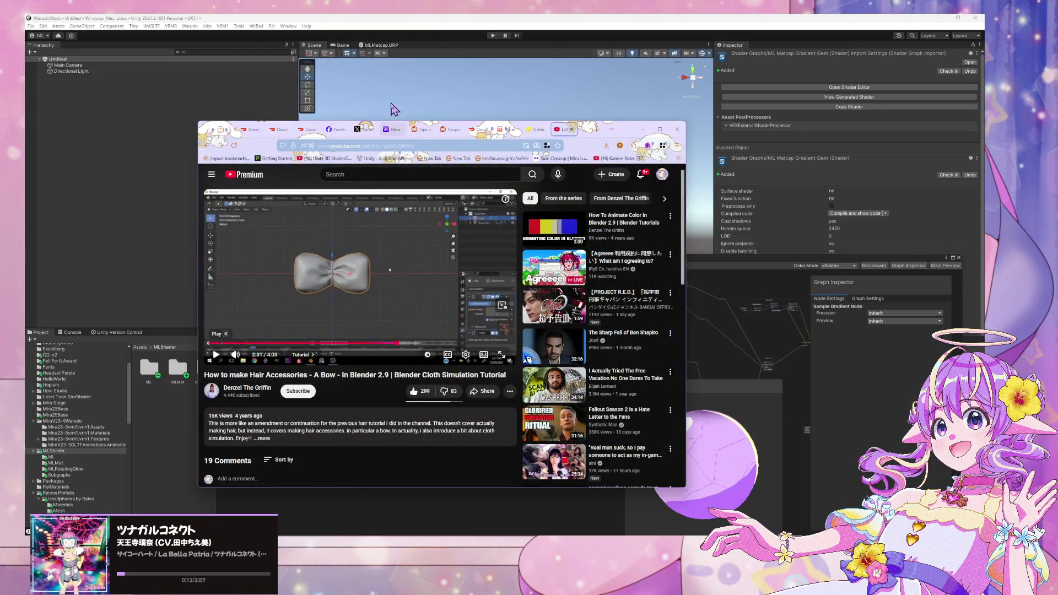
pyautogui.click(364, 128)
pyautogui.click(642, 129)
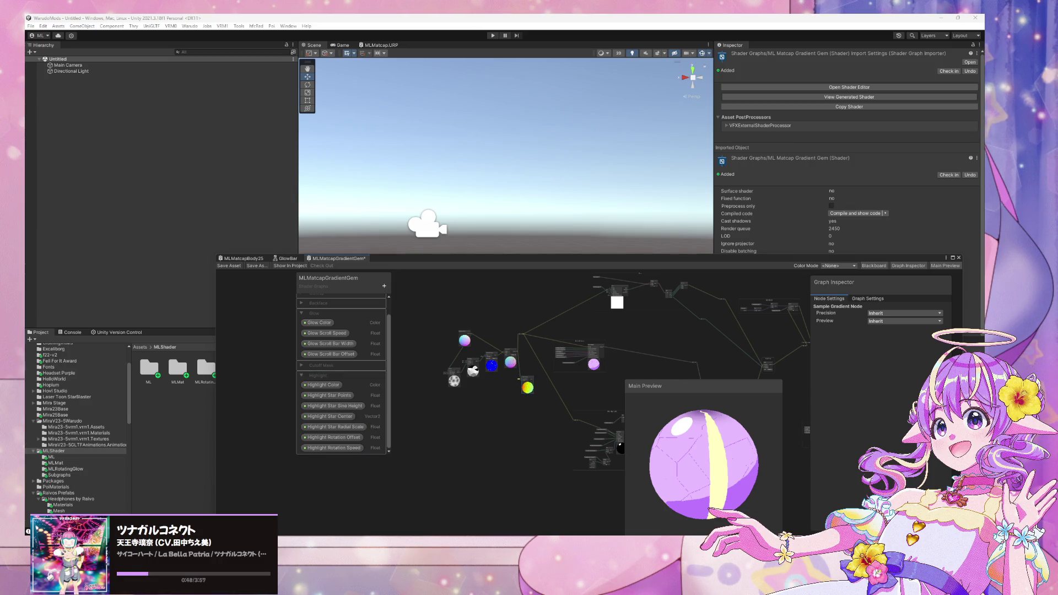
pyautogui.moveTo(24, 161); pyautogui.dragTo(286, 161)
pyautogui.scroll(5, 444, 359)
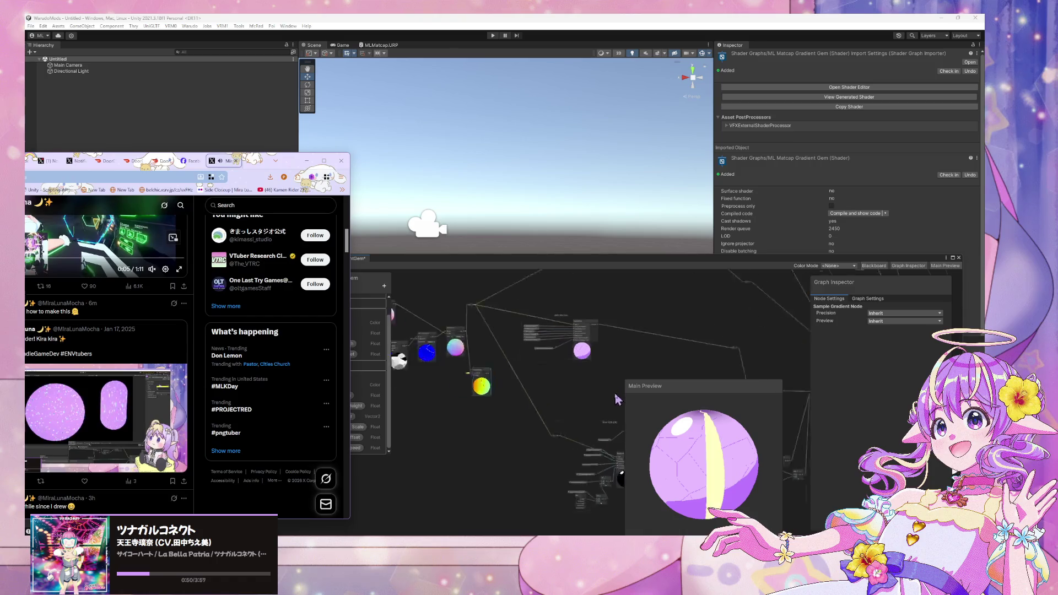
pyautogui.click(444, 359)
pyautogui.scroll(-3, 443, 359)
pyautogui.scroll(-1, 559, 352)
pyautogui.scroll(1, 558, 352)
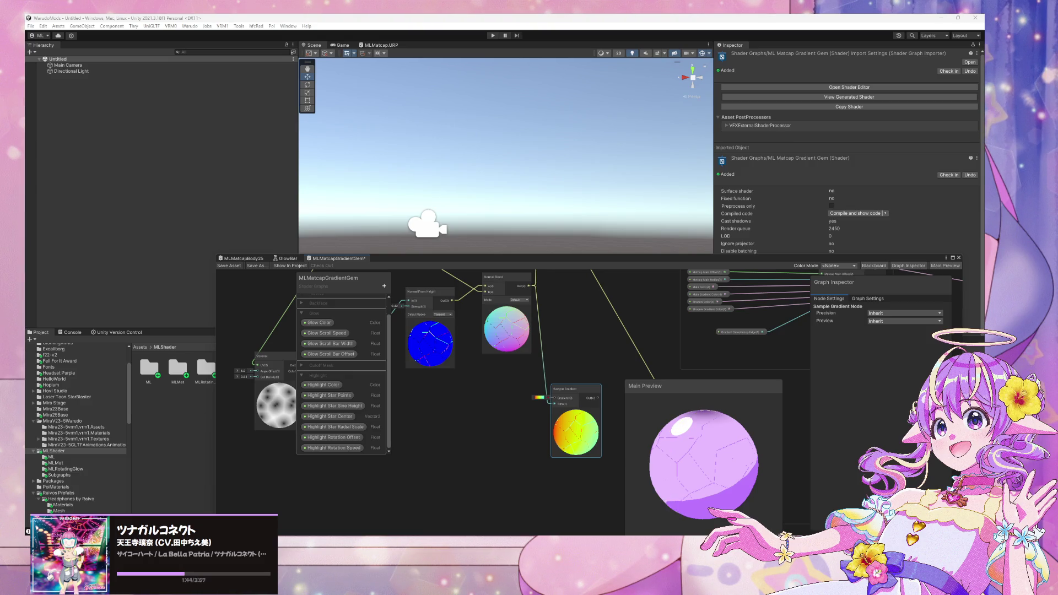
pyautogui.press('super+d')
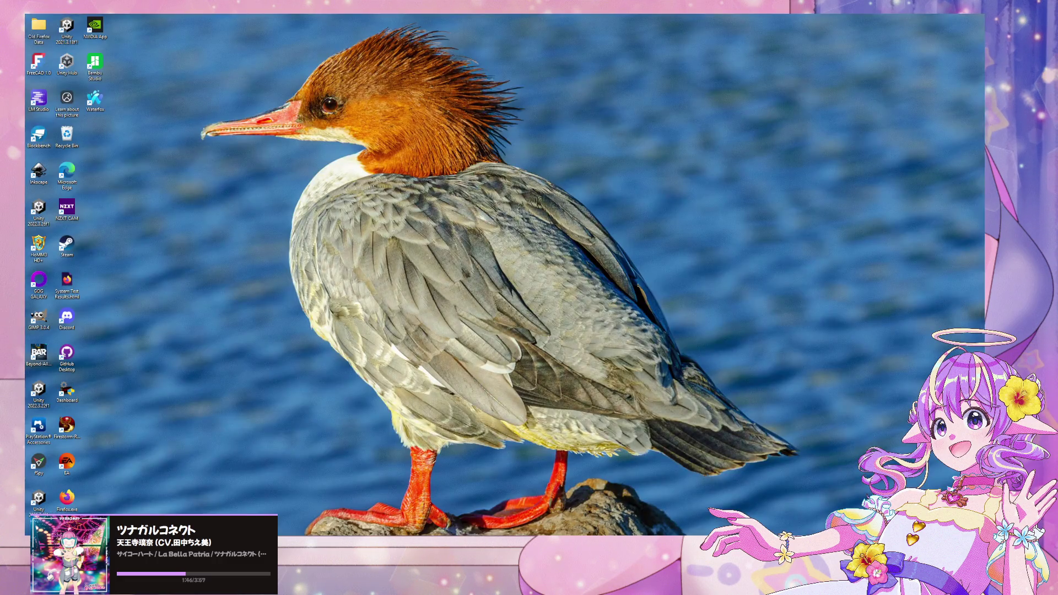
pyautogui.press('super+d')
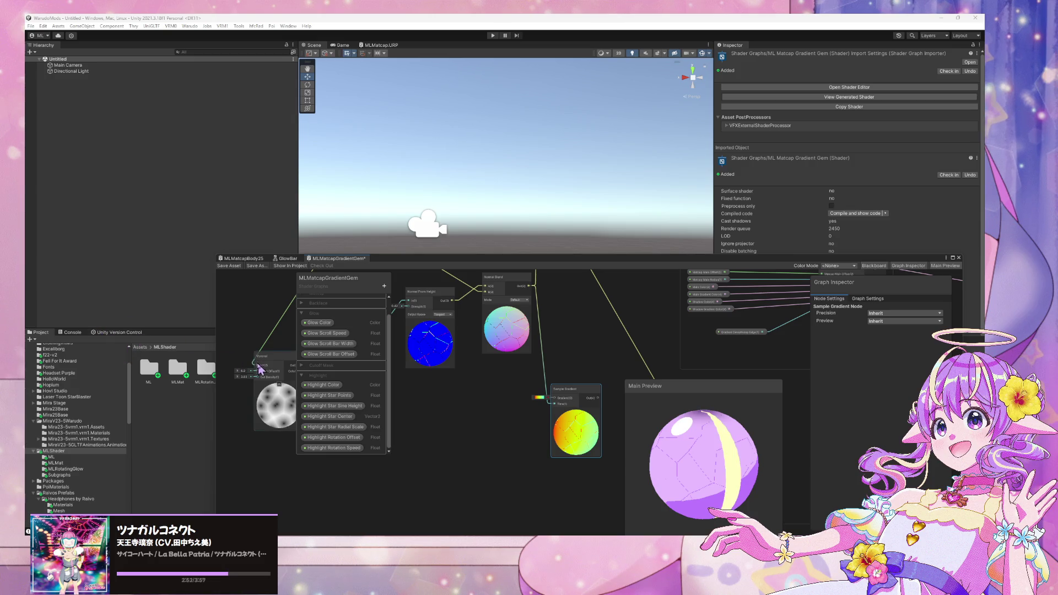
# Step: Raise Voronoi cell density, delete the Sample Gradient node, then ease the density back slightly
pyautogui.moveTo(238, 377)
pyautogui.mouseDown()
pyautogui.moveTo(445, 381)
pyautogui.moveTo(385, 373)
pyautogui.mouseUp()
pyautogui.moveTo(370, 285)
pyautogui.mouseDown()
pyautogui.moveTo(427, 386)
pyautogui.moveTo(481, 409)
pyautogui.mouseUp()
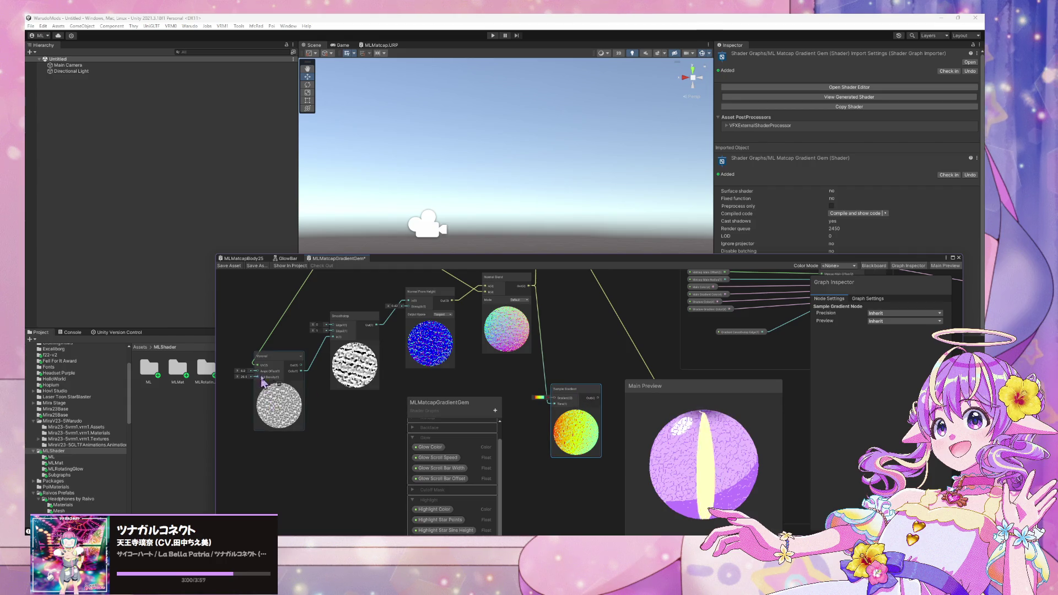
pyautogui.press('Delete')
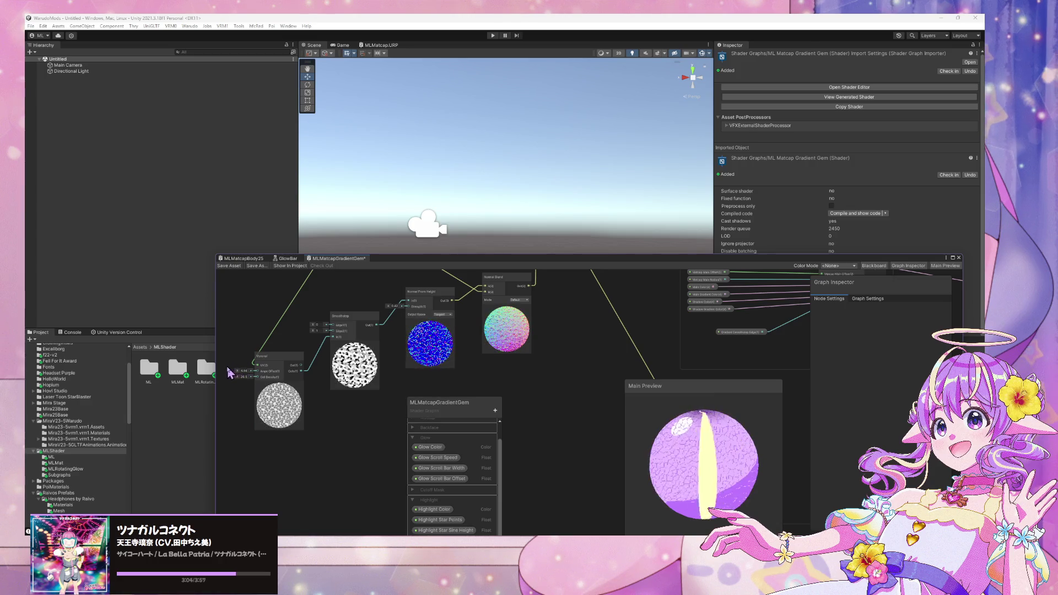
pyautogui.moveTo(241, 382); pyautogui.dragTo(221, 379)
pyautogui.scroll(2, 353, 439)
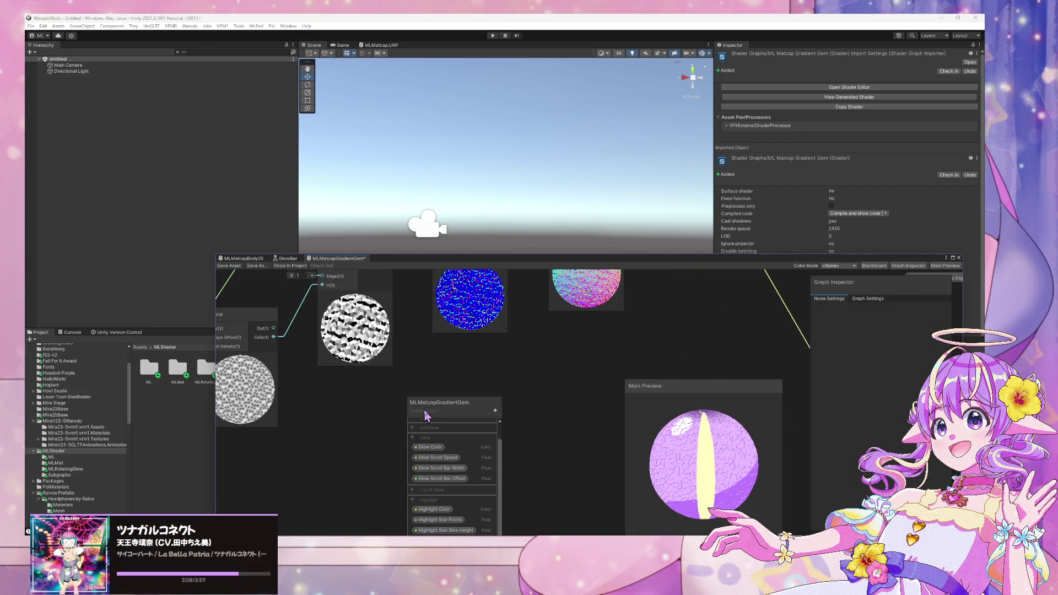
pyautogui.moveTo(389, 383); pyautogui.dragTo(386, 405)
# Step: Try a Fraction node fed by Smoothstep, then delete it
pyautogui.press('space')
pyautogui.write('fra')
pyautogui.press('Return')
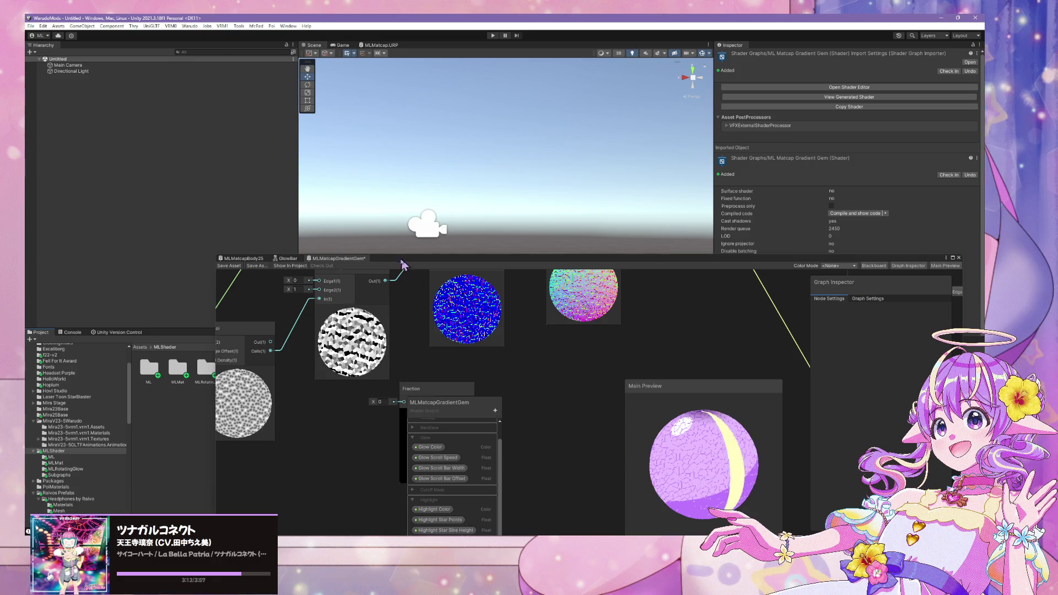
pyautogui.moveTo(385, 288)
pyautogui.mouseDown()
pyautogui.moveTo(404, 408)
pyautogui.moveTo(423, 436)
pyautogui.mouseUp()
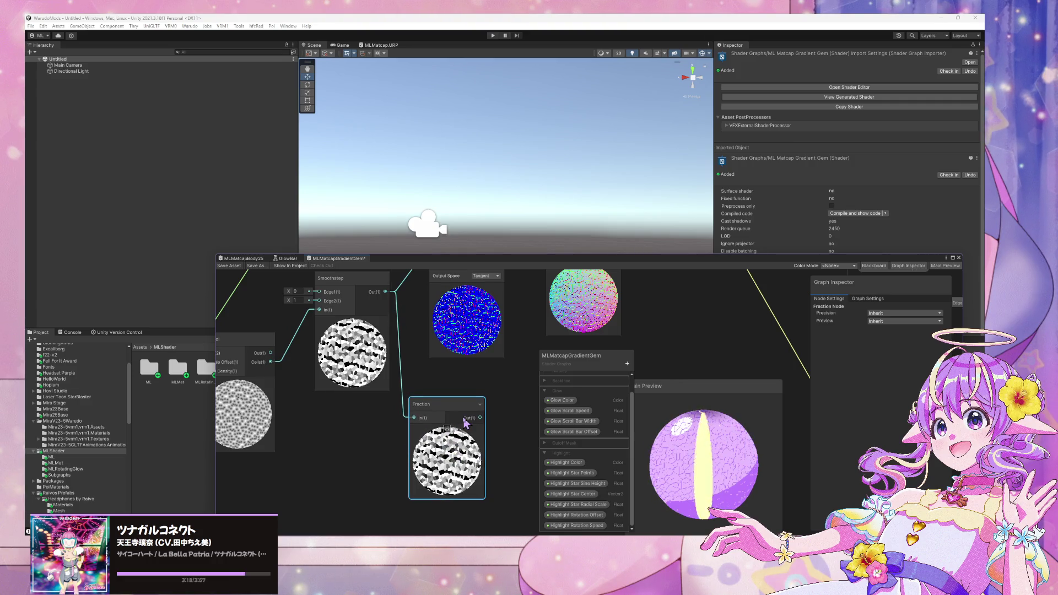
pyautogui.press('Delete')
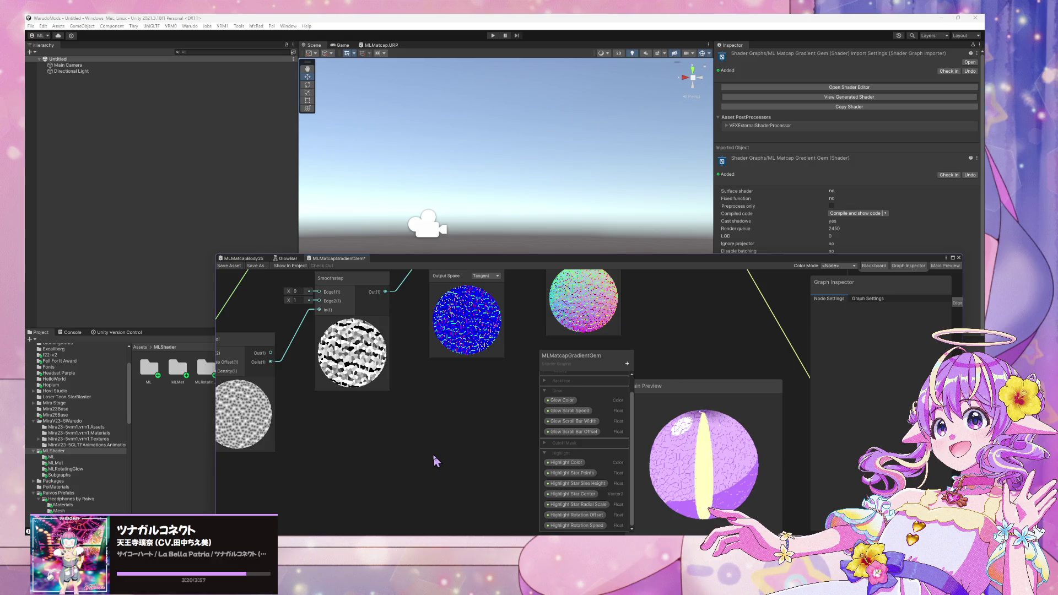
pyautogui.press('space')
# Step: Add a Polar Coordinates node fed by the UV node and connect it to Voronoi UV
pyautogui.write('polat')
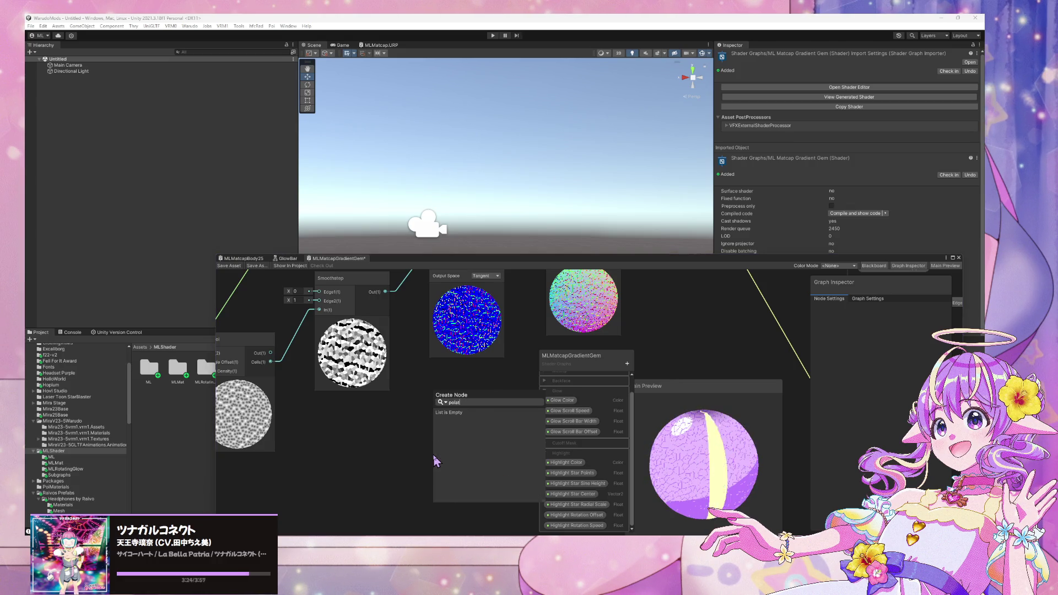
pyautogui.press('Return')
pyautogui.moveTo(502, 475); pyautogui.dragTo(495, 370)
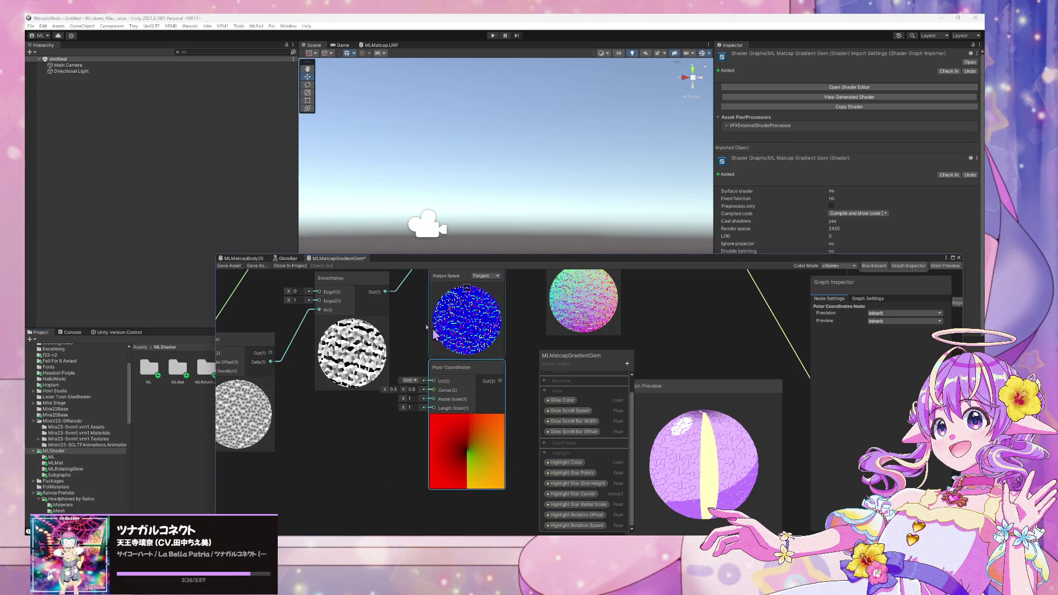
pyautogui.scroll(-3, 319, 413)
pyautogui.moveTo(351, 335); pyautogui.dragTo(385, 391)
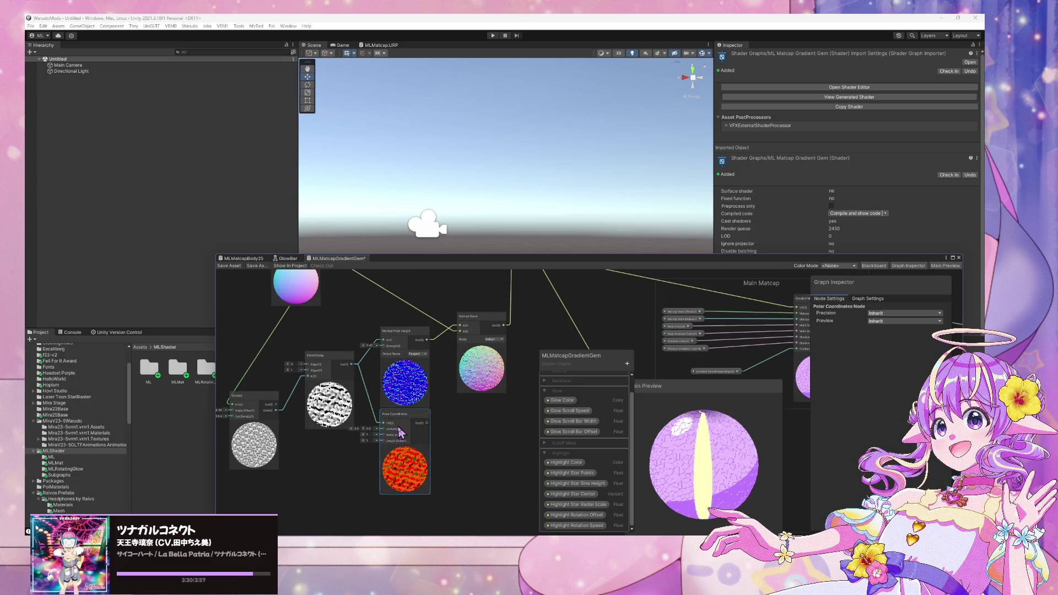
pyautogui.hotkey('ctrl', 'z')
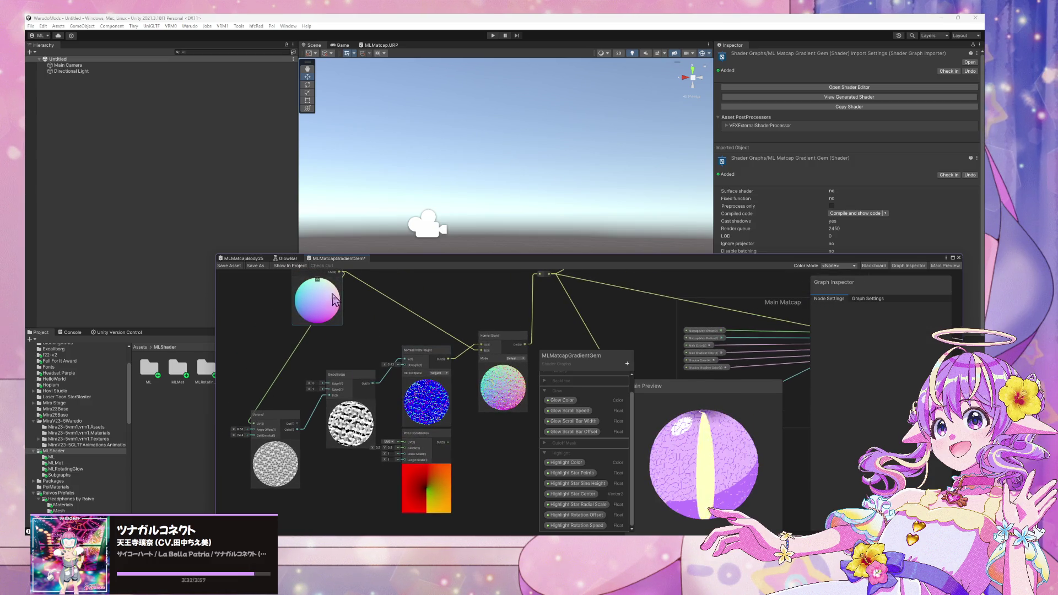
pyautogui.moveTo(341, 273)
pyautogui.mouseDown()
pyautogui.moveTo(406, 447)
pyautogui.moveTo(239, 367)
pyautogui.moveTo(326, 375)
pyautogui.mouseUp()
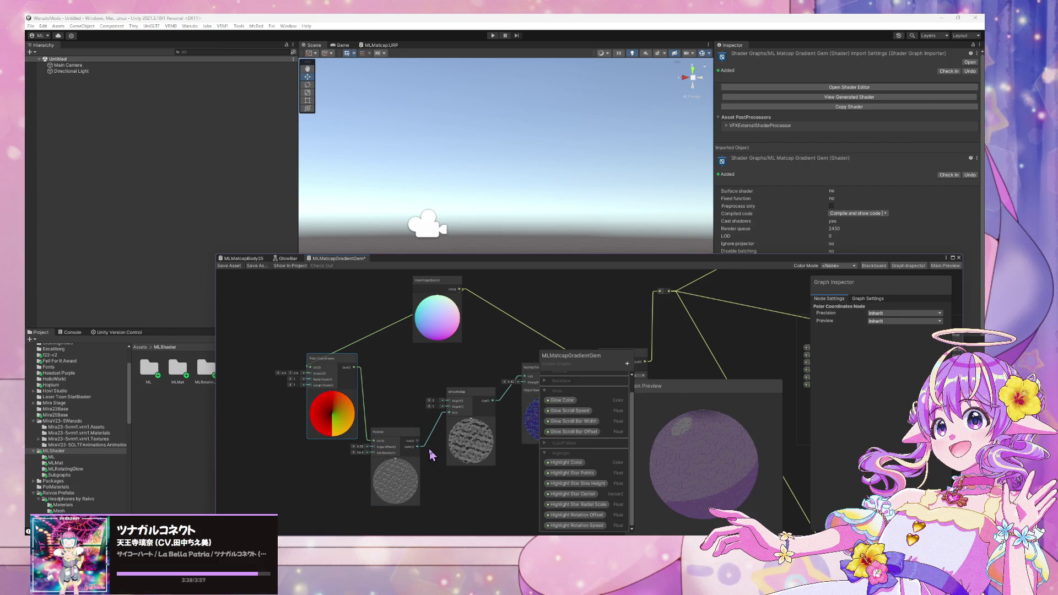
pyautogui.moveTo(448, 465); pyautogui.dragTo(368, 437)
pyautogui.scroll(3, 368, 436)
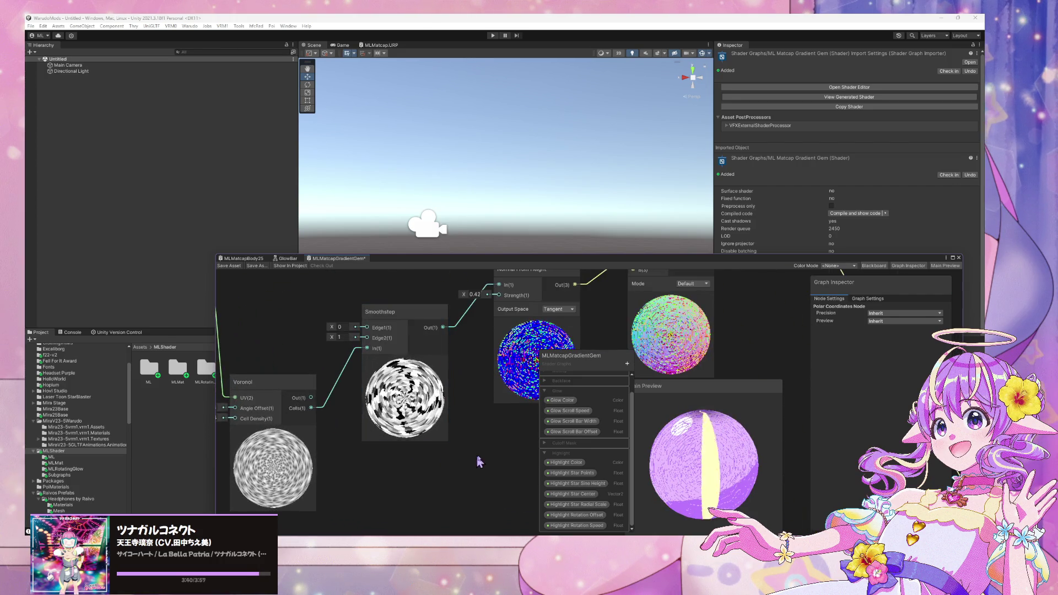
pyautogui.scroll(2, 388, 476)
pyautogui.scroll(-3, 389, 476)
pyautogui.scroll(2, 389, 477)
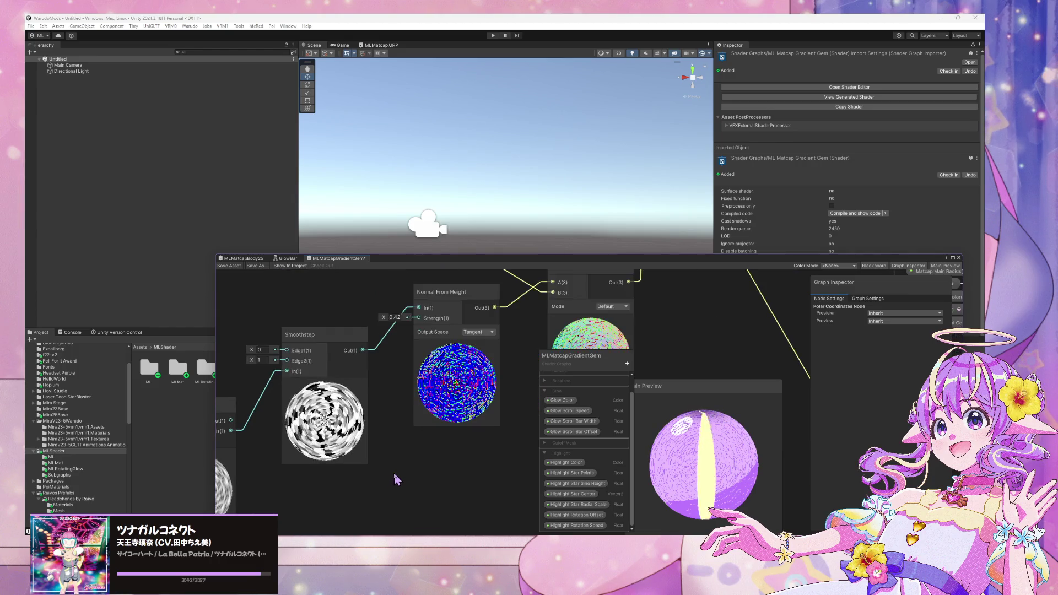
# Step: Switch Normal From Height Output Space to World, then back to Tangent
pyautogui.click(483, 332)
pyautogui.click(482, 350)
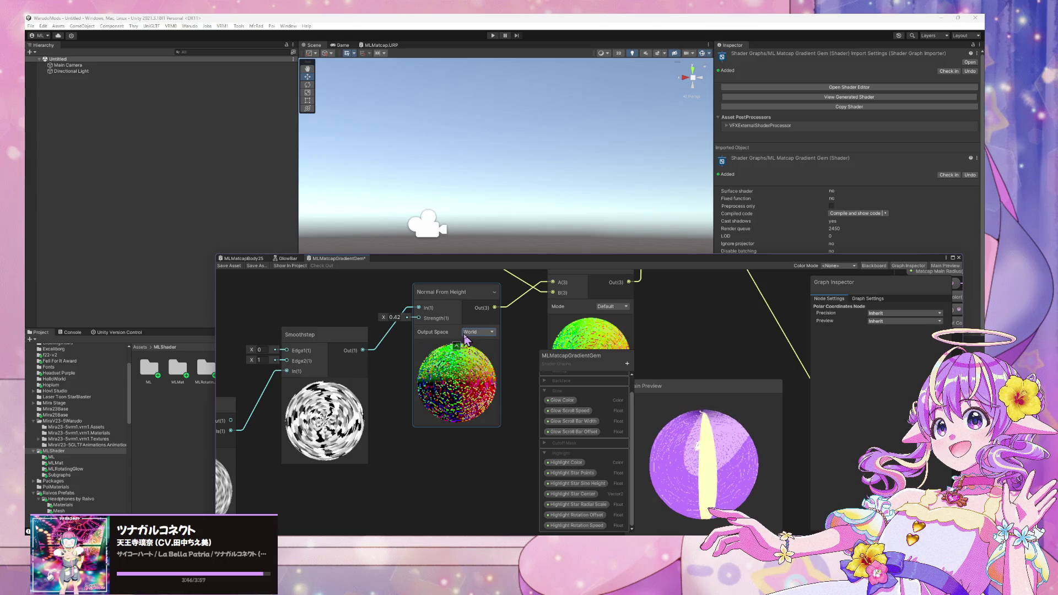
pyautogui.click(467, 333)
pyautogui.click(483, 342)
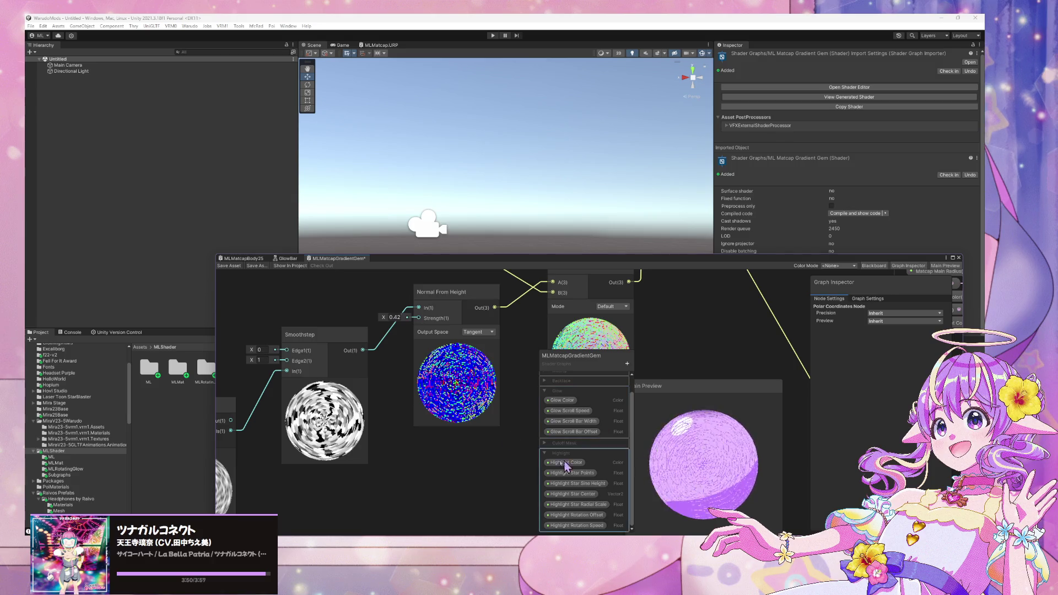
pyautogui.scroll(-3, 469, 454)
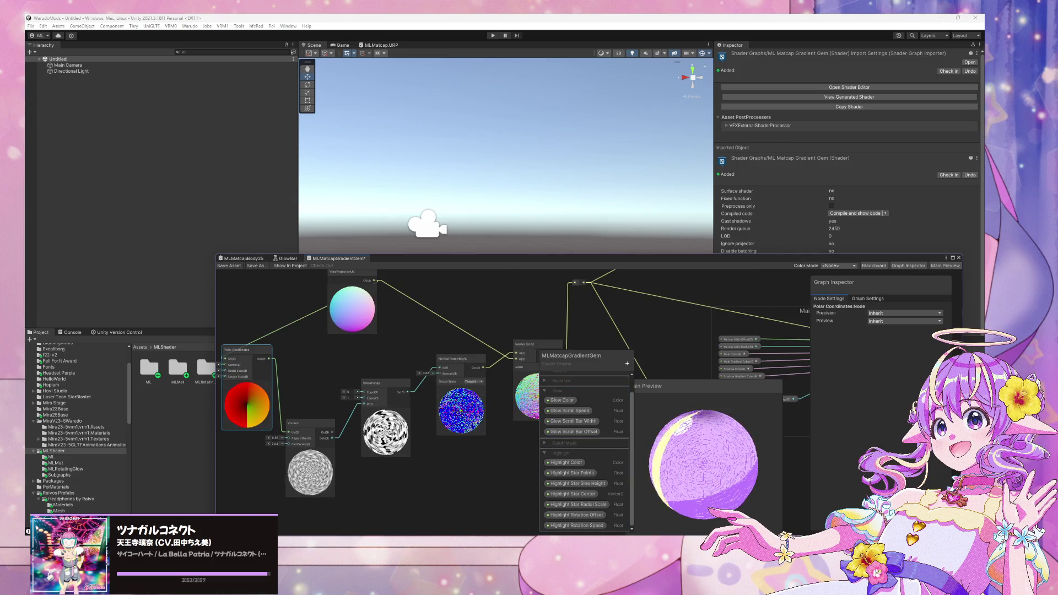
pyautogui.moveTo(556, 530)
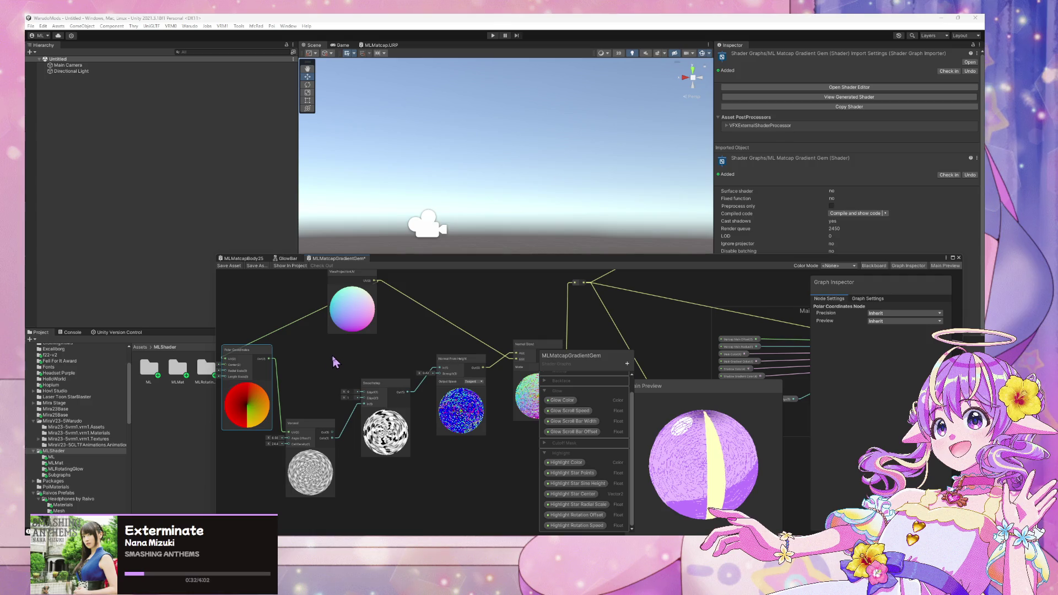
# Step: Delete the Polar Coordinates node
pyautogui.click(395, 385)
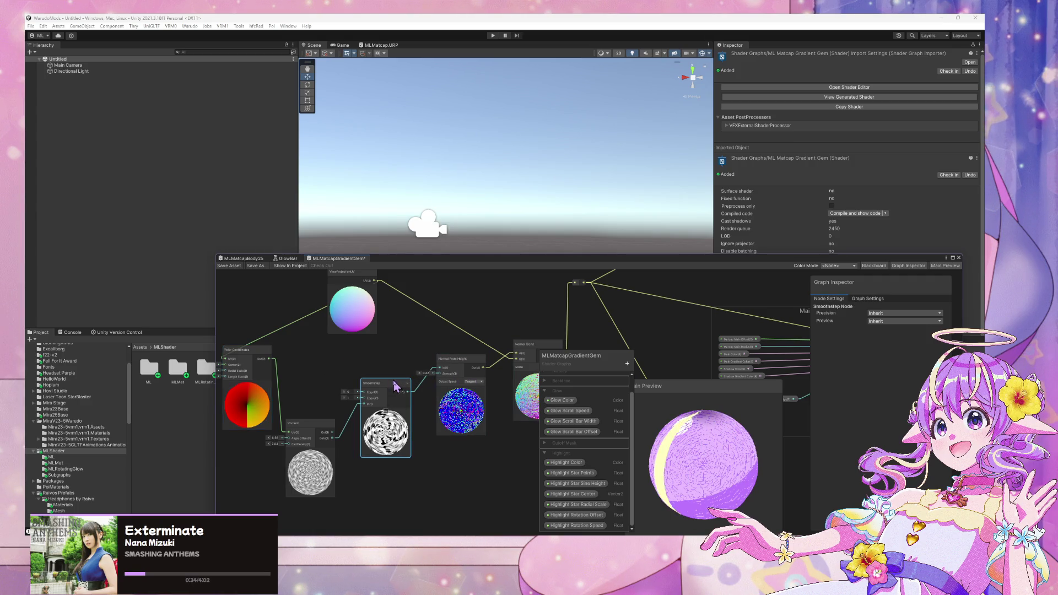
pyautogui.moveTo(372, 276)
pyautogui.mouseDown()
pyautogui.moveTo(401, 313)
pyautogui.moveTo(324, 468)
pyautogui.mouseUp()
pyautogui.click(267, 395)
pyautogui.press('Delete')
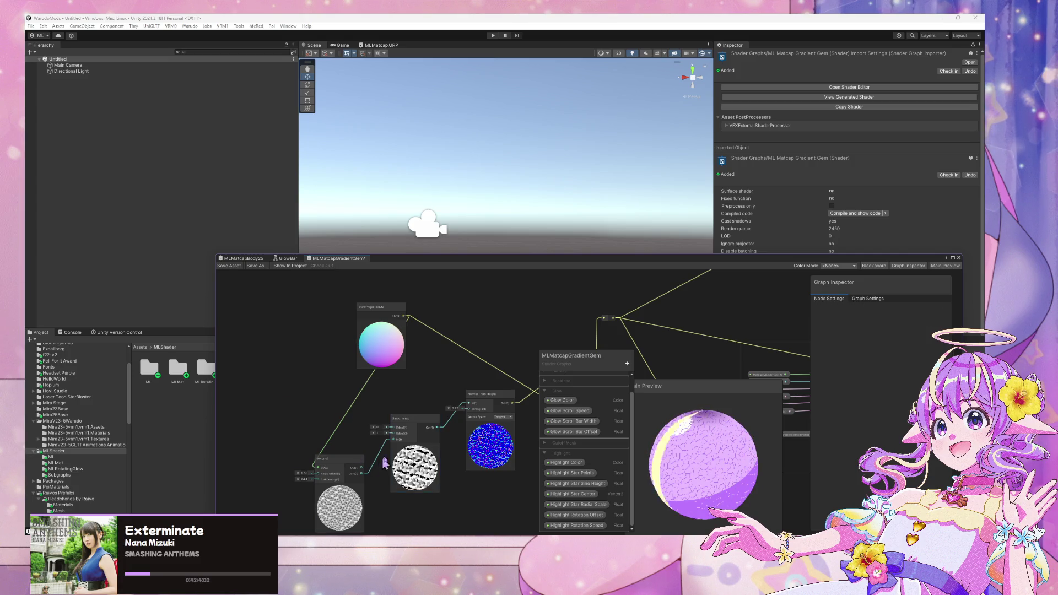
# Step: Lower Smoothstep Edge2 from 1.03 to 0.61 and change the Voronoi Angle Offset
pyautogui.click(416, 422)
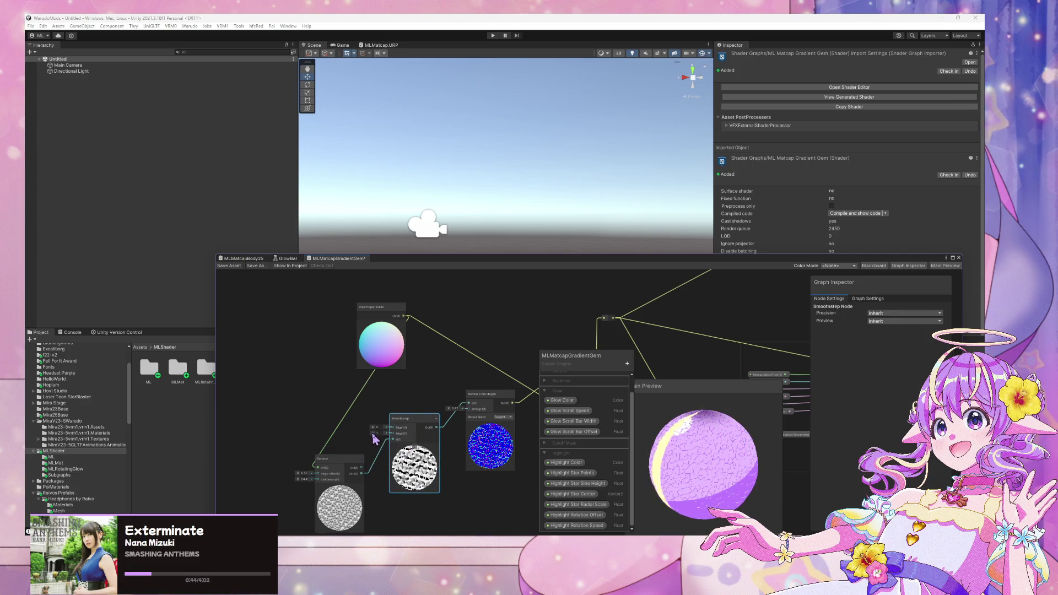
pyautogui.moveTo(374, 434); pyautogui.dragTo(363, 432)
pyautogui.scroll(3, 363, 431)
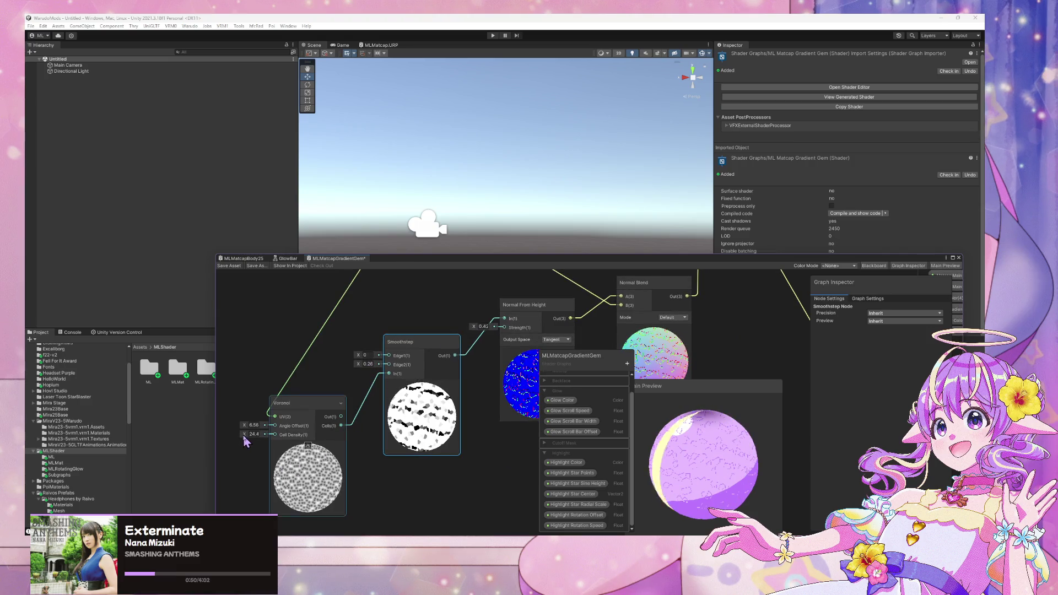
pyautogui.moveTo(245, 430)
pyautogui.mouseDown()
pyautogui.moveTo(322, 437)
pyautogui.moveTo(226, 427)
pyautogui.moveTo(296, 431)
pyautogui.mouseUp()
pyautogui.scroll(-3, 414, 406)
pyautogui.scroll(2, 413, 406)
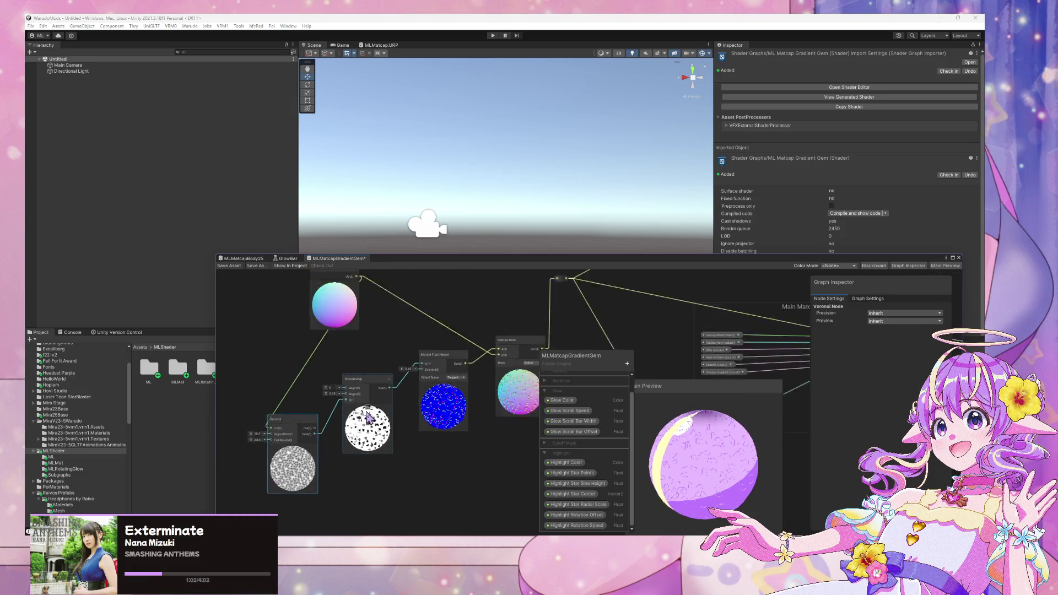
pyautogui.scroll(-2, 310, 340)
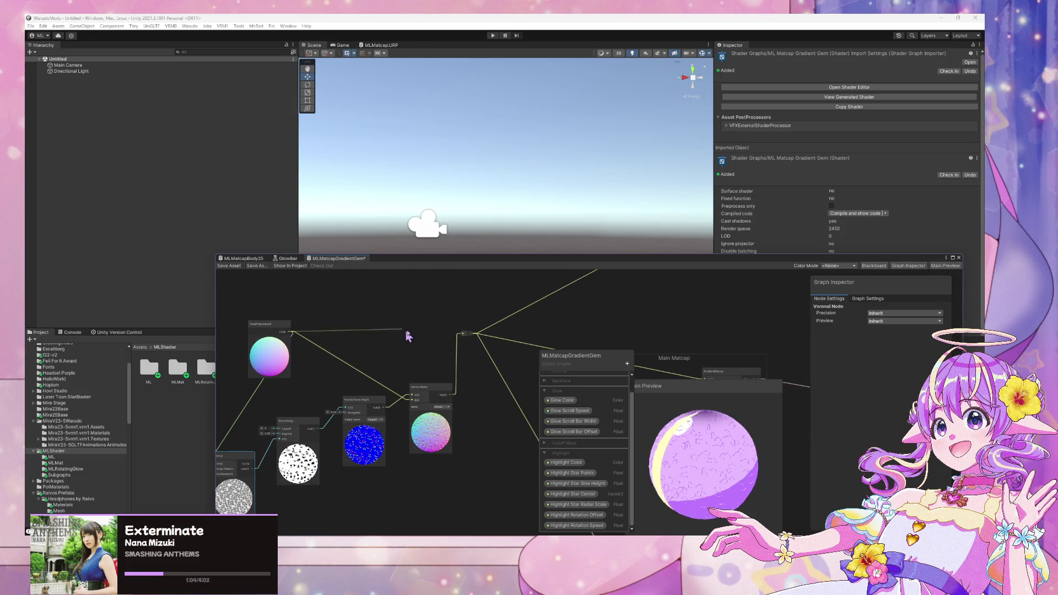
pyautogui.scroll(2, 380, 336)
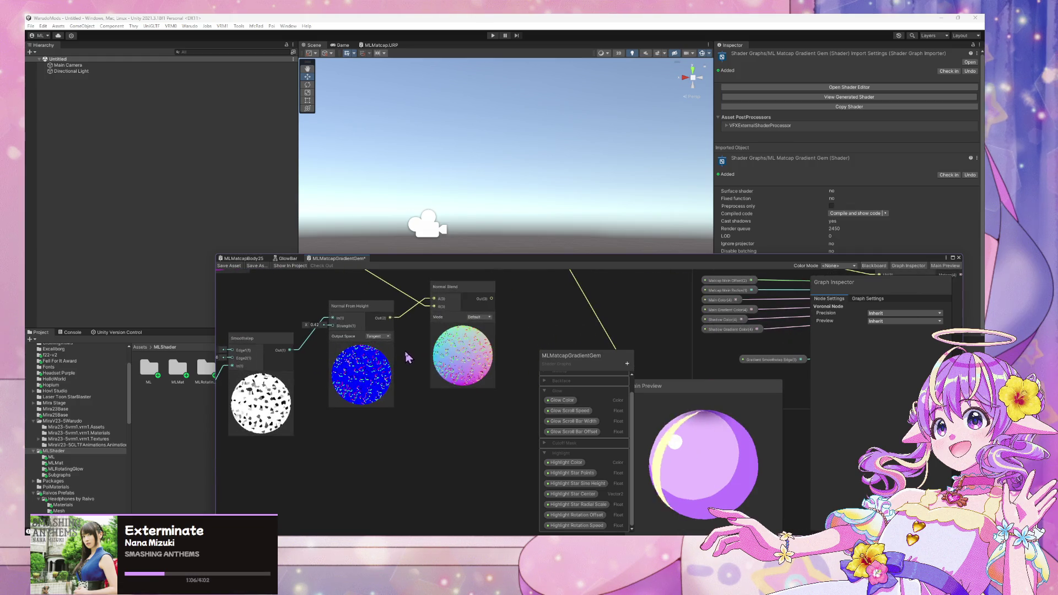
pyautogui.moveTo(359, 307); pyautogui.dragTo(360, 337)
# Step: Delete Normal From Height and add a Sample Gradient node via a 'gra' search
pyautogui.press('Delete')
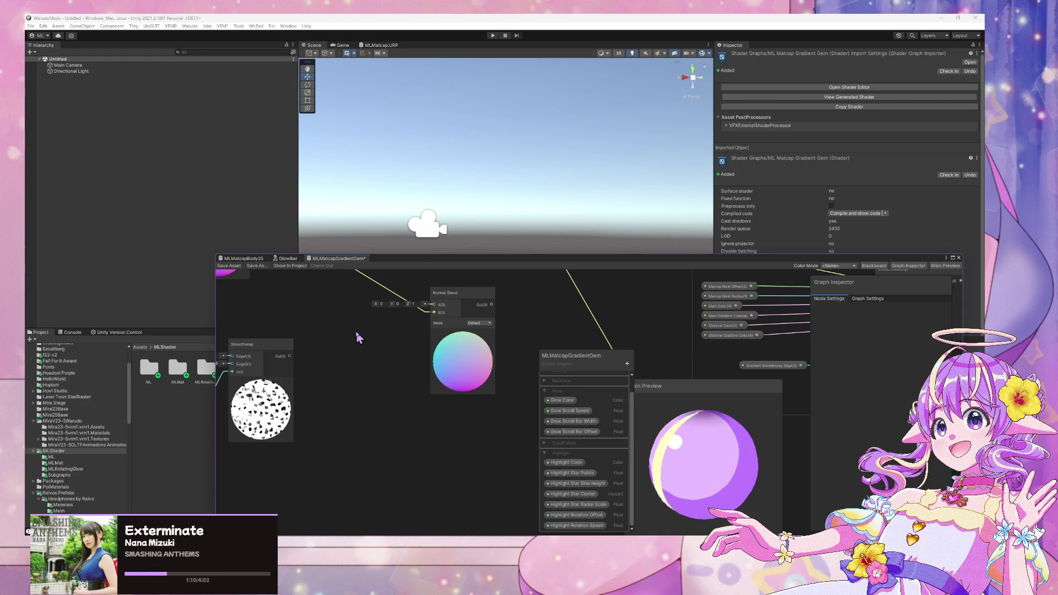
pyautogui.press('space')
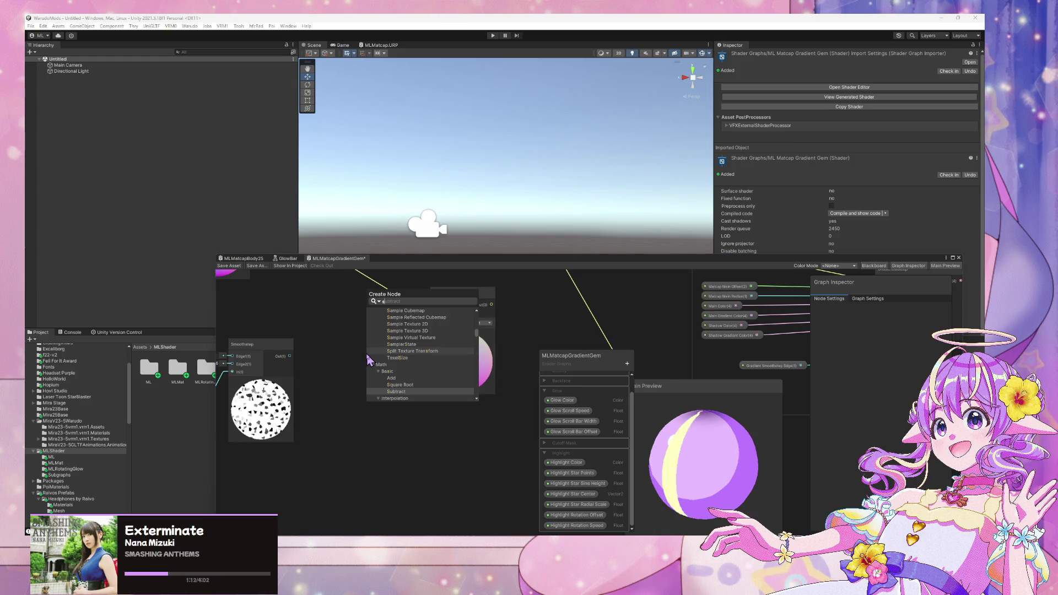
pyautogui.write('grap')
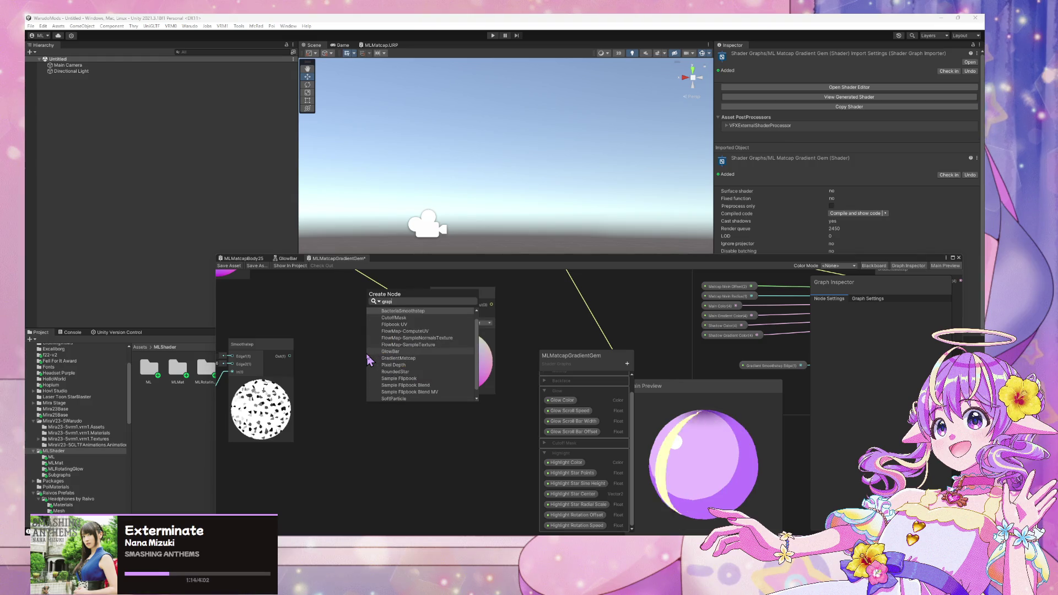
pyautogui.press('BackSpace')
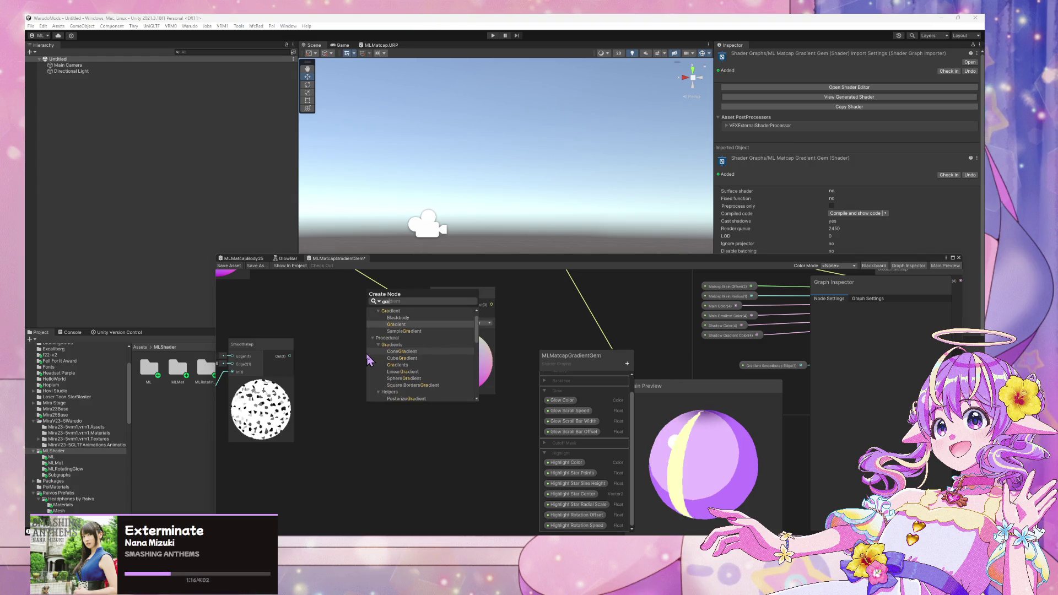
pyautogui.press('Down')
pyautogui.press('Down')
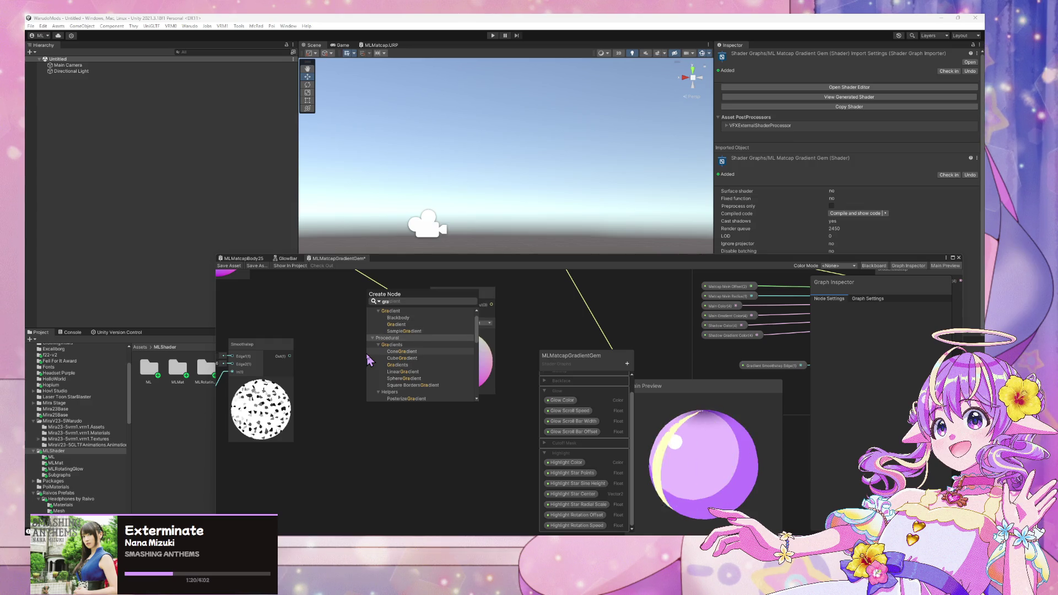
pyautogui.click(399, 332)
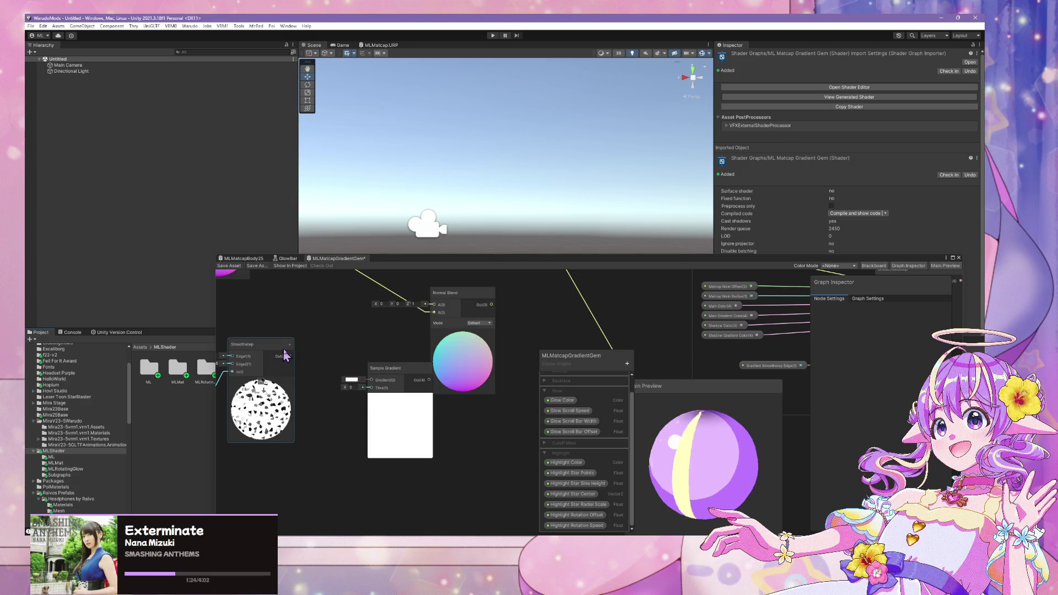
# Step: Connect Smoothstep Out to Sample Gradient Time and apply the rainbow gradient preset
pyautogui.moveTo(290, 357); pyautogui.dragTo(371, 388)
pyautogui.click(350, 379)
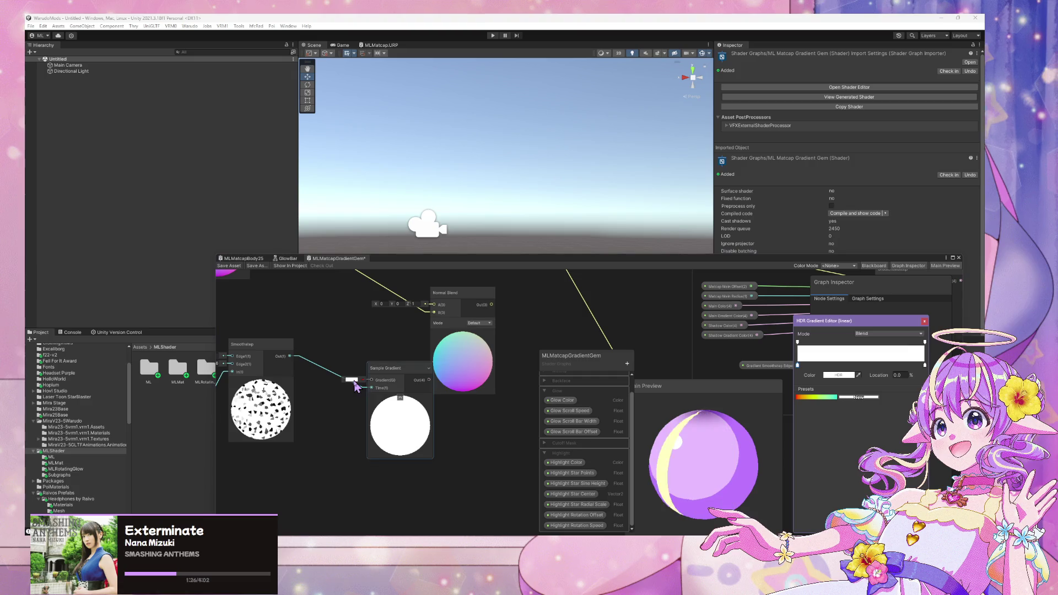
pyautogui.click(816, 397)
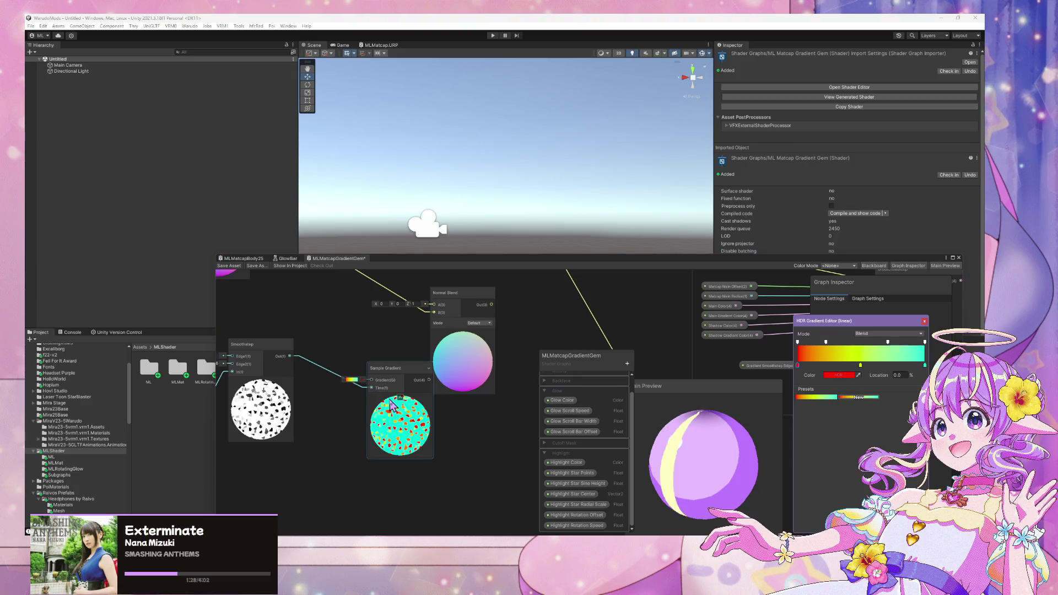
pyautogui.scroll(1, 370, 357)
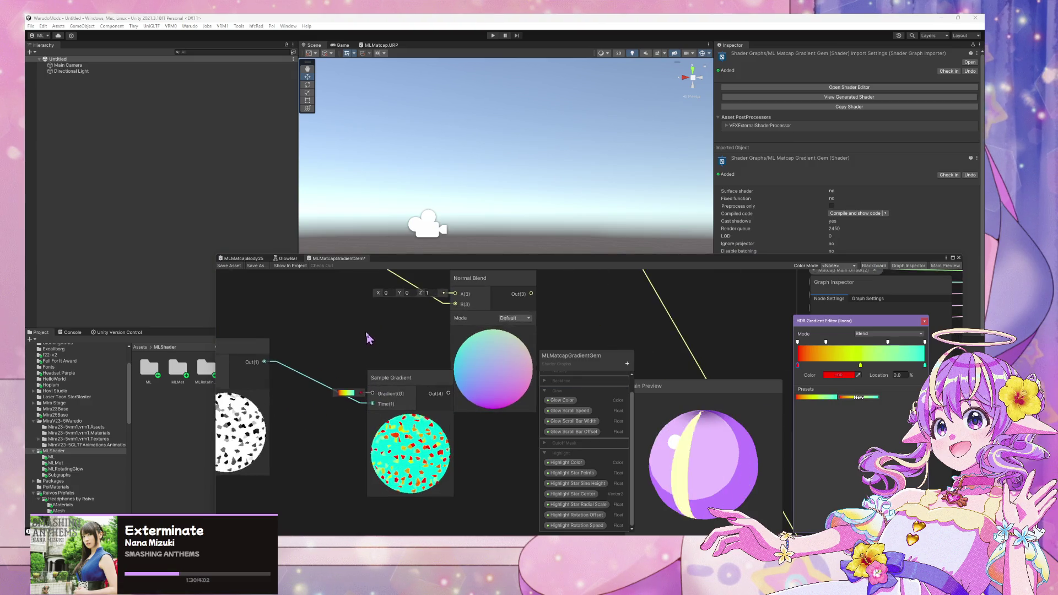
pyautogui.moveTo(334, 342); pyautogui.dragTo(431, 345)
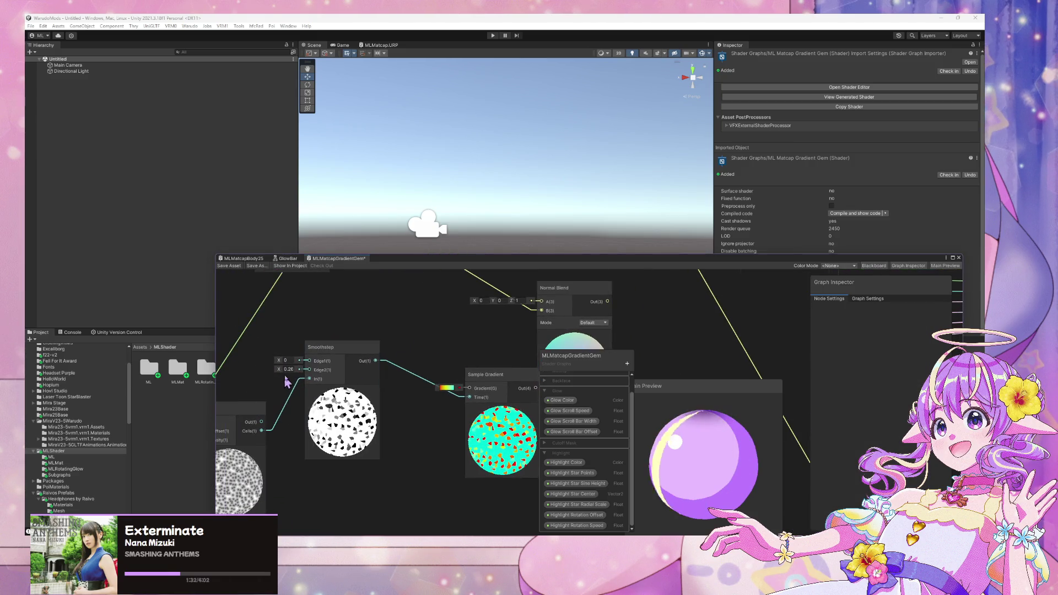
# Step: Adjust Smoothstep Edge2 and Edge1 to reshape the colourful speckle pattern
pyautogui.moveTo(279, 369)
pyautogui.mouseDown()
pyautogui.moveTo(309, 380)
pyautogui.moveTo(252, 371)
pyautogui.moveTo(281, 375)
pyautogui.mouseUp()
pyautogui.scroll(-1, 325, 328)
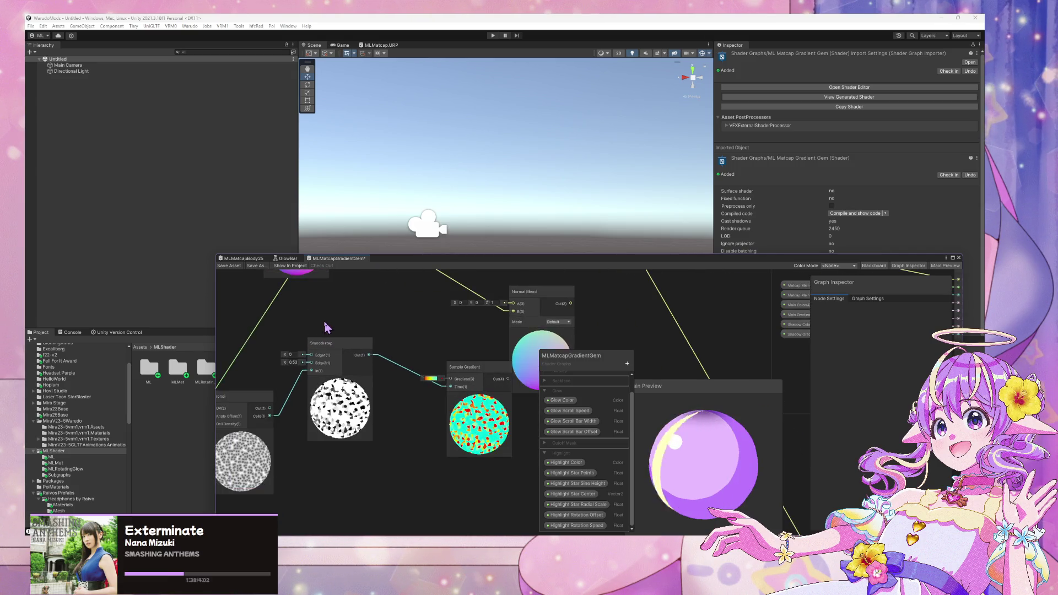
pyautogui.moveTo(463, 367); pyautogui.dragTo(443, 364)
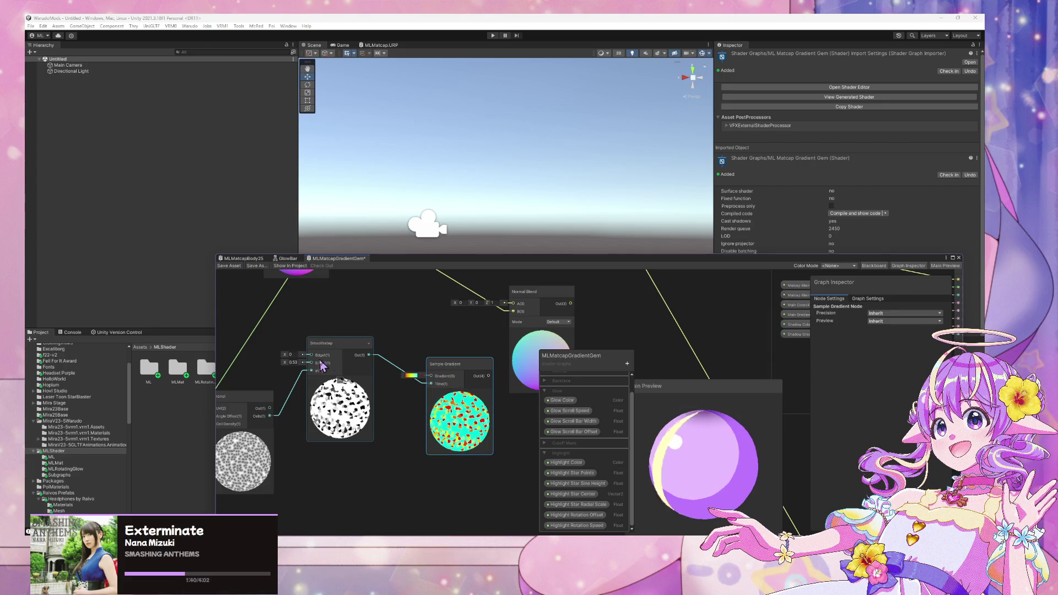
pyautogui.moveTo(281, 354)
pyautogui.mouseDown()
pyautogui.moveTo(298, 356)
pyautogui.moveTo(266, 355)
pyautogui.moveTo(326, 362)
pyautogui.moveTo(266, 357)
pyautogui.moveTo(294, 354)
pyautogui.mouseUp()
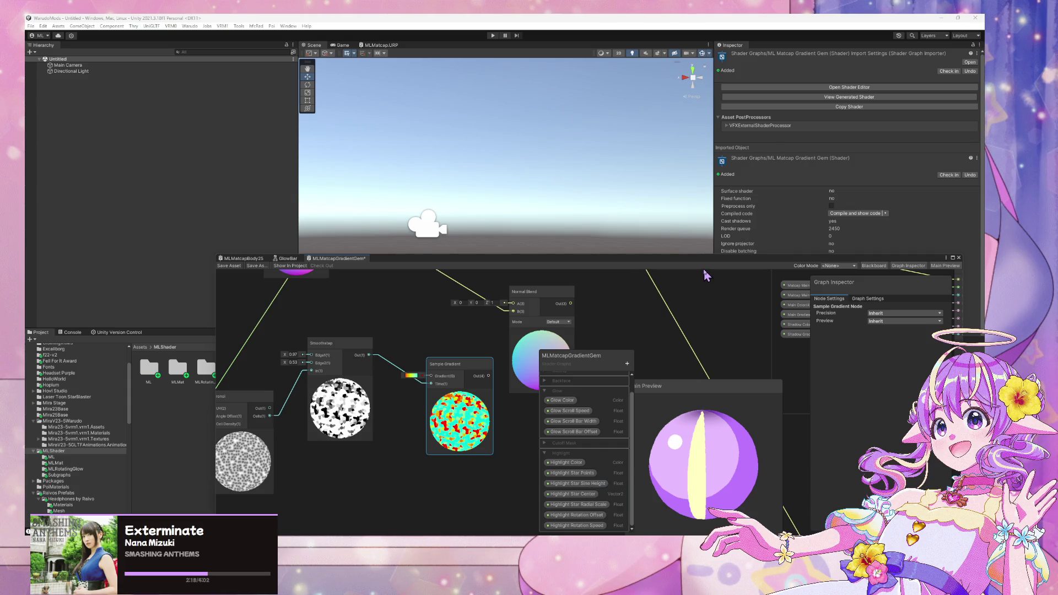
# Step: Move the Shader Graph window up and to the right
pyautogui.moveTo(593, 264)
pyautogui.mouseDown()
pyautogui.moveTo(866, 177)
pyautogui.moveTo(873, 213)
pyautogui.mouseUp()
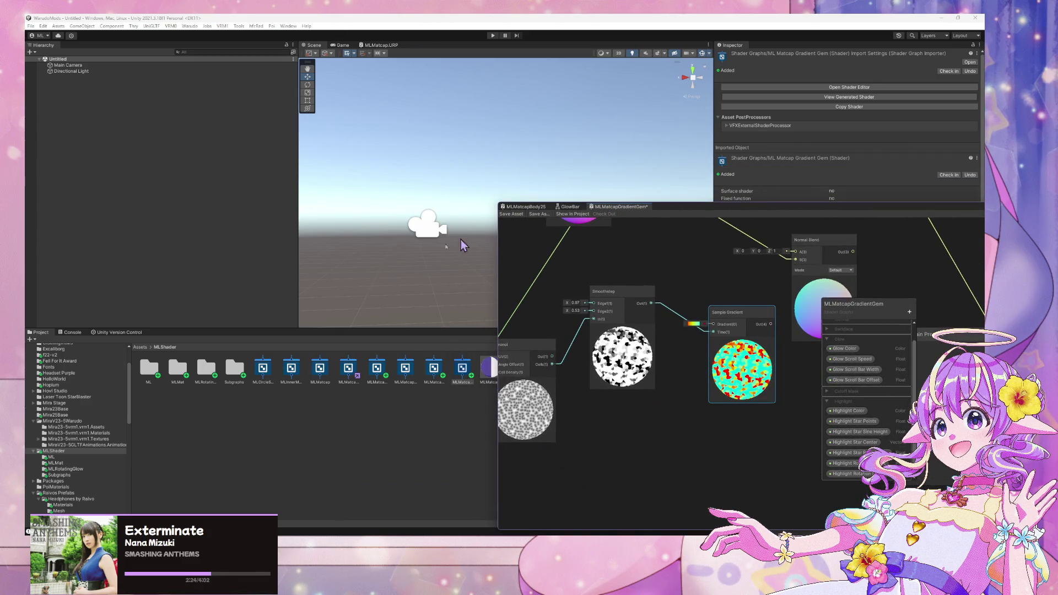
# Step: Close the MLMatcapGradientGem graph, discarding its unsaved changes
pyautogui.click(348, 383)
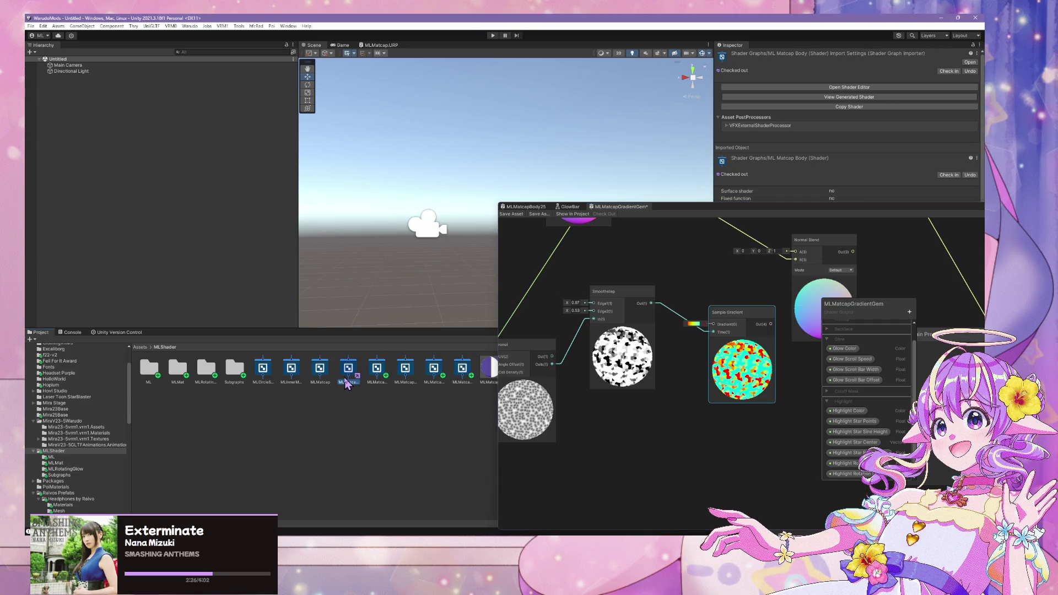
pyautogui.rightClick(611, 208)
pyautogui.click(636, 219)
pyautogui.click(527, 296)
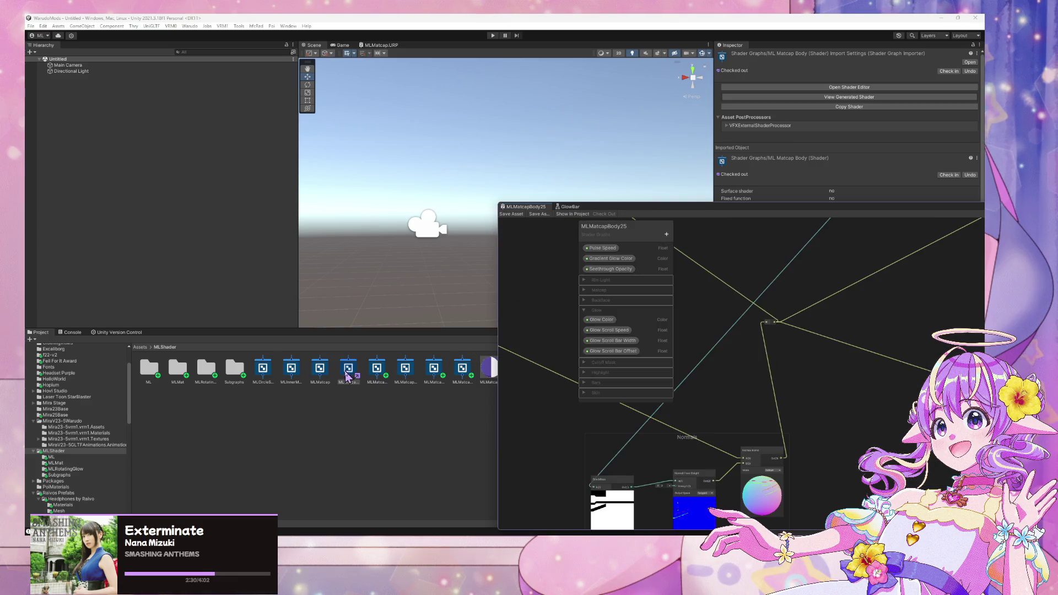
# Step: Browse the ML Matcap shader assets and bring up the ML Matcap Gradient context menu
pyautogui.click(378, 379)
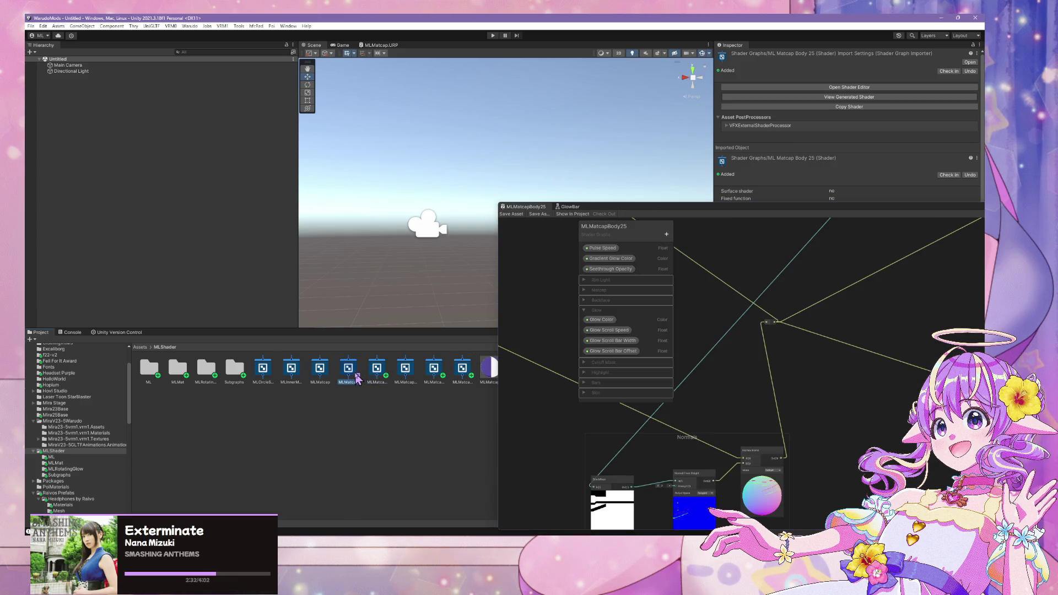
pyautogui.click(349, 376)
pyautogui.click(318, 376)
pyautogui.click(292, 370)
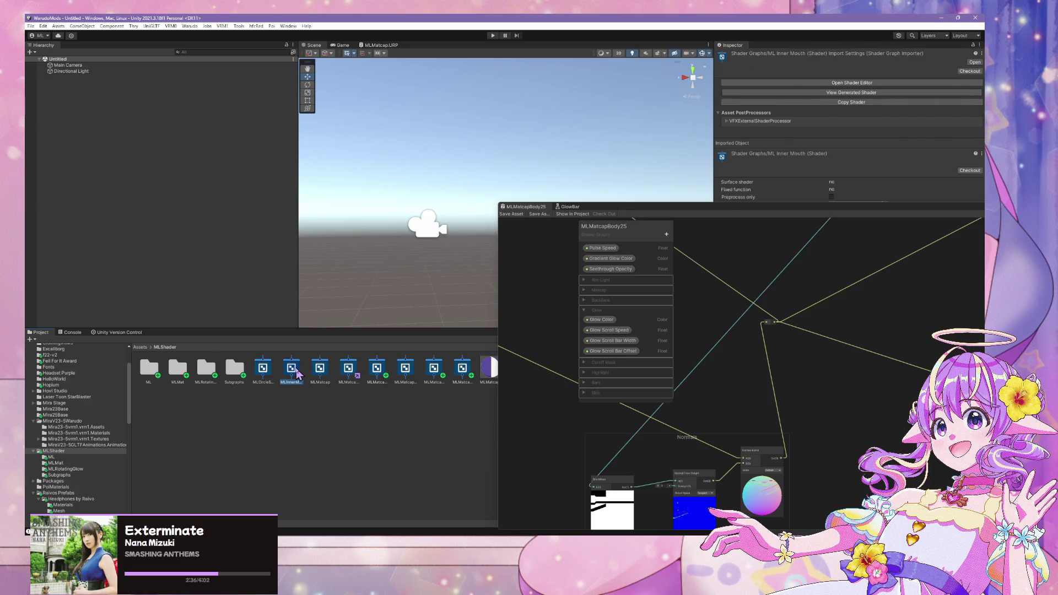
pyautogui.click(271, 366)
pyautogui.click(292, 370)
pyautogui.click(320, 372)
pyautogui.click(347, 381)
pyautogui.click(368, 384)
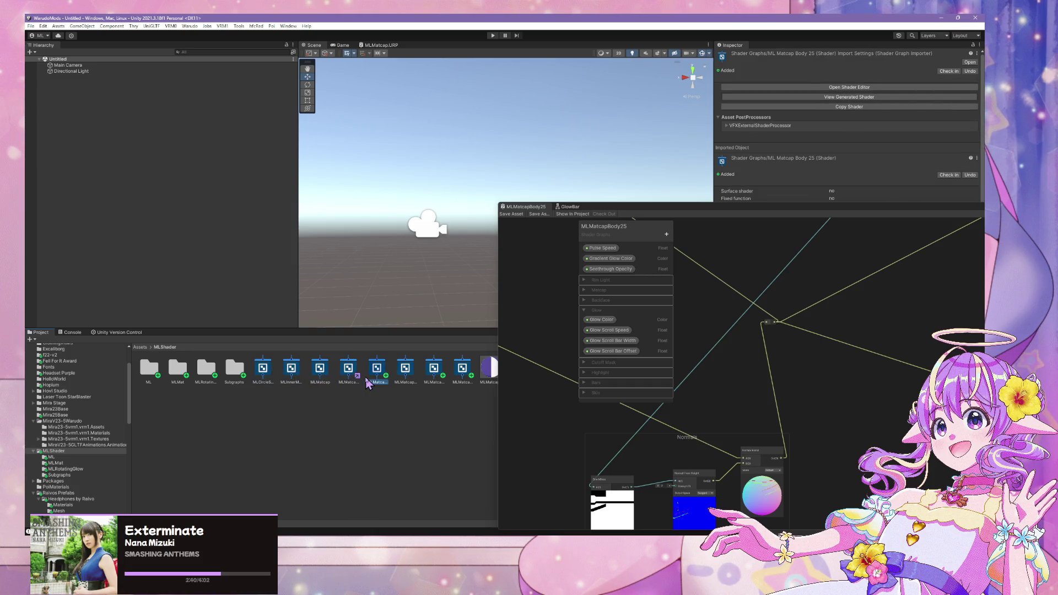
pyautogui.click(406, 379)
pyautogui.click(431, 382)
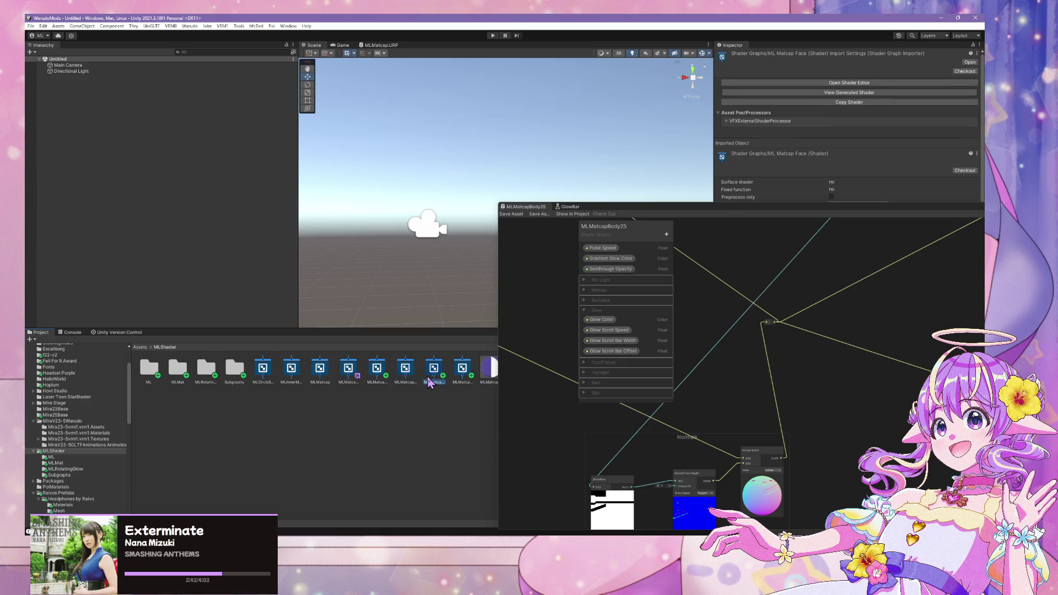
pyautogui.rightClick(429, 380)
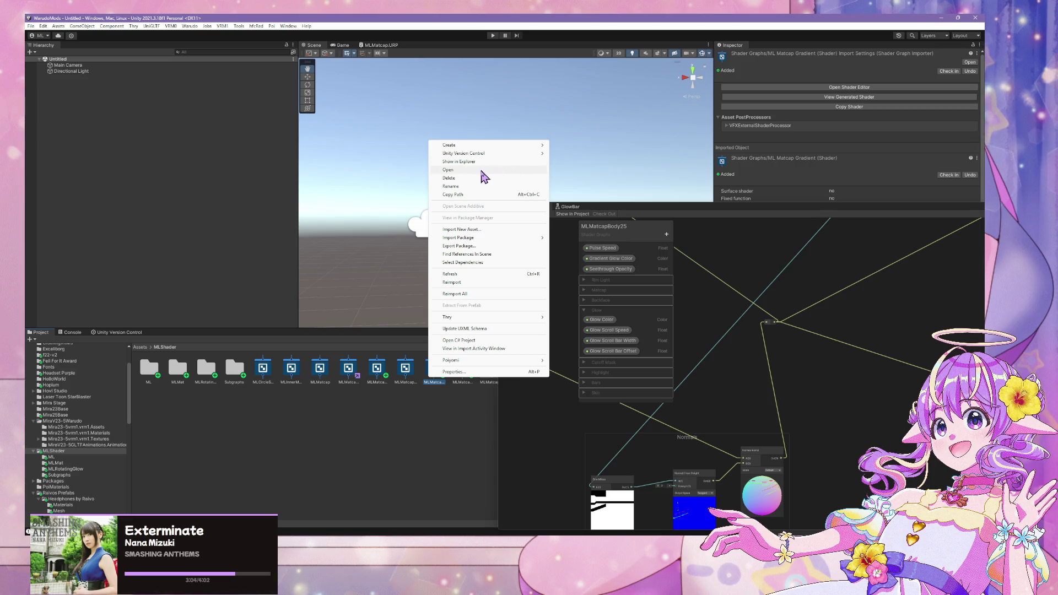
# Step: Delete the old ML Matcap Gradient Gem shader asset from the Project panel
pyautogui.click(399, 442)
pyautogui.click(458, 376)
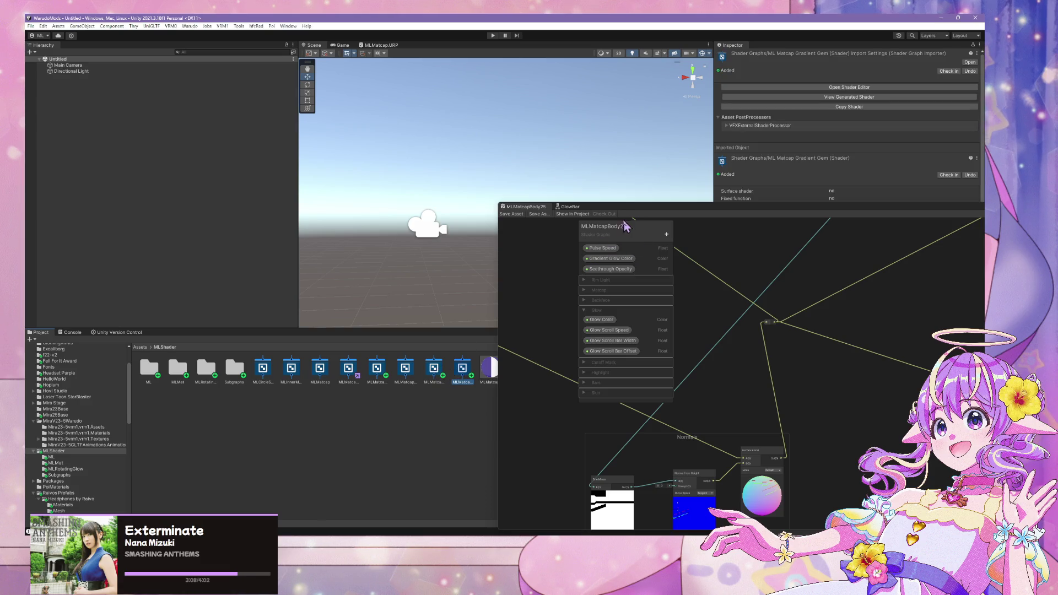
pyautogui.moveTo(625, 214); pyautogui.dragTo(712, 216)
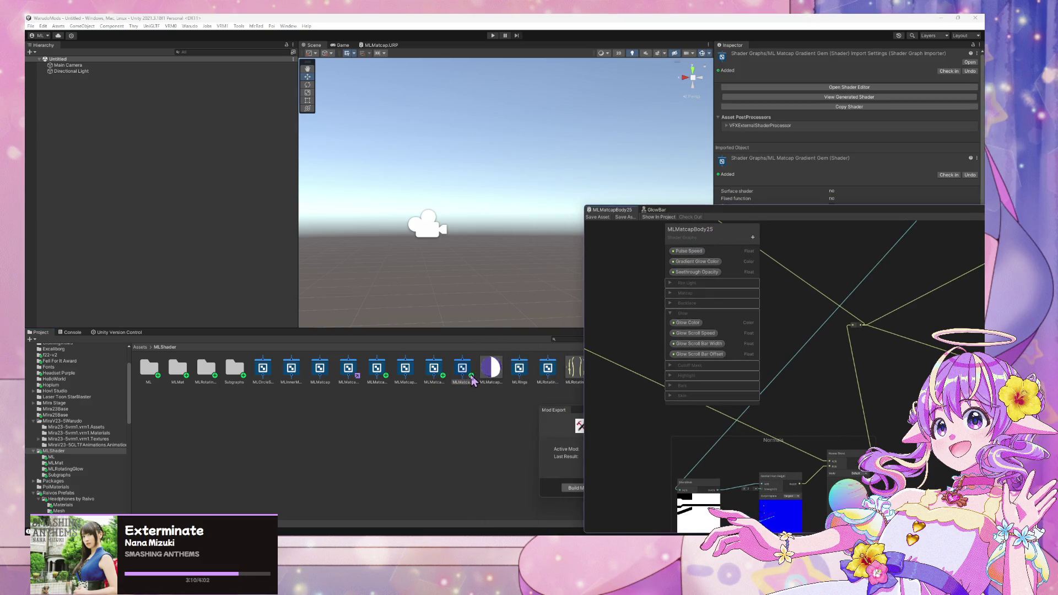
pyautogui.press('Delete')
pyautogui.click(515, 294)
# Step: Duplicate ML Matcap Gradient and rename the copy ML Matcap Gradient Gem
pyautogui.click(436, 373)
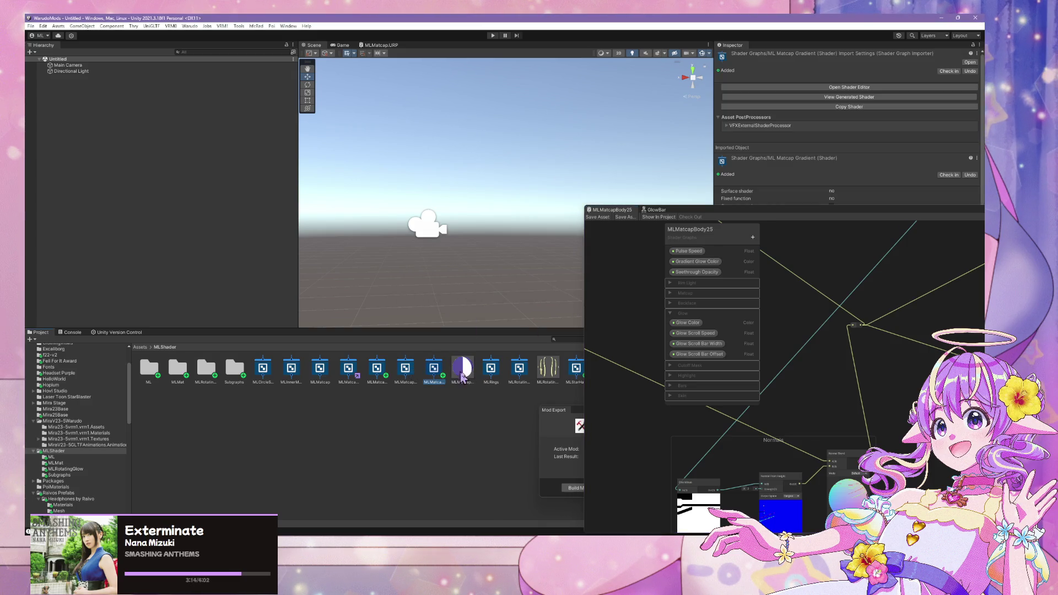
pyautogui.hotkey('ctrl', 'd')
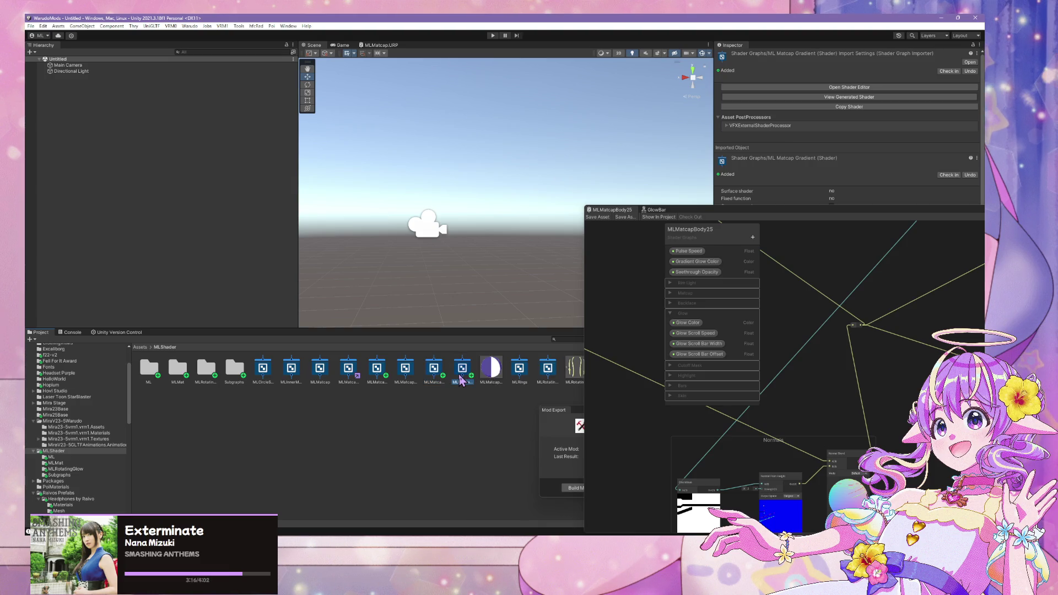
pyautogui.click(436, 379)
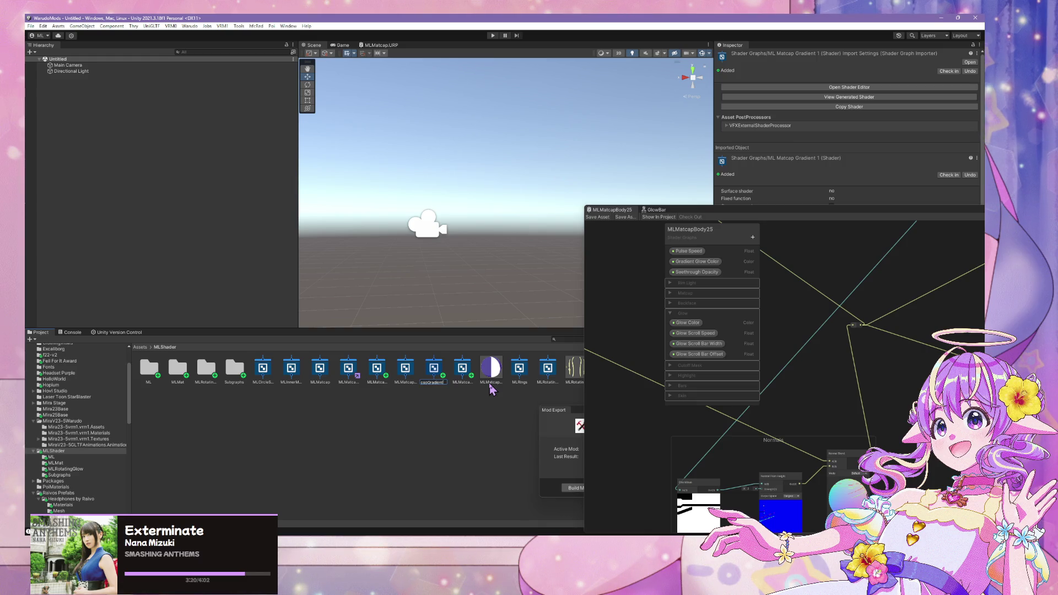
pyautogui.write('m')
pyautogui.press('Return')
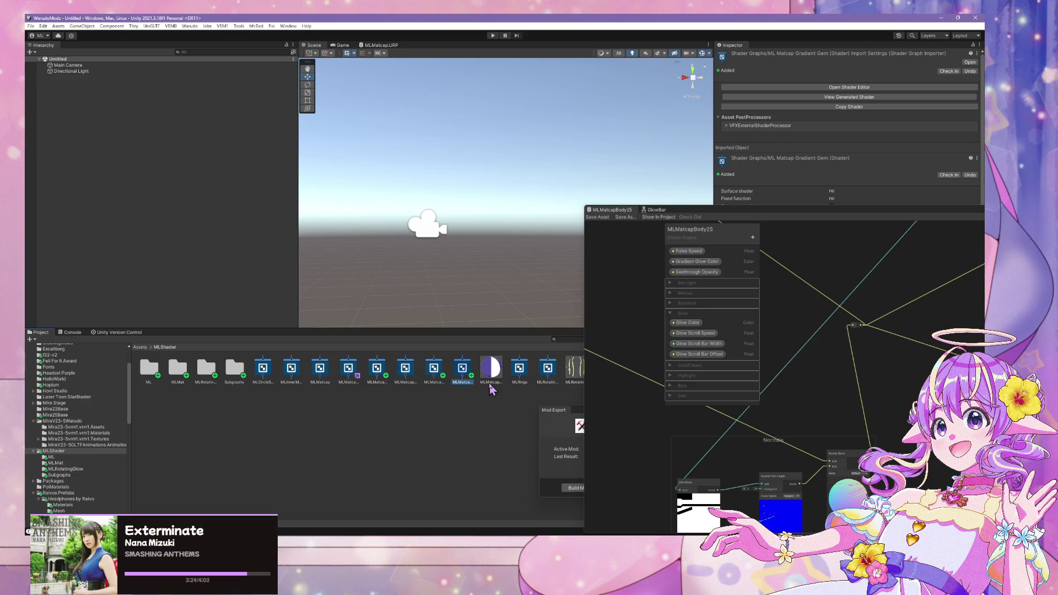
# Step: Open the ML Matcap Gradient Gem graph in Shader Graph
pyautogui.moveTo(760, 220); pyautogui.dragTo(480, 340)
pyautogui.click(457, 376)
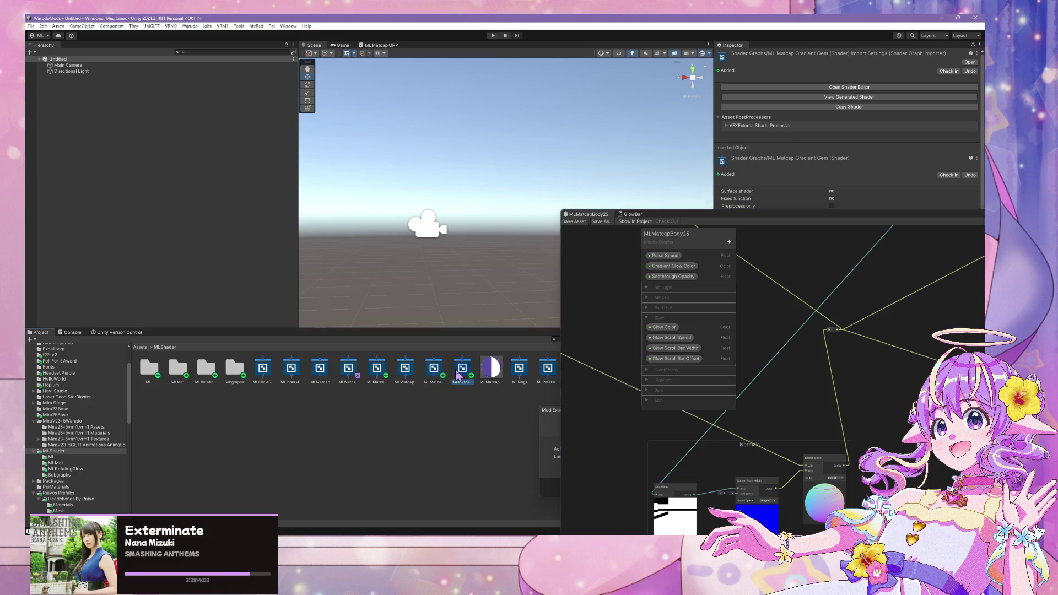
pyautogui.doubleClick(457, 376)
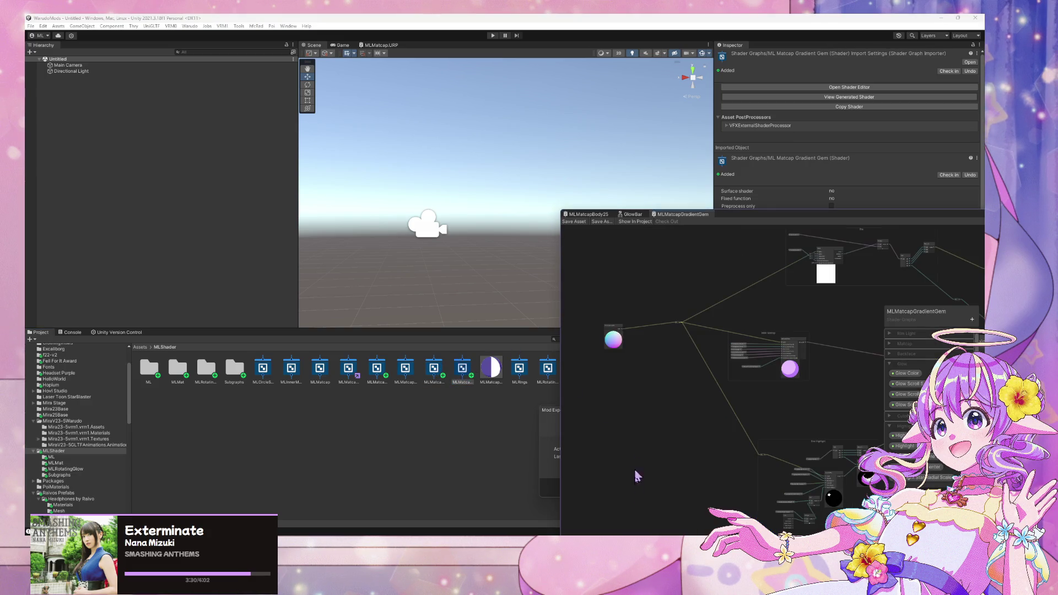
pyautogui.hotkey('alt', 'Tab')
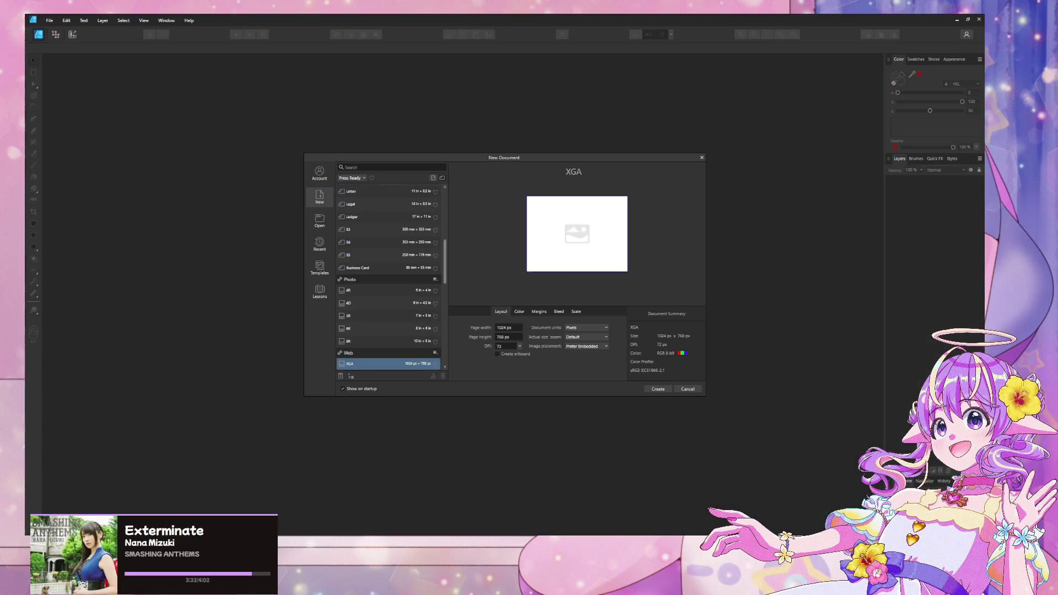
# Step: Browse the Open dialog to the MiraArt > v23 > textures folder
pyautogui.click(49, 21)
pyautogui.click(95, 78)
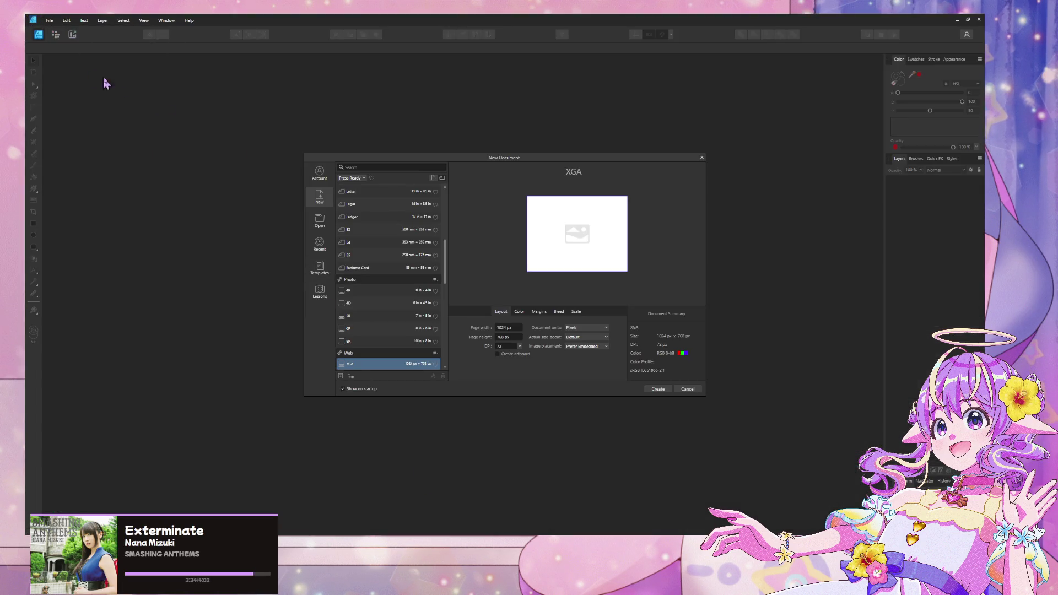
pyautogui.click(320, 220)
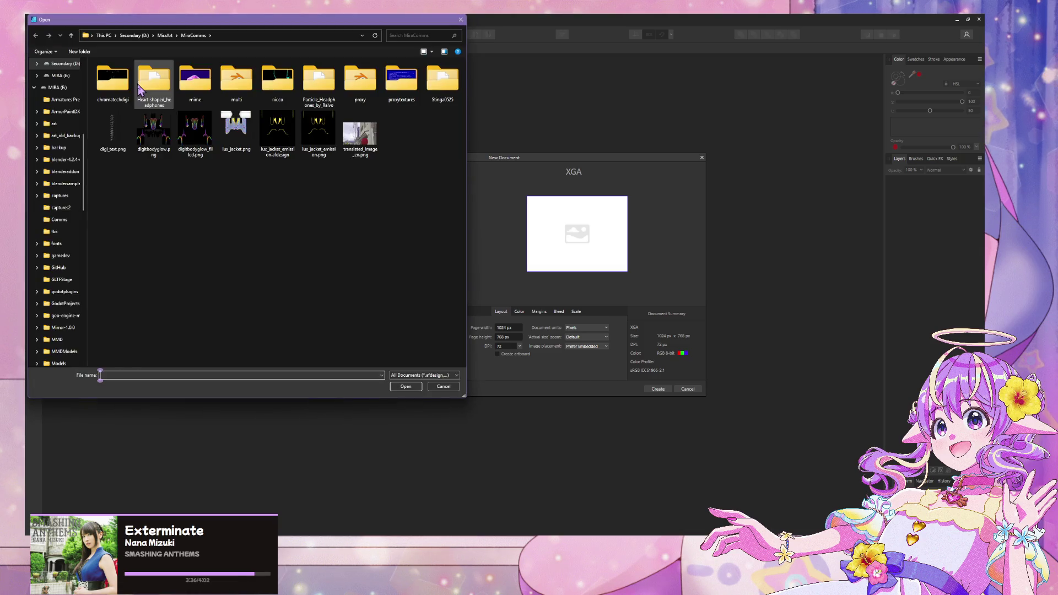
pyautogui.click(166, 36)
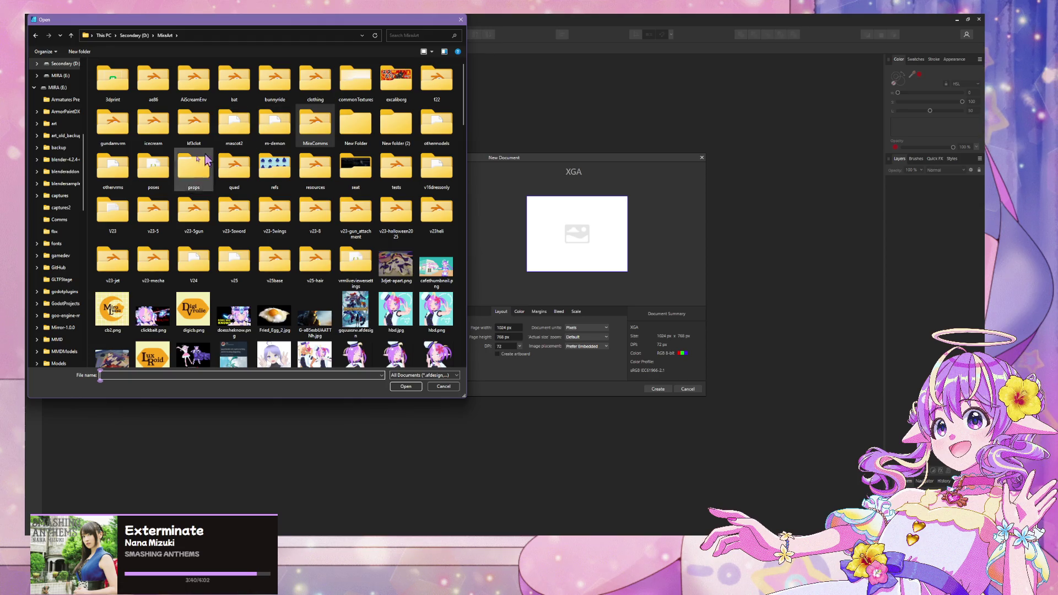
pyautogui.doubleClick(113, 223)
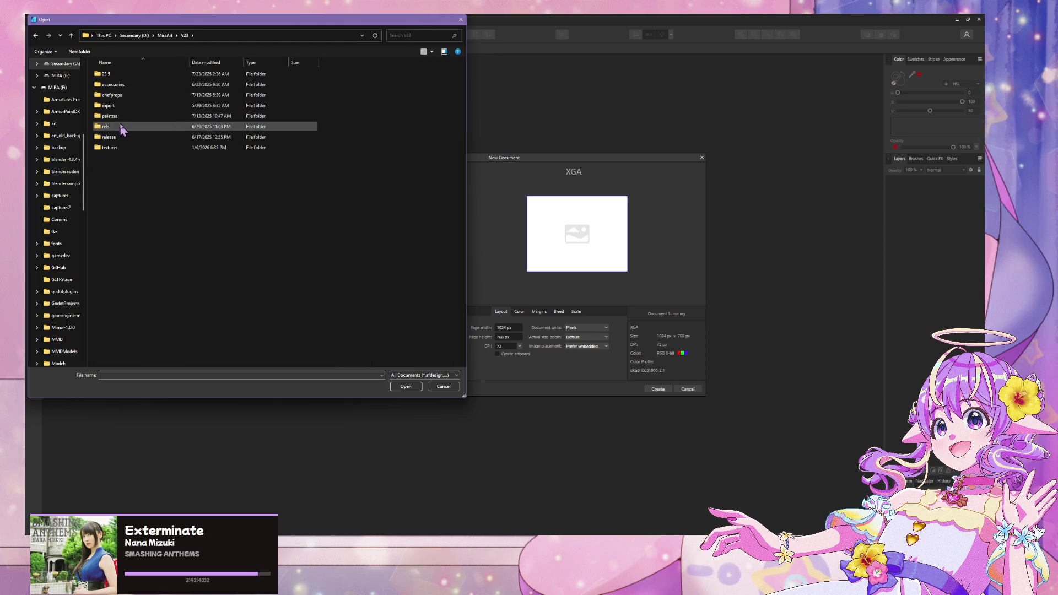
pyautogui.doubleClick(114, 145)
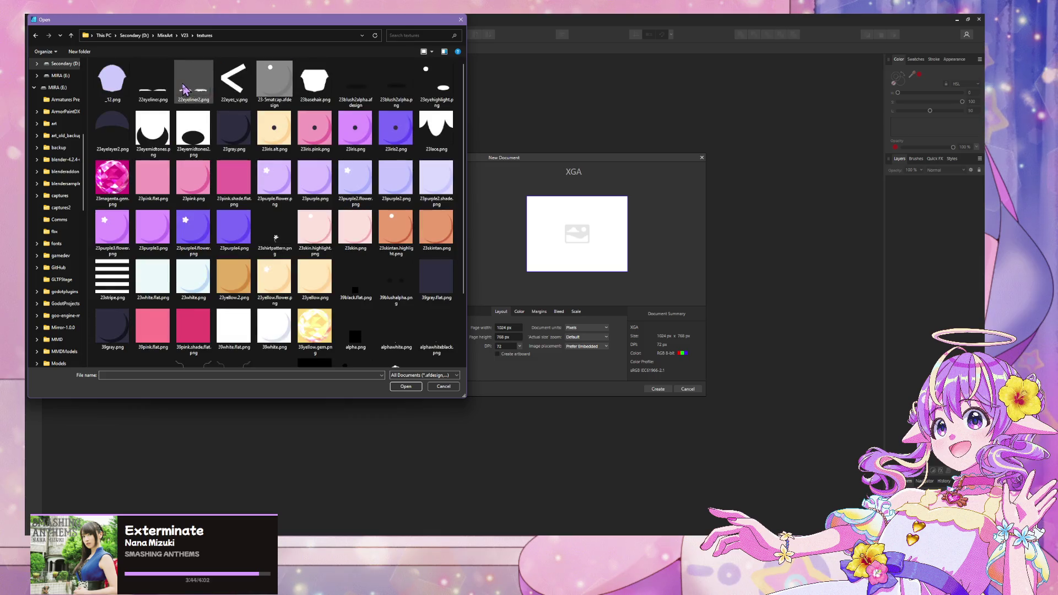
pyautogui.scroll(-2, 185, 89)
# Step: Filter to Affinity files and open 23-5matcap.afdesign, declining the recovery version
pyautogui.click(439, 375)
pyautogui.click(436, 382)
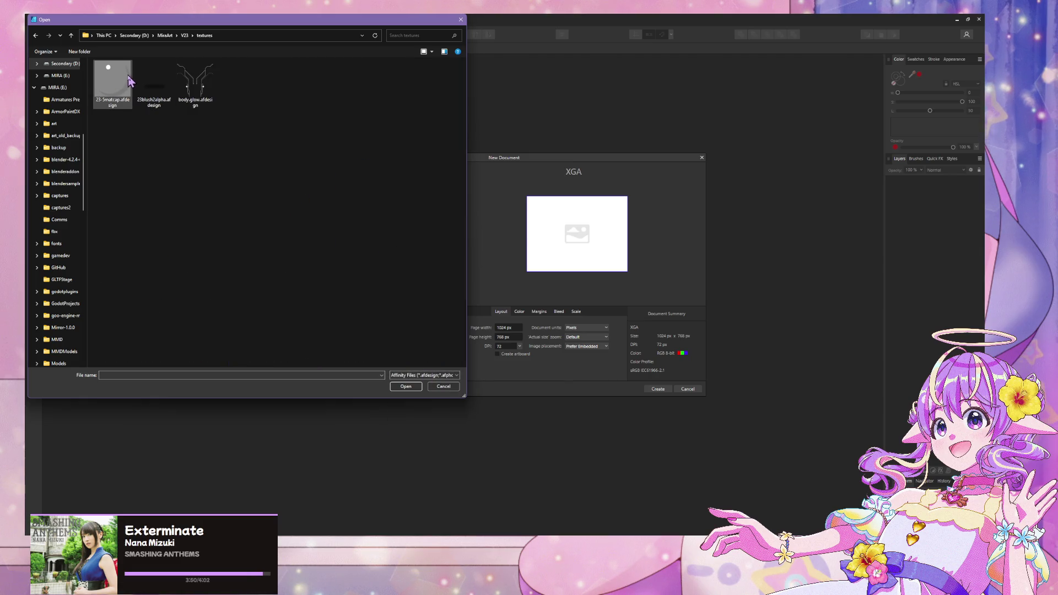
pyautogui.doubleClick(130, 82)
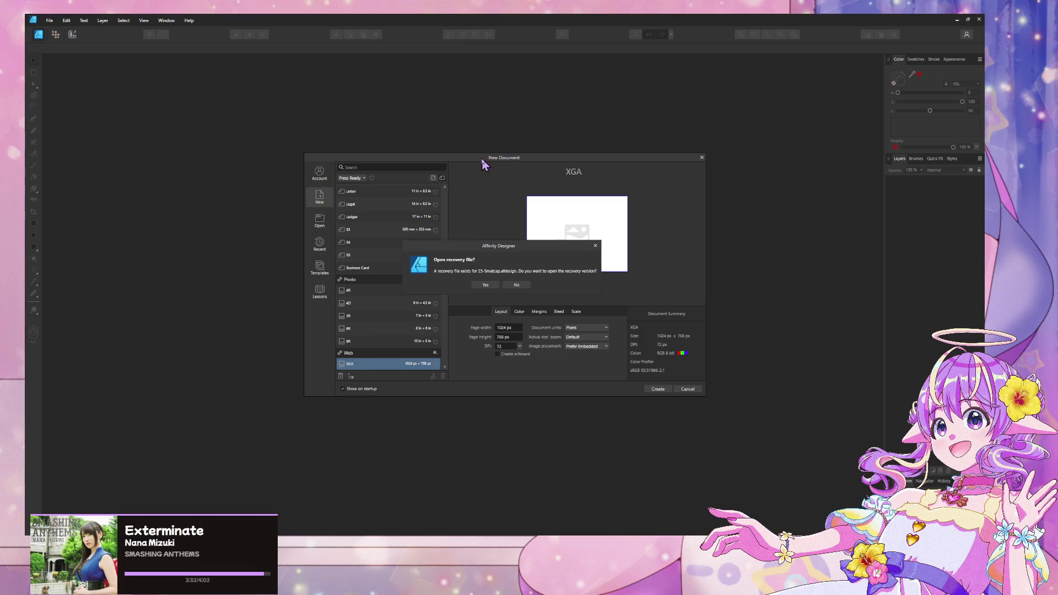
pyautogui.click(515, 286)
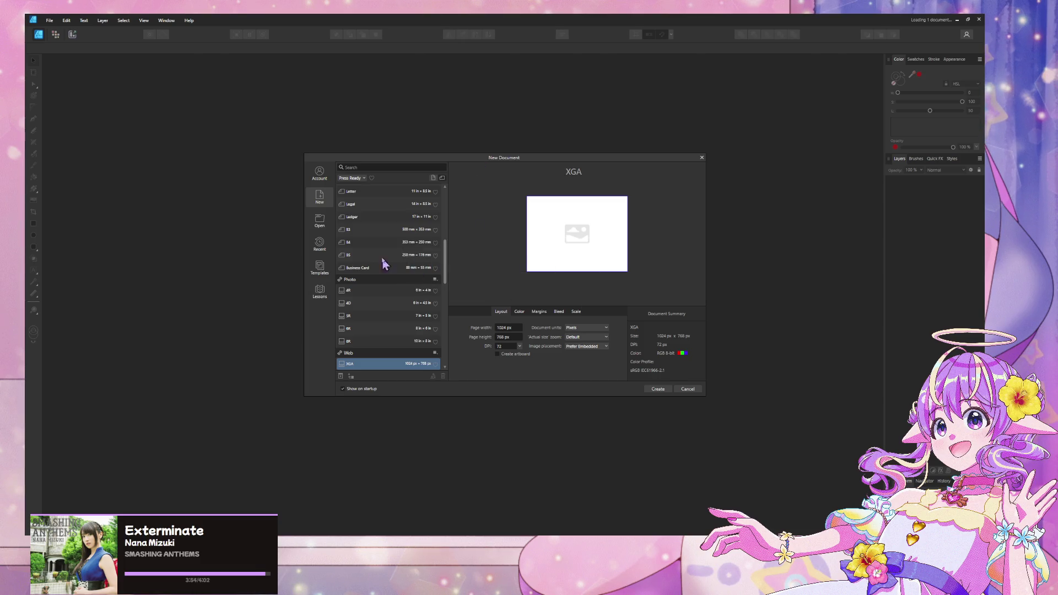
pyautogui.click(702, 158)
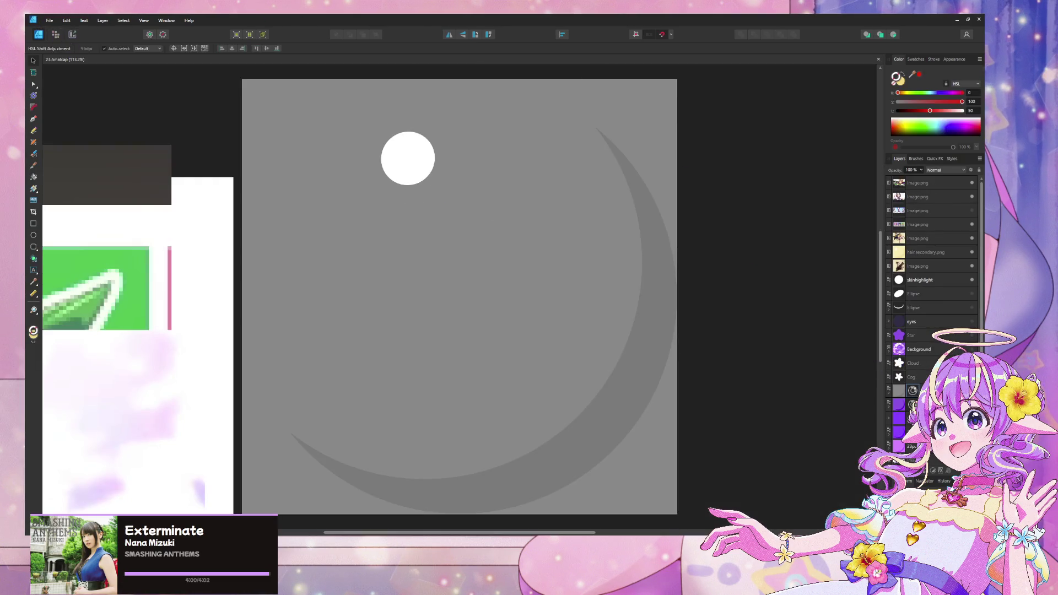
# Step: Expand the Background group and turn on its purple crystal-sphere pixel layer
pyautogui.click(898, 349)
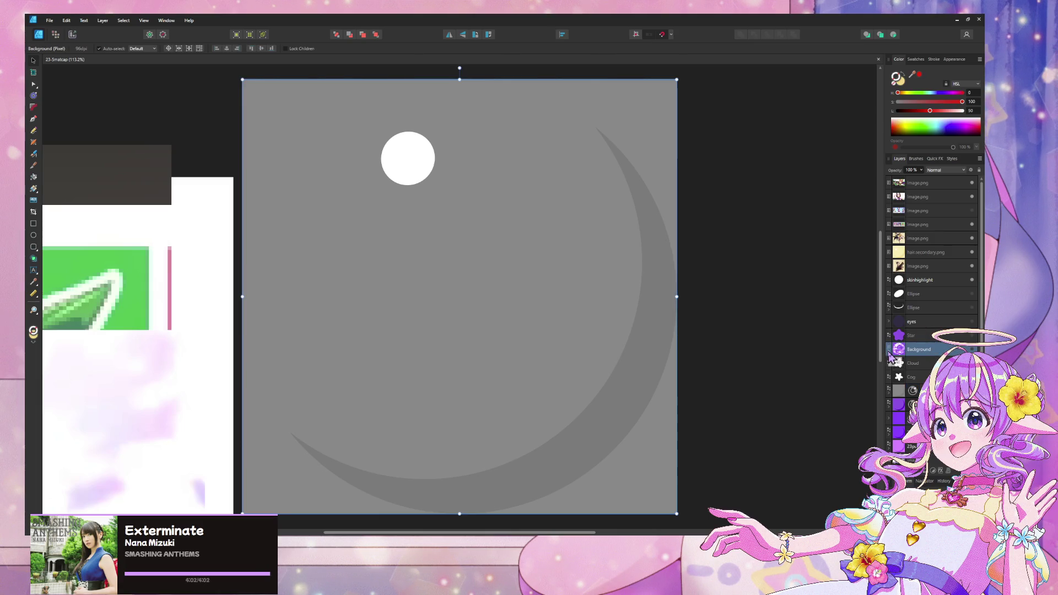
pyautogui.click(888, 353)
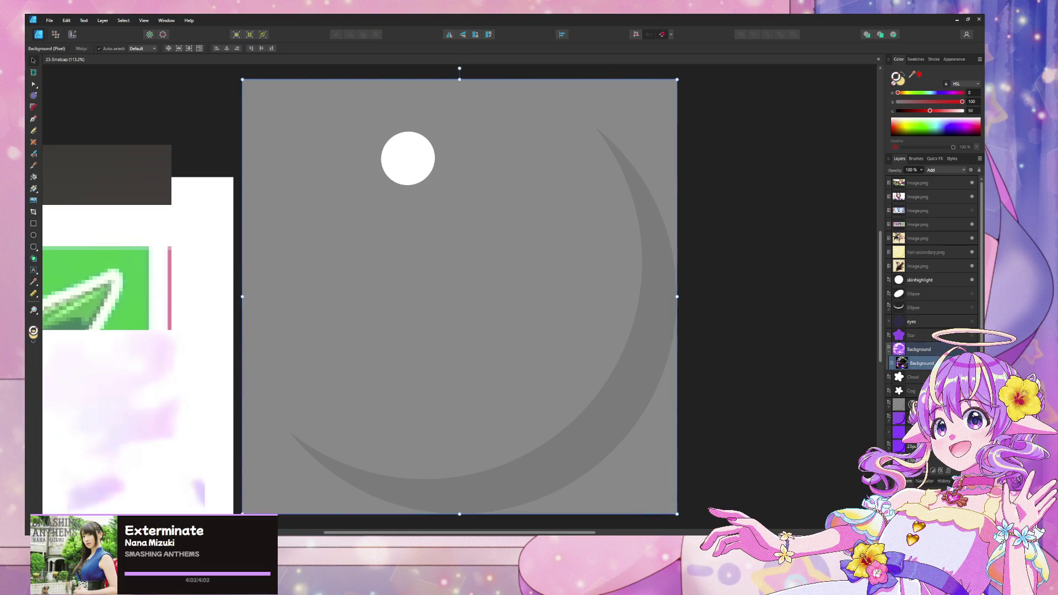
pyautogui.click(971, 350)
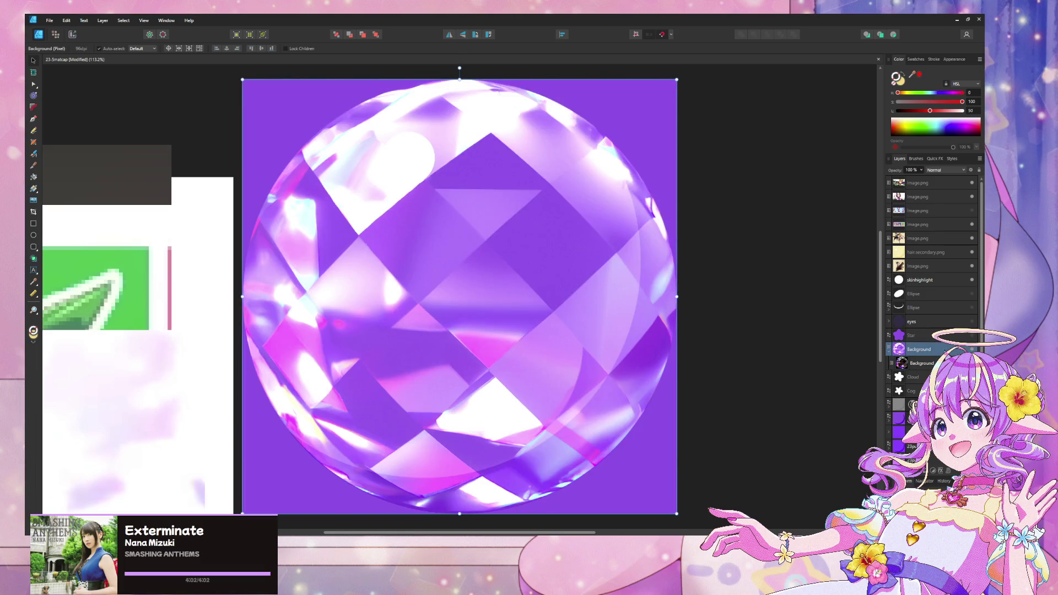
pyautogui.click(921, 363)
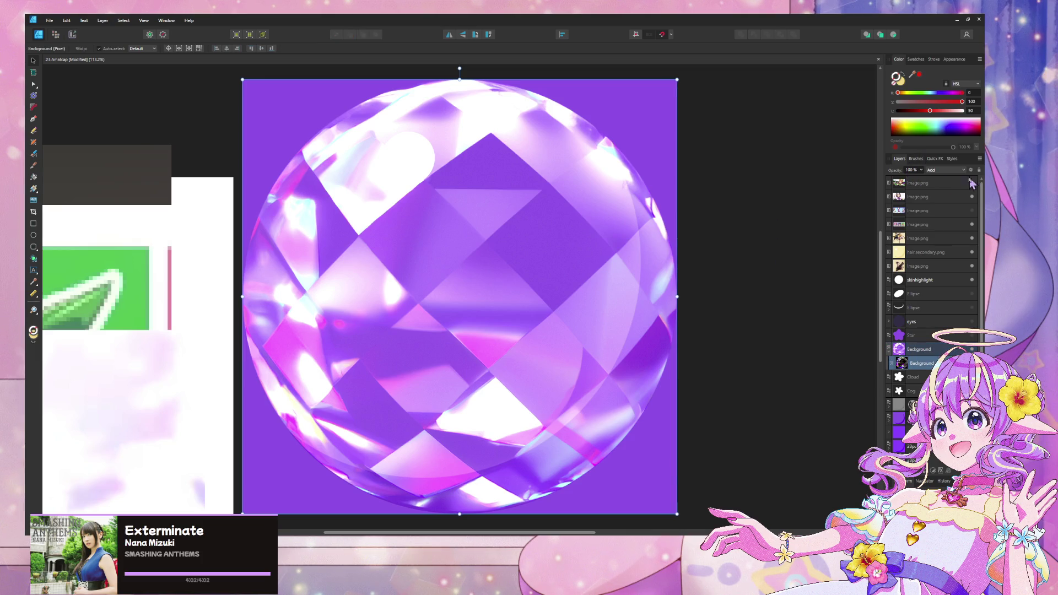
pyautogui.click(740, 216)
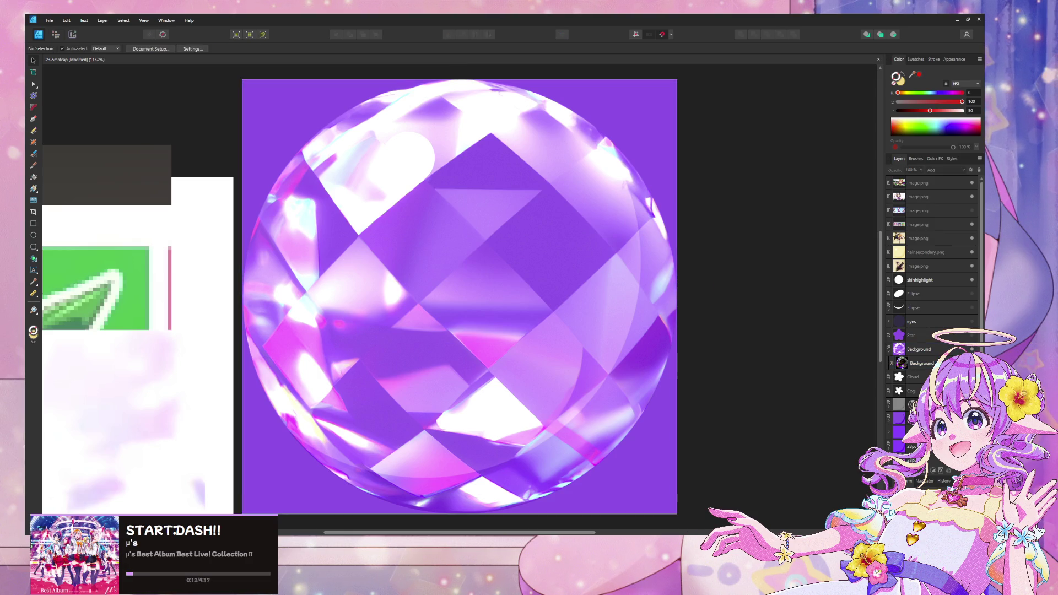
pyautogui.click(719, 499)
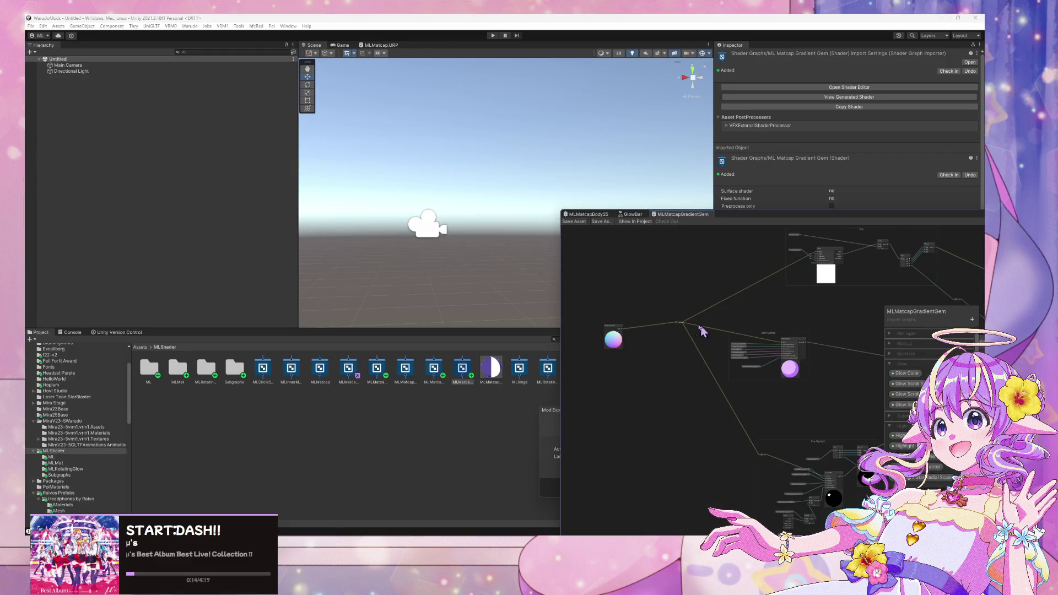
# Step: Delete the ML Matcap Gradient Gem asset and discard its open graph window
pyautogui.moveTo(748, 217)
pyautogui.mouseDown()
pyautogui.moveTo(599, 169)
pyautogui.moveTo(822, 163)
pyautogui.mouseUp()
pyautogui.click(434, 369)
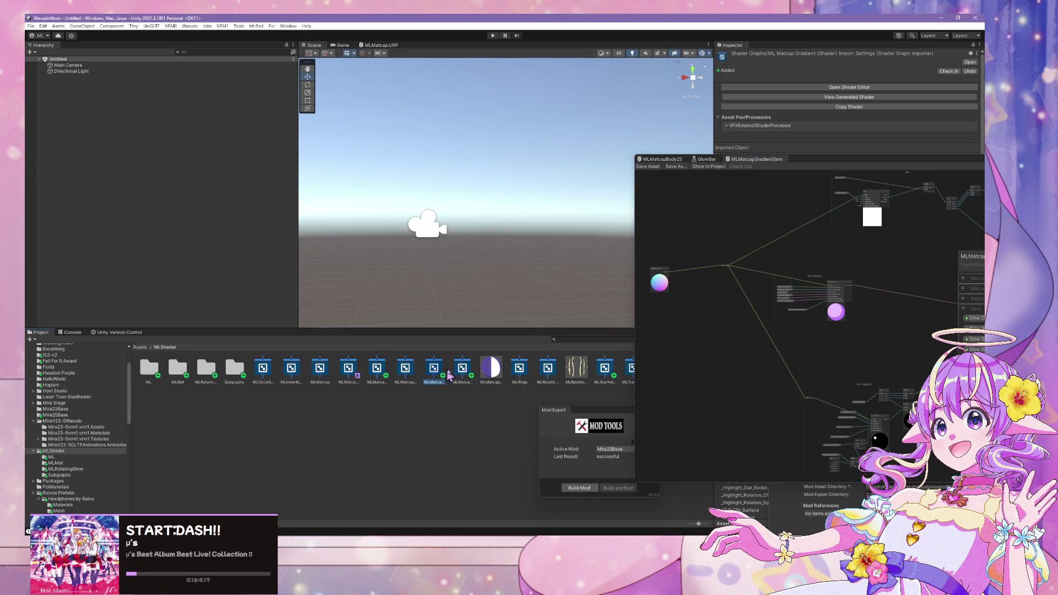
pyautogui.click(455, 377)
pyautogui.click(433, 373)
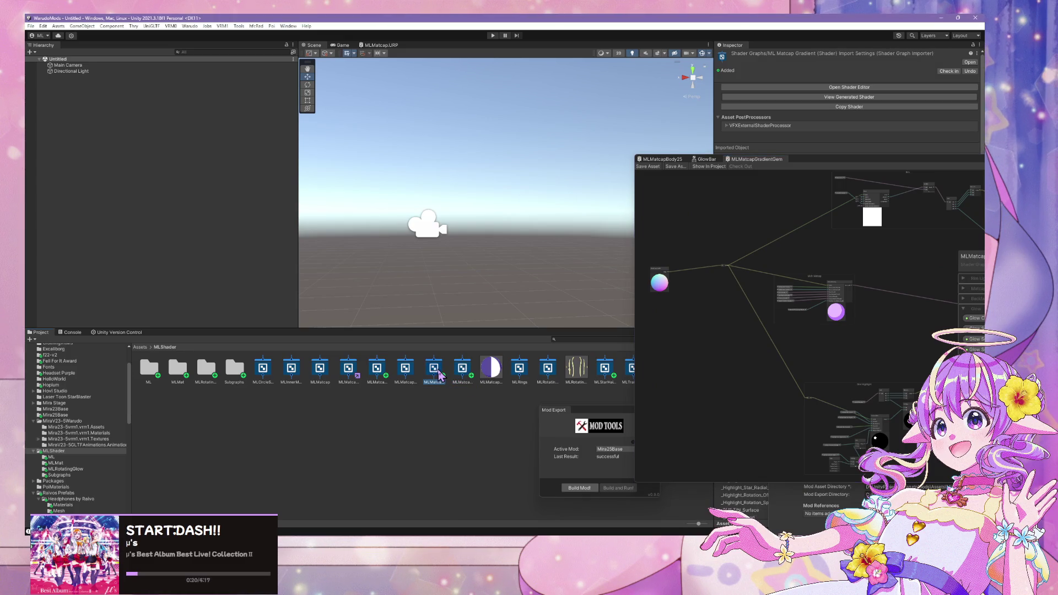
pyautogui.rightClick(457, 378)
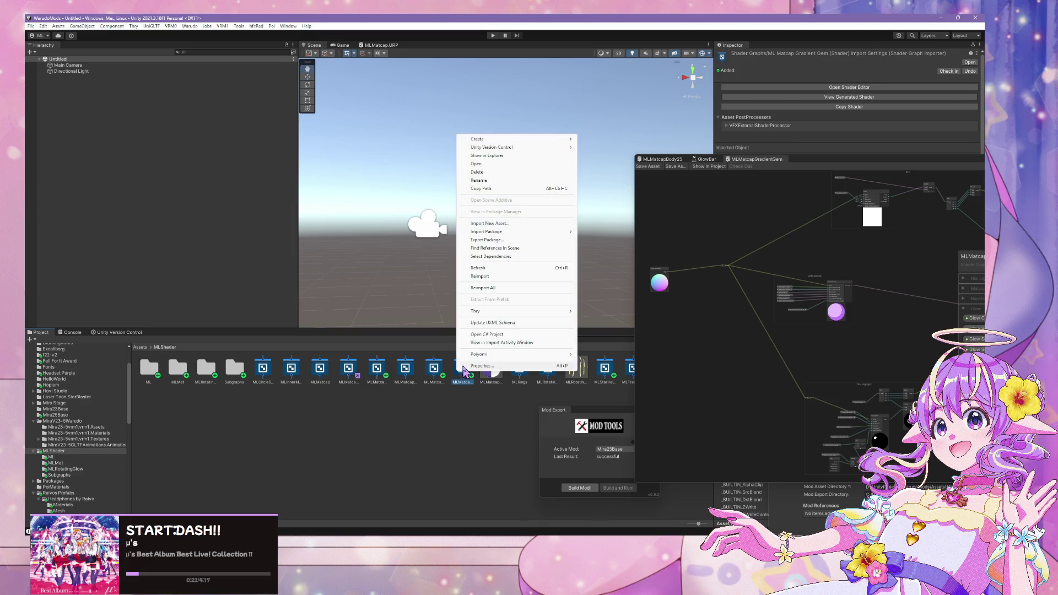
pyautogui.click(477, 172)
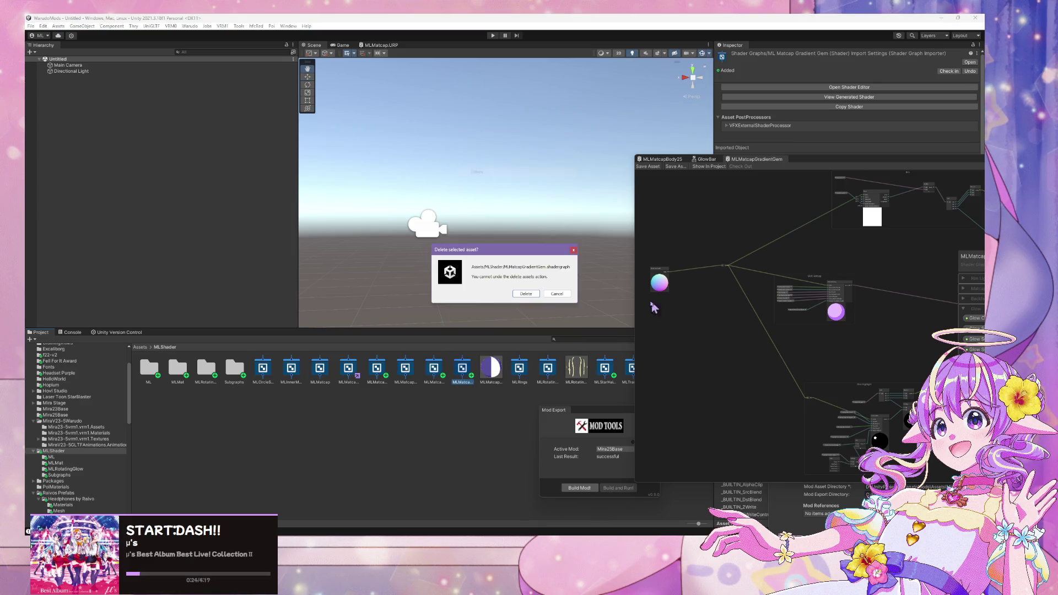
pyautogui.click(530, 294)
pyautogui.press('Delete')
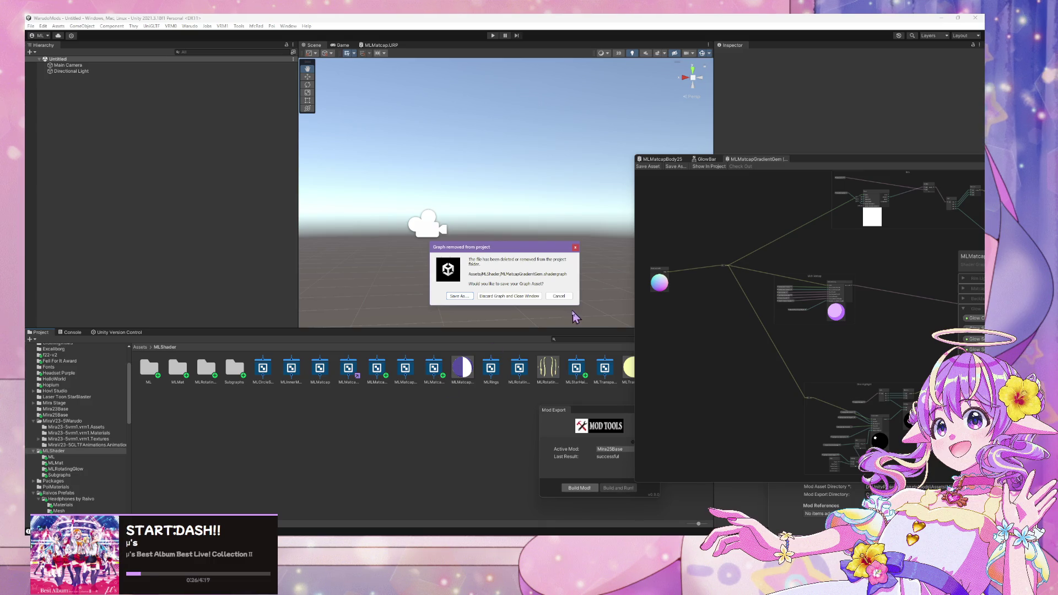
pyautogui.click(507, 300)
pyautogui.click(439, 376)
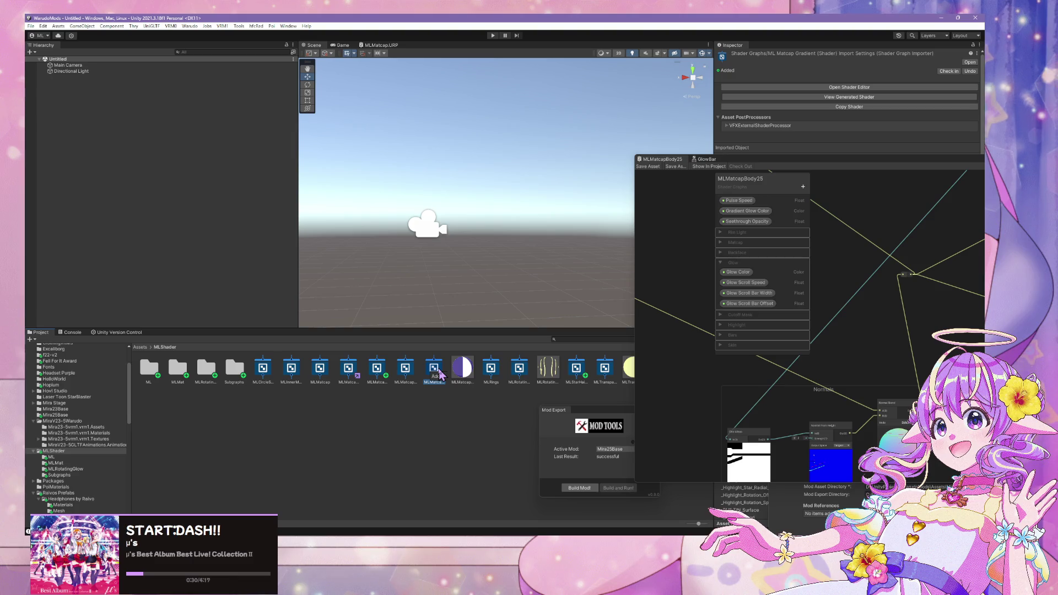
# Step: Duplicate the ML Matcap Gradient asset with Ctrl+D, producing ML Matcap Gradient 1
pyautogui.rightClick(440, 376)
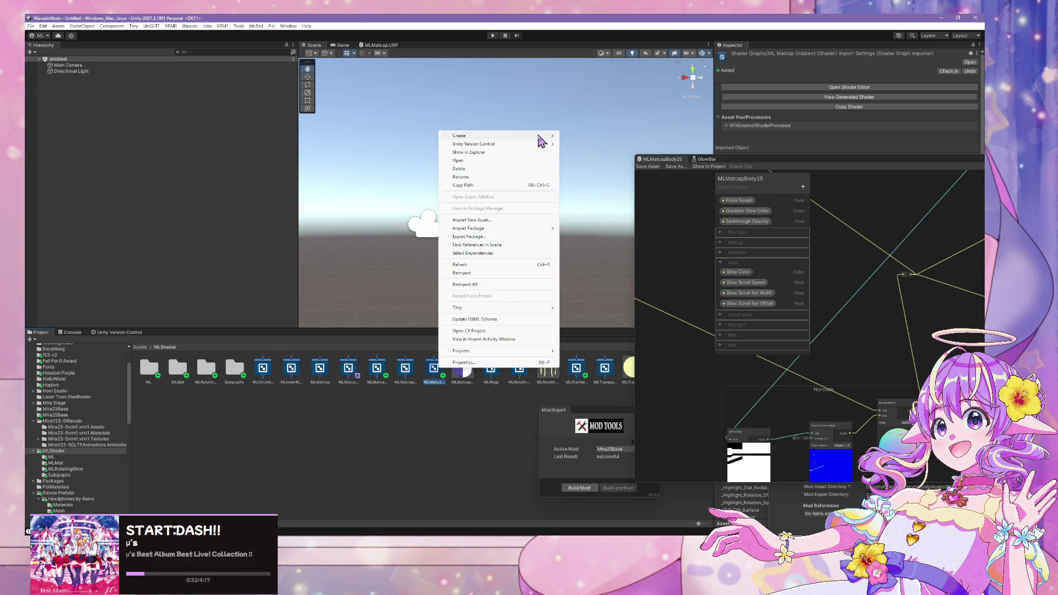
pyautogui.moveTo(539, 141)
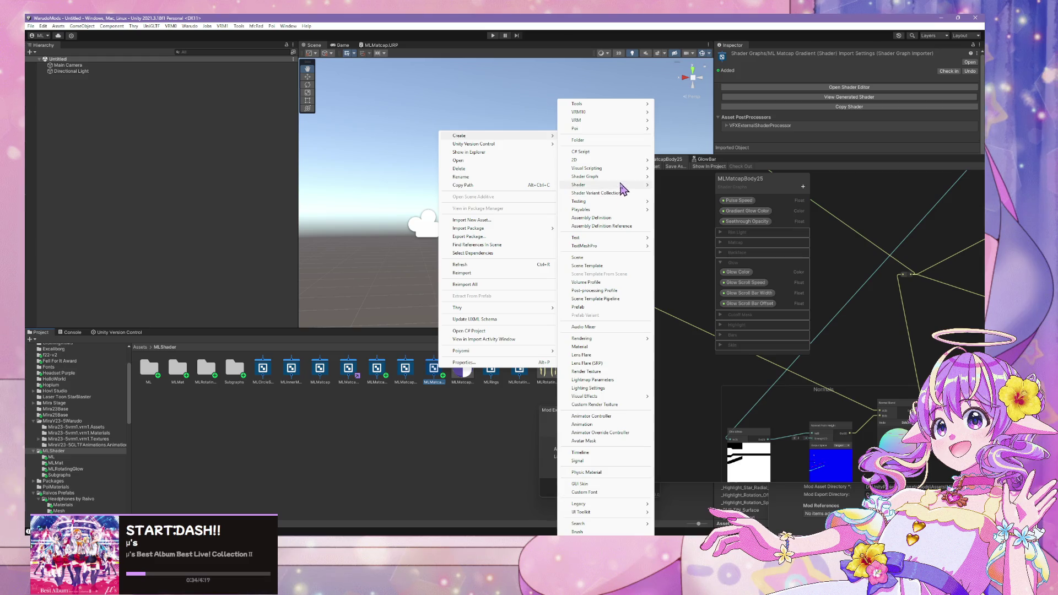
pyautogui.moveTo(622, 187)
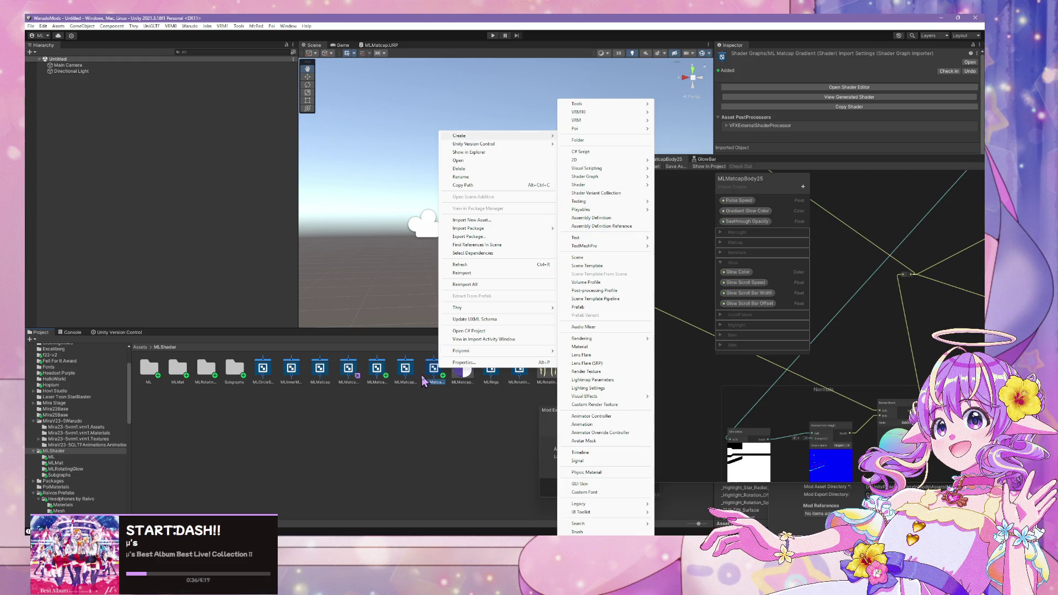
pyautogui.click(425, 382)
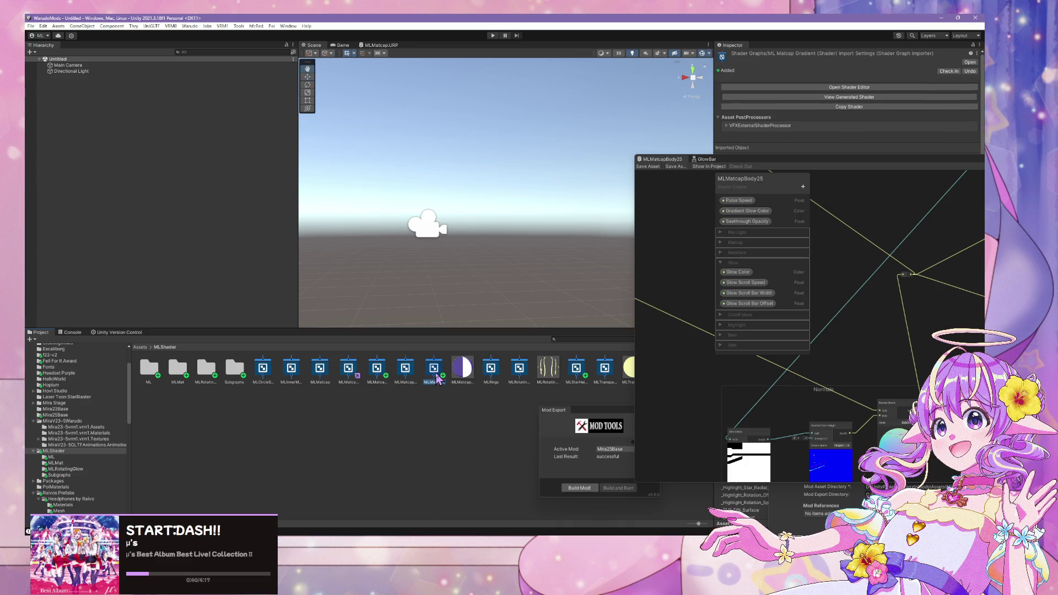
pyautogui.rightClick(436, 376)
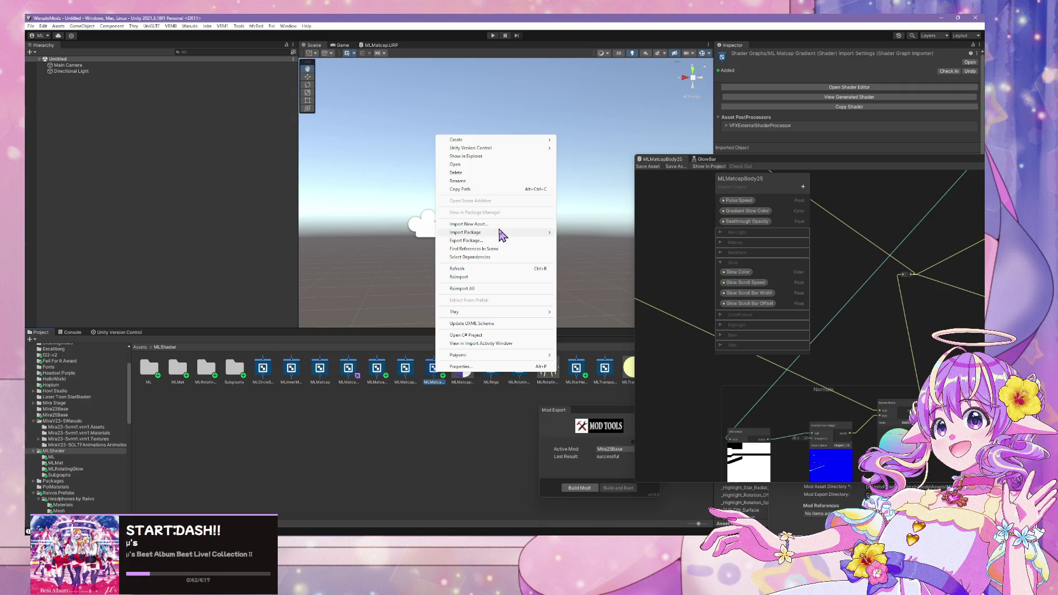
pyautogui.click(435, 384)
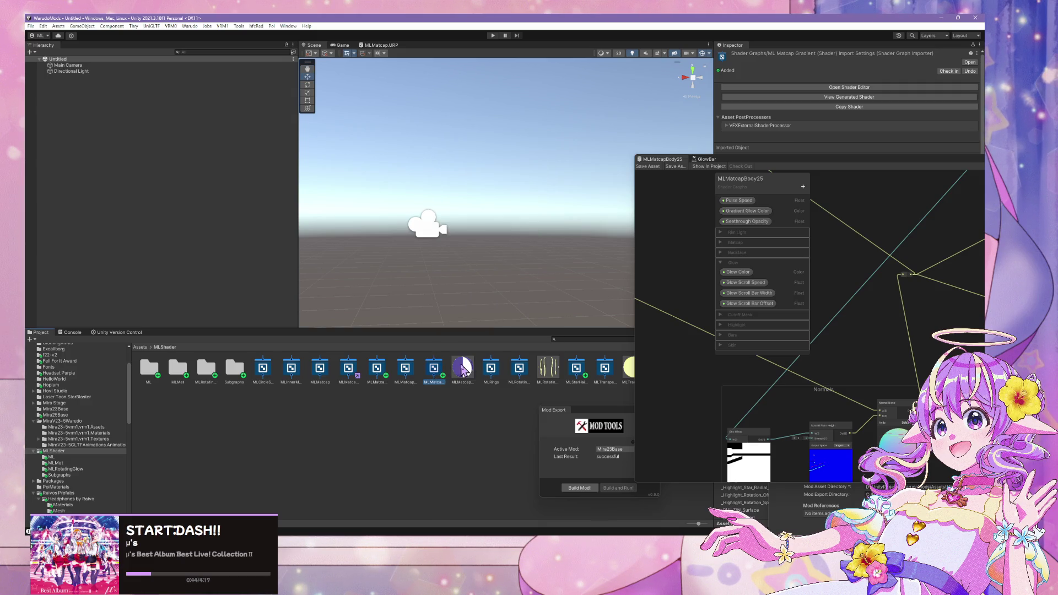
pyautogui.hotkey('ctrl', 'd')
pyautogui.click(462, 372)
pyautogui.click(445, 377)
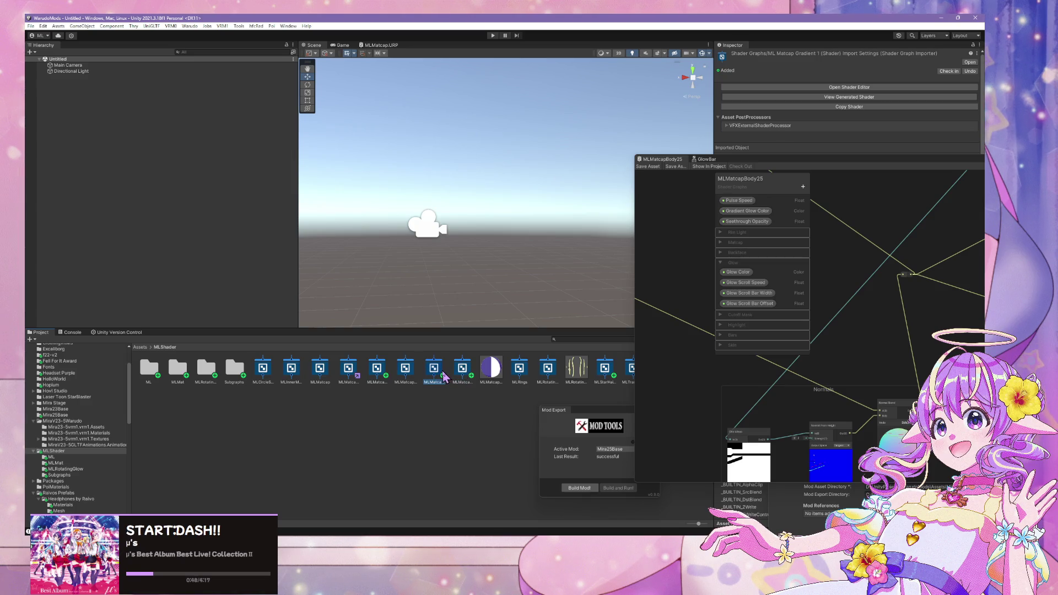
# Step: Name the copy ML Matcap Gradient Gem and add a Gem Texture Texture2D property
pyautogui.write('em')
pyautogui.press('Return')
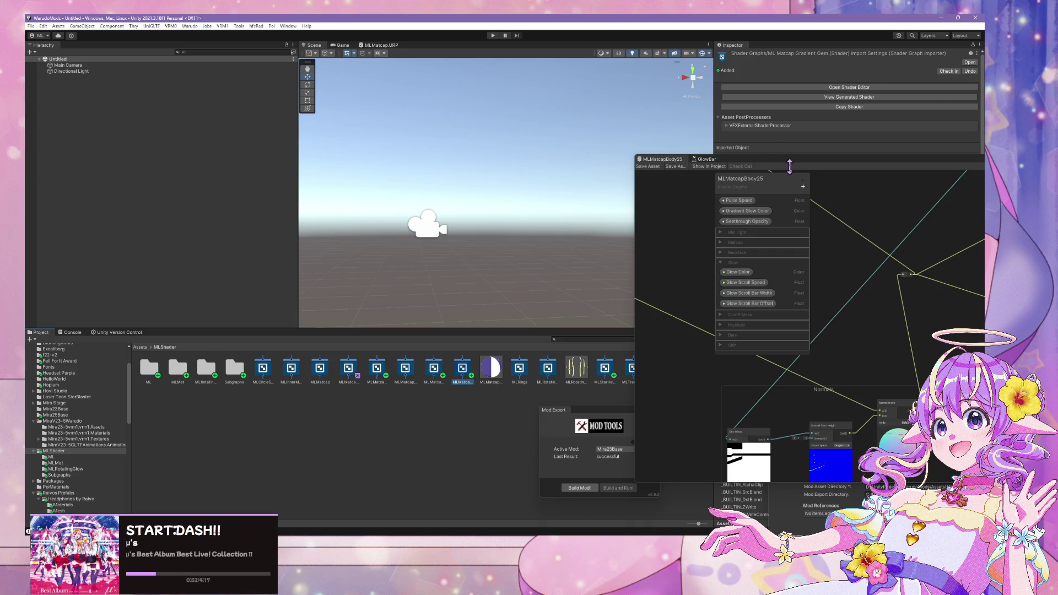
pyautogui.click(802, 186)
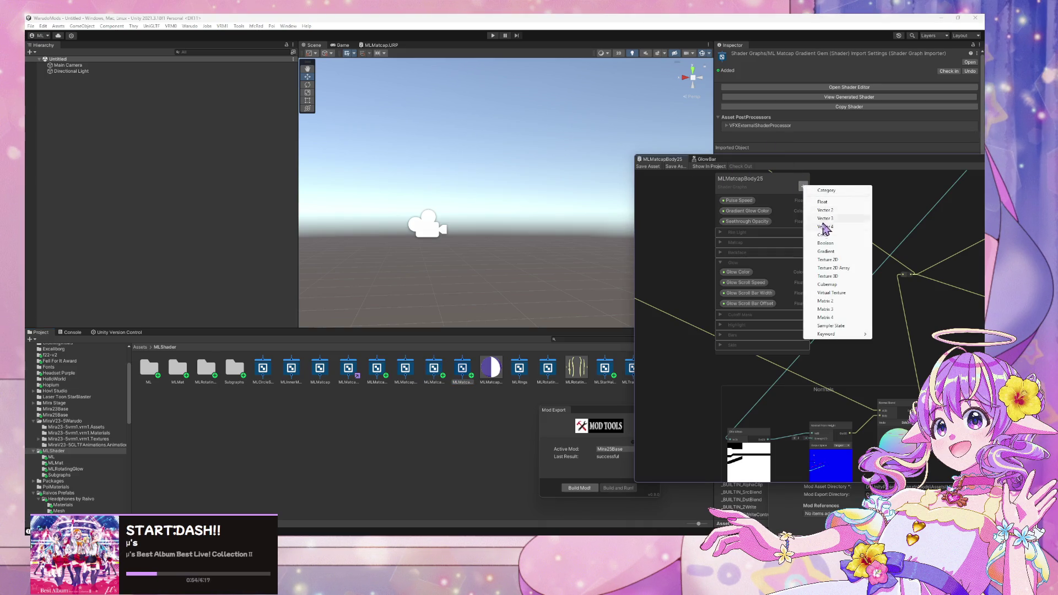
pyautogui.click(849, 262)
pyautogui.write('Gem Texture')
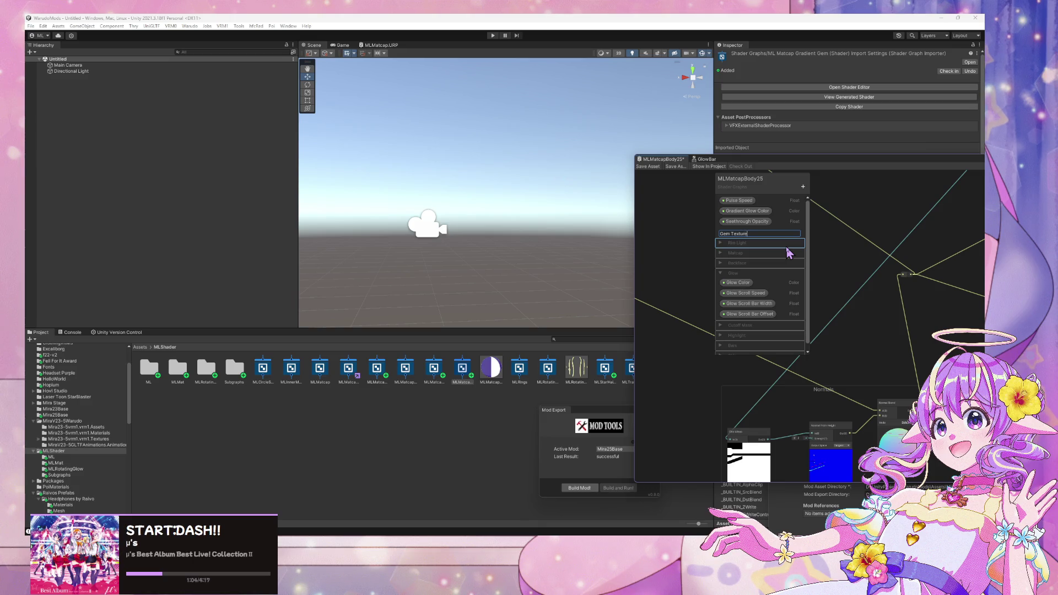
pyautogui.press('Return')
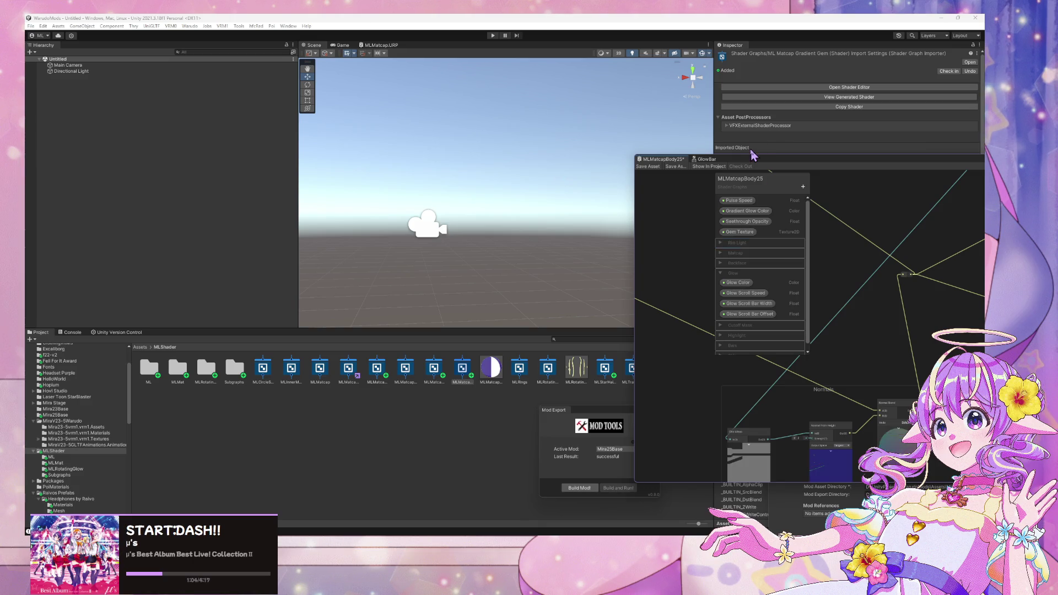
# Step: Remove the Gem Texture property from the MLMatcapBody25 graph
pyautogui.moveTo(759, 164)
pyautogui.mouseDown()
pyautogui.moveTo(490, 103)
pyautogui.moveTo(473, 108)
pyautogui.mouseUp()
pyautogui.scroll(-5, 653, 276)
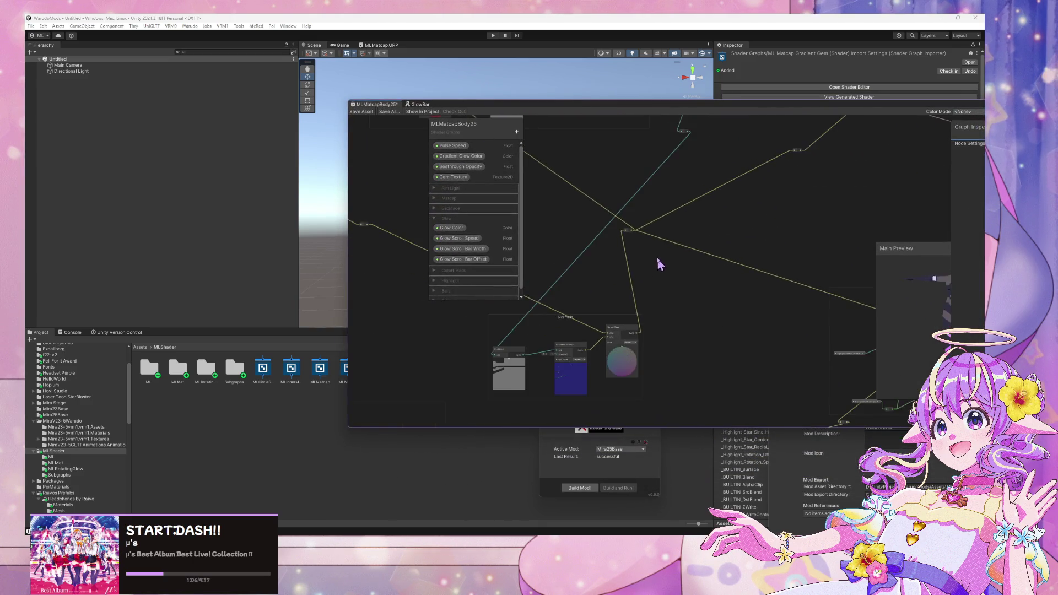
pyautogui.scroll(4, 657, 253)
pyautogui.scroll(-2, 659, 252)
pyautogui.scroll(2, 660, 254)
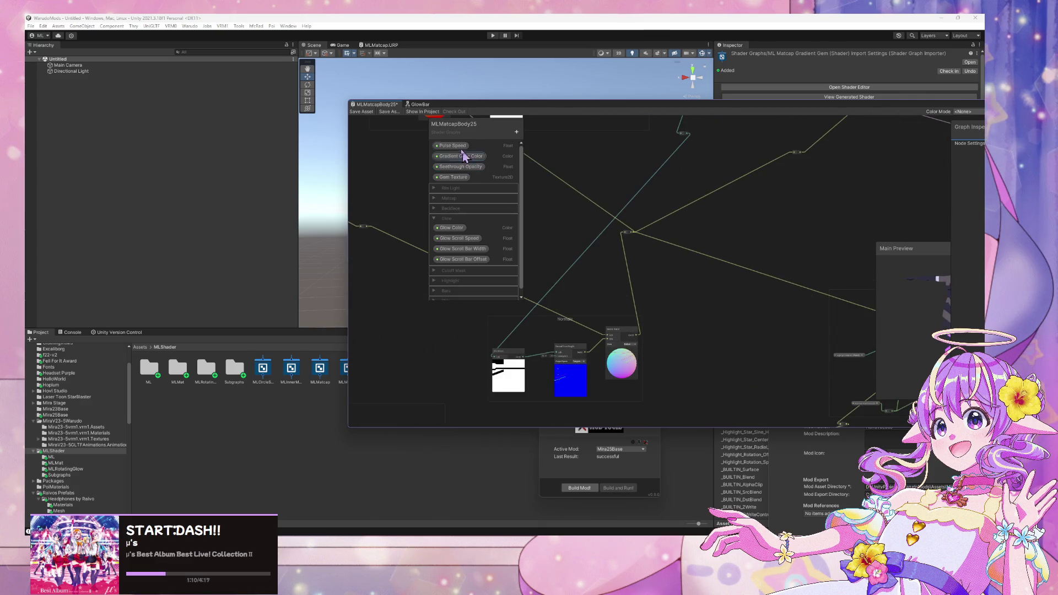
pyautogui.rightClick(459, 177)
pyautogui.click(489, 199)
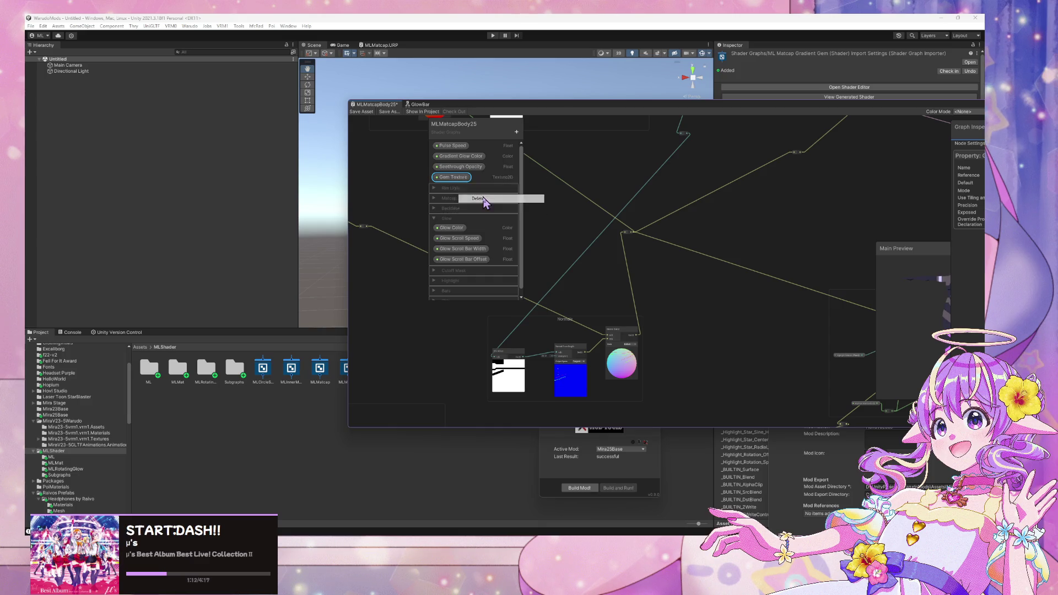
# Step: Open the ML Matcap Gradient Gem graph from the MLShader folder
pyautogui.moveTo(440, 105)
pyautogui.mouseDown()
pyautogui.moveTo(612, 116)
pyautogui.moveTo(577, 128)
pyautogui.mouseUp()
pyautogui.click(351, 374)
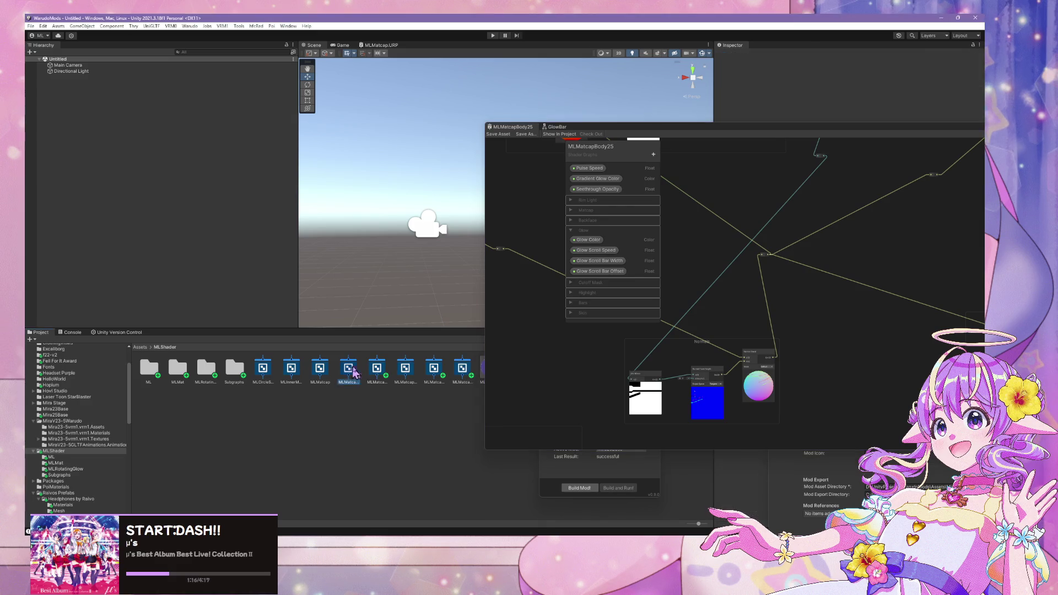
pyautogui.click(384, 375)
pyautogui.click(407, 375)
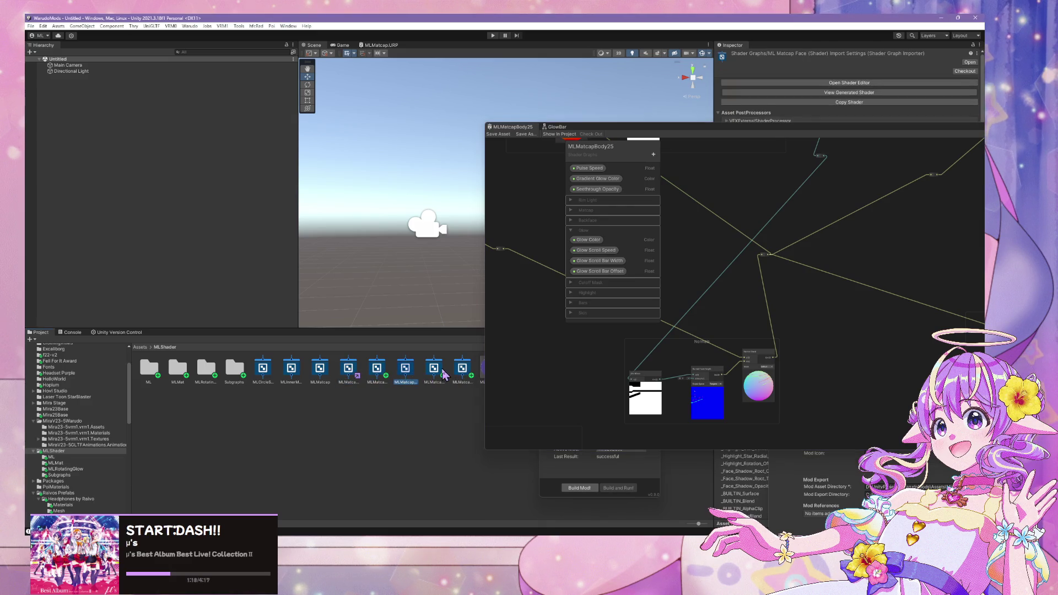
pyautogui.click(435, 373)
pyautogui.click(450, 373)
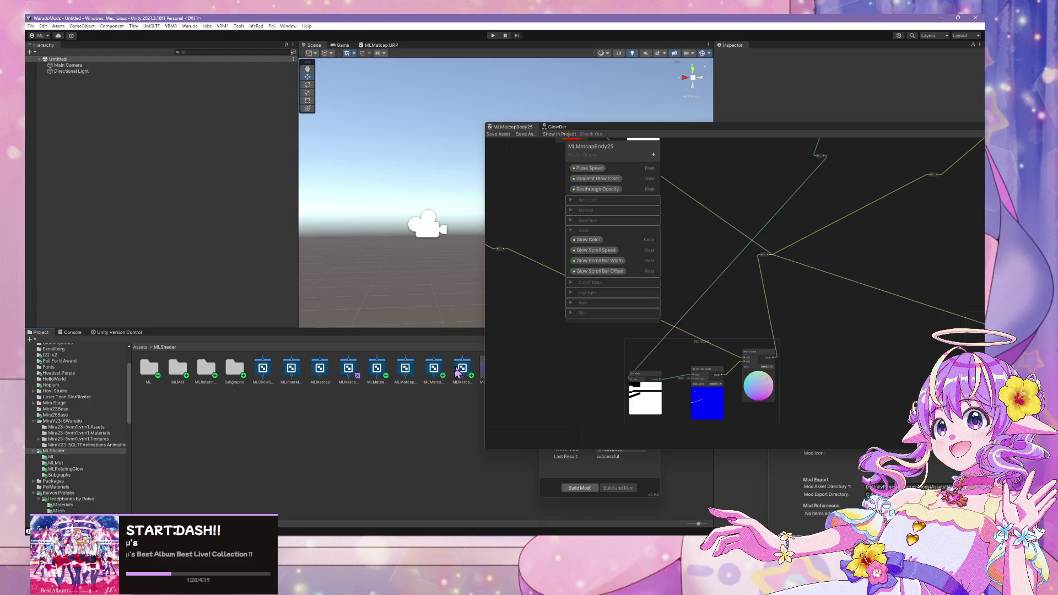
pyautogui.click(462, 373)
pyautogui.doubleClick(462, 373)
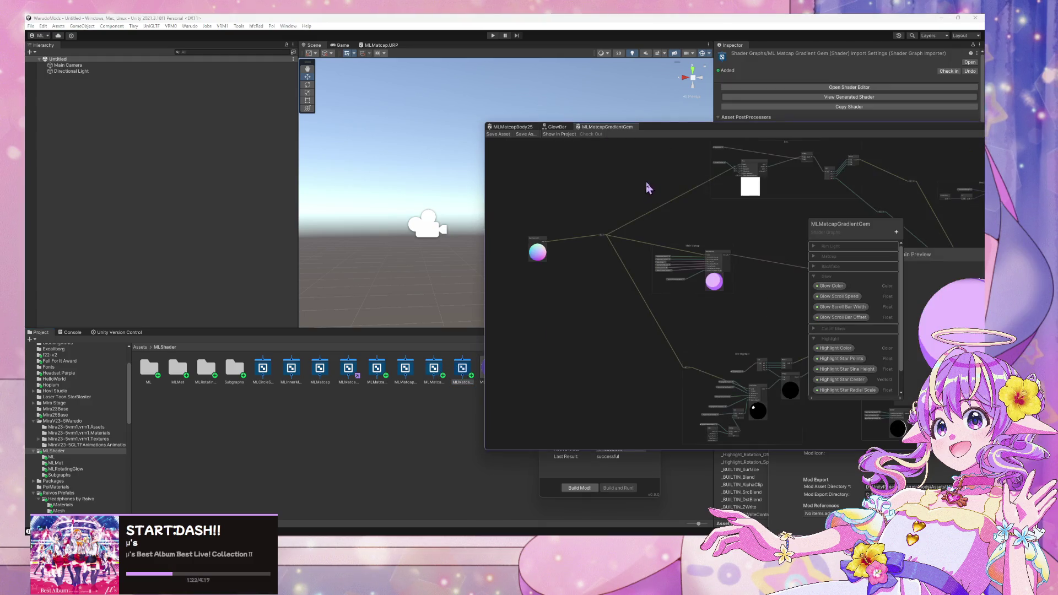
# Step: Add a Texture2D property named Gem Texture and move the Blackboard to the left
pyautogui.moveTo(679, 130); pyautogui.dragTo(371, 122)
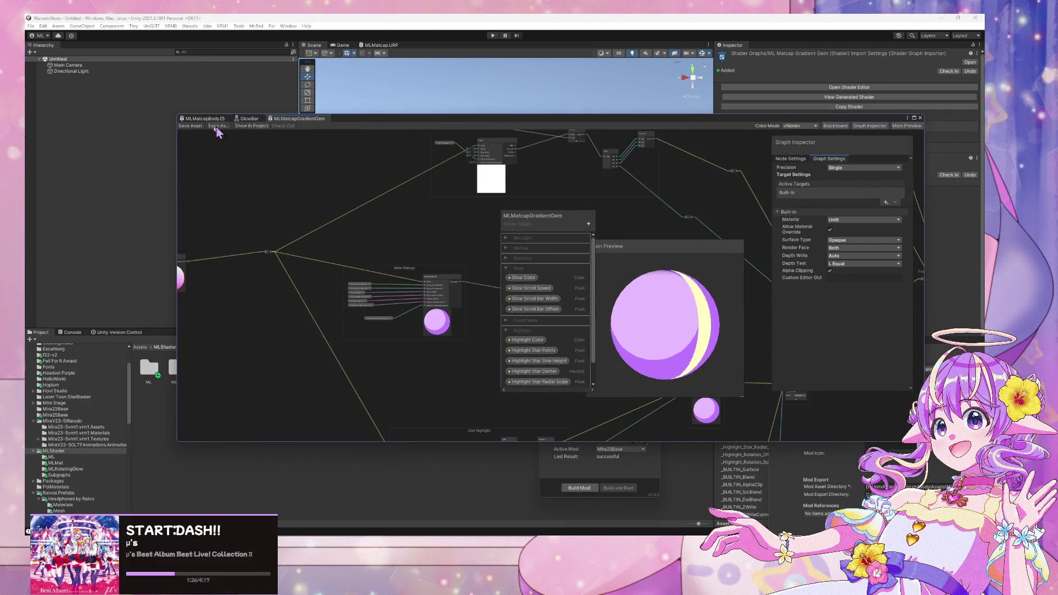
pyautogui.scroll(3, 335, 154)
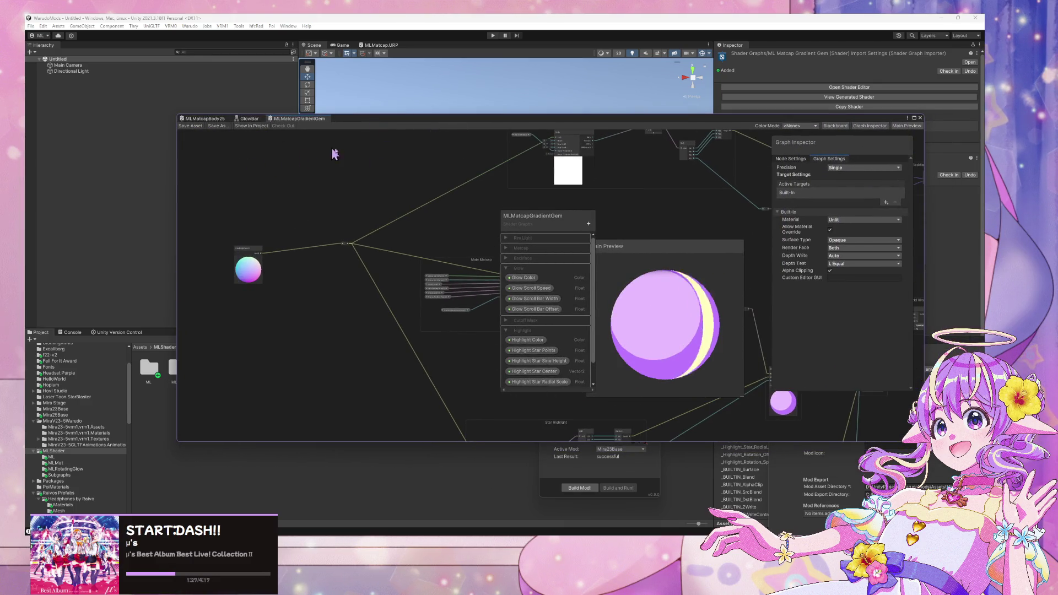
pyautogui.click(588, 223)
pyautogui.click(634, 301)
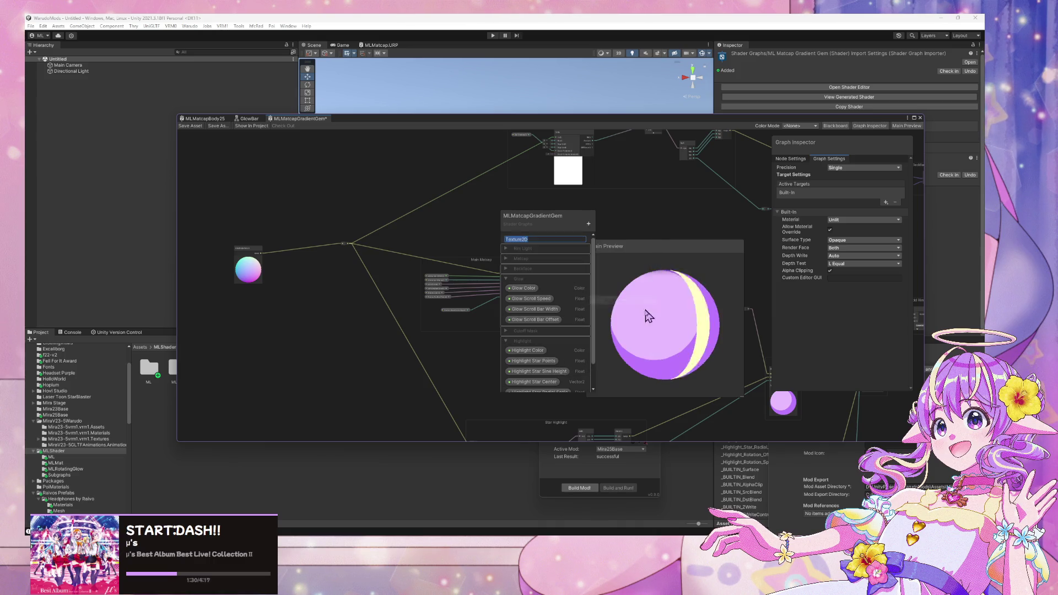
pyautogui.write('Gem Texture')
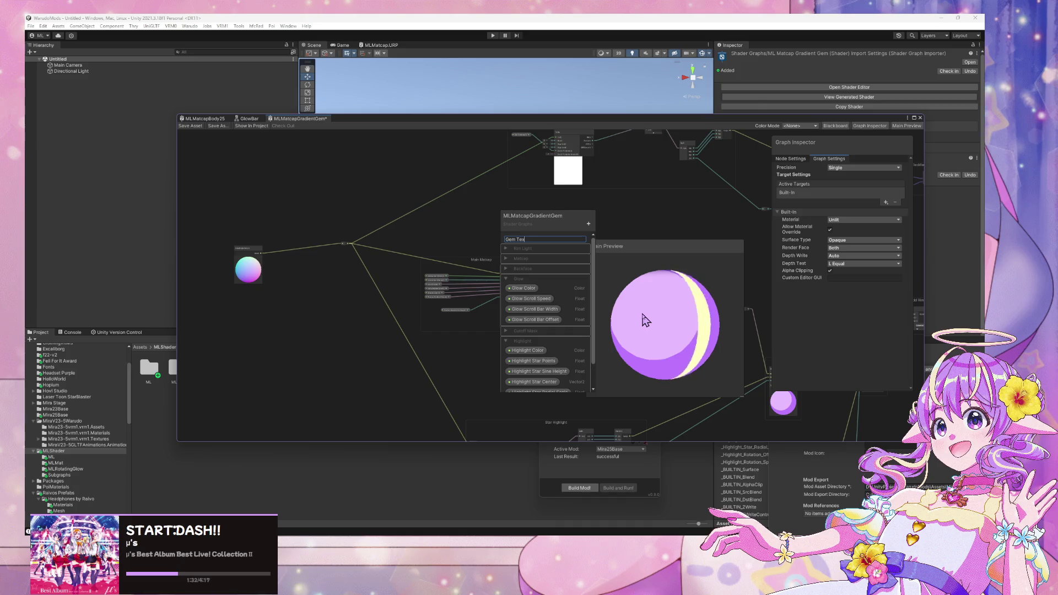
pyautogui.press('Return')
pyautogui.moveTo(535, 219); pyautogui.dragTo(276, 238)
pyautogui.scroll(1, 415, 255)
pyautogui.scroll(-2, 416, 254)
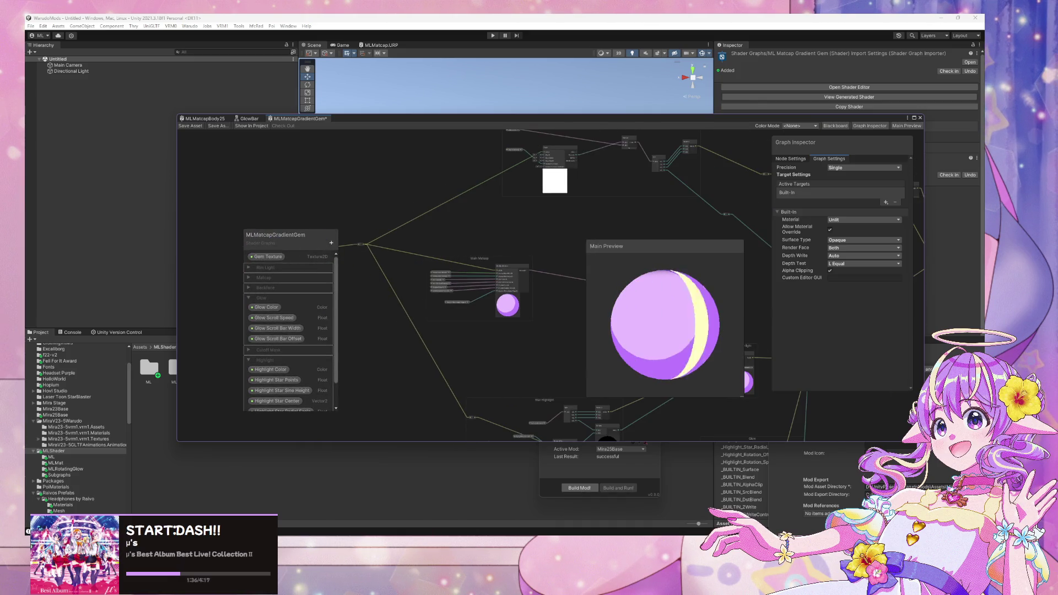
# Step: Bring File Explorer forward and open the art folder on the MIRA drive
pyautogui.moveTo(212, 511)
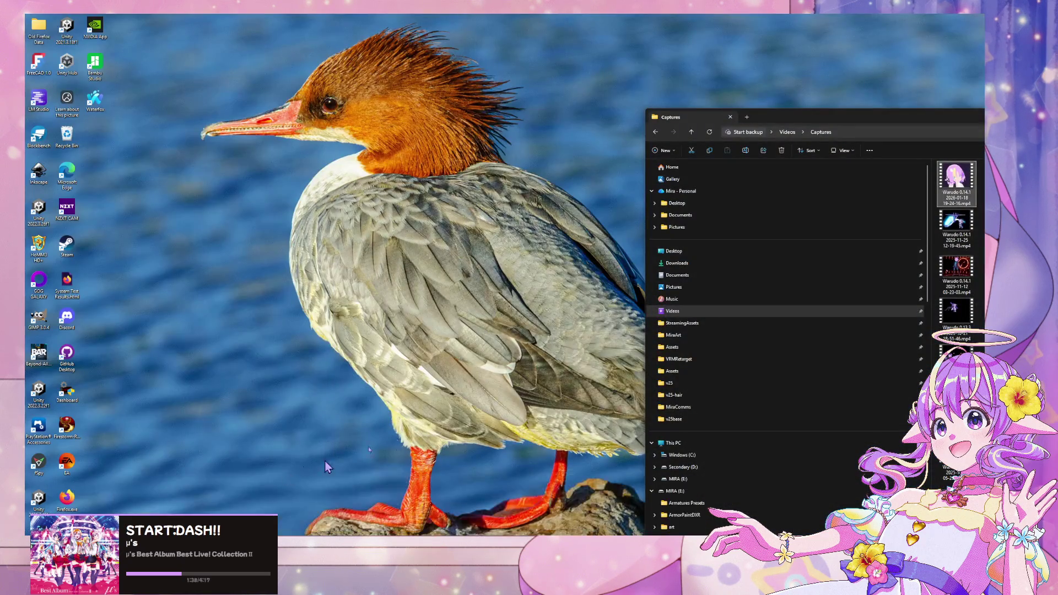
pyautogui.click(140, 504)
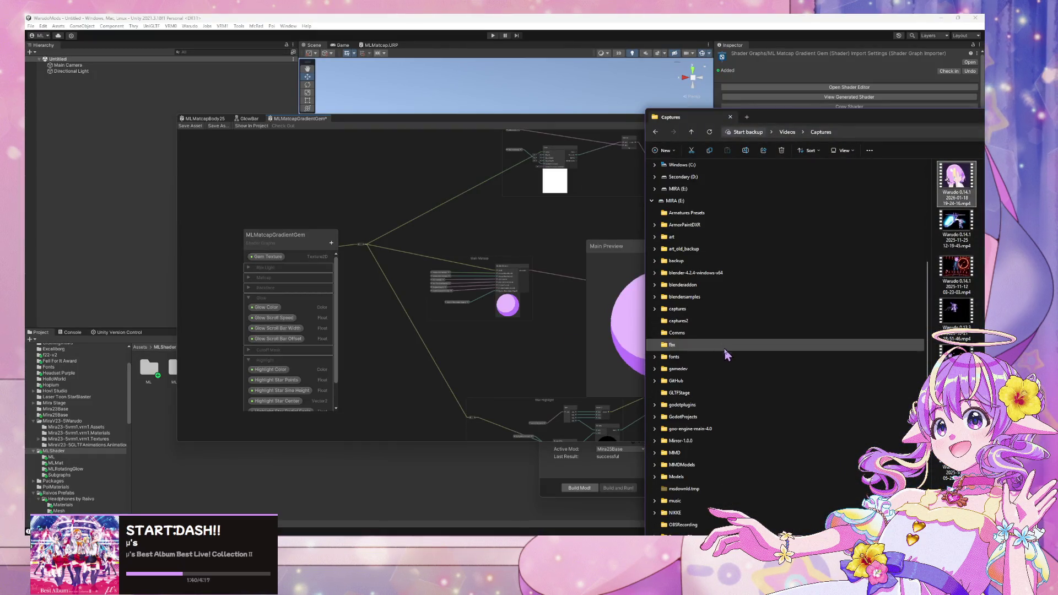
pyautogui.scroll(-6, 717, 347)
pyautogui.click(671, 309)
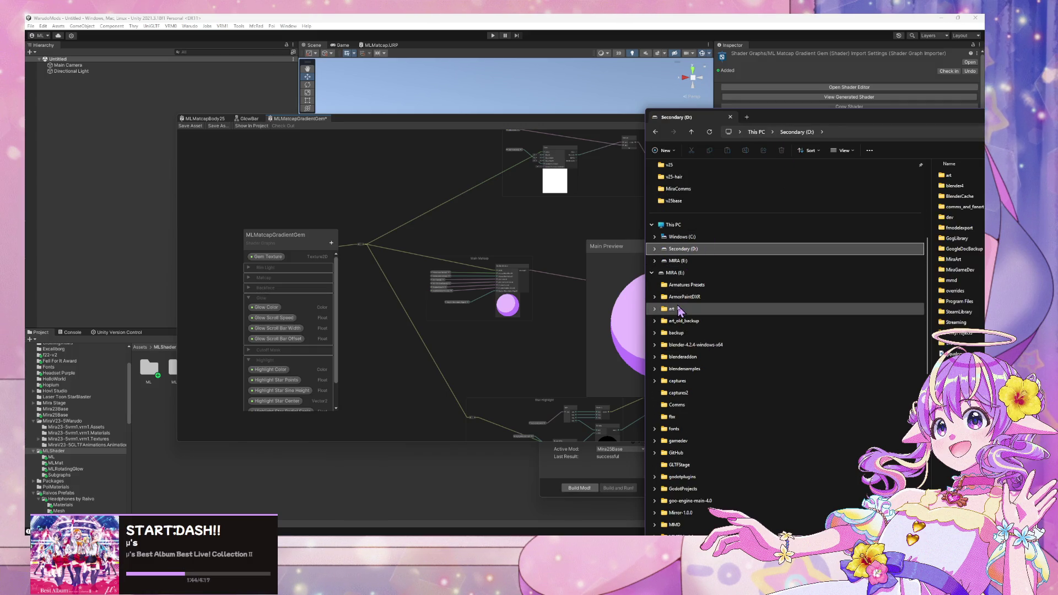
pyautogui.moveTo(856, 126); pyautogui.dragTo(481, 77)
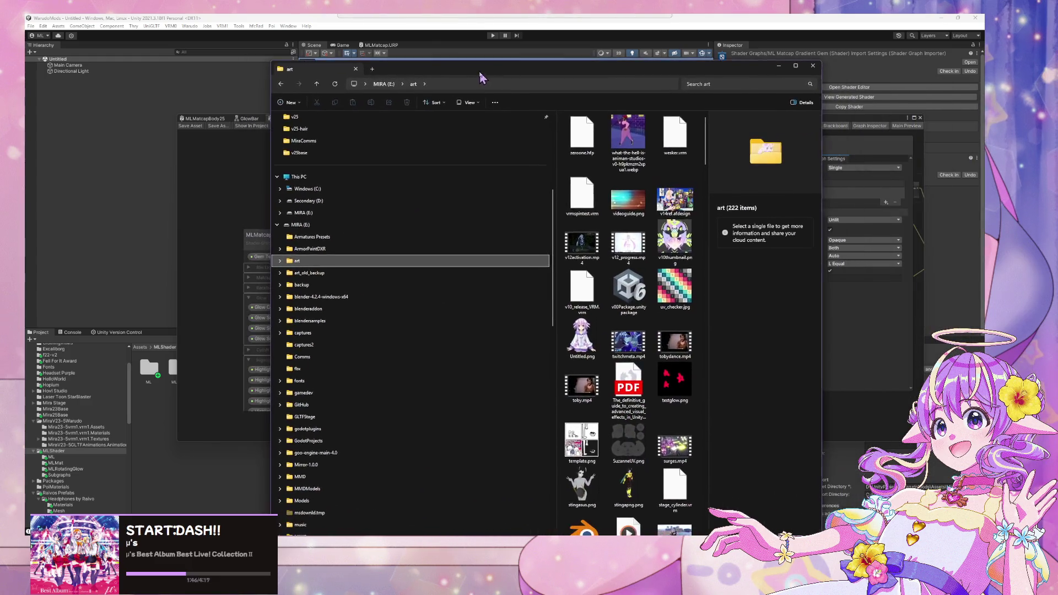
pyautogui.scroll(-2, 467, 236)
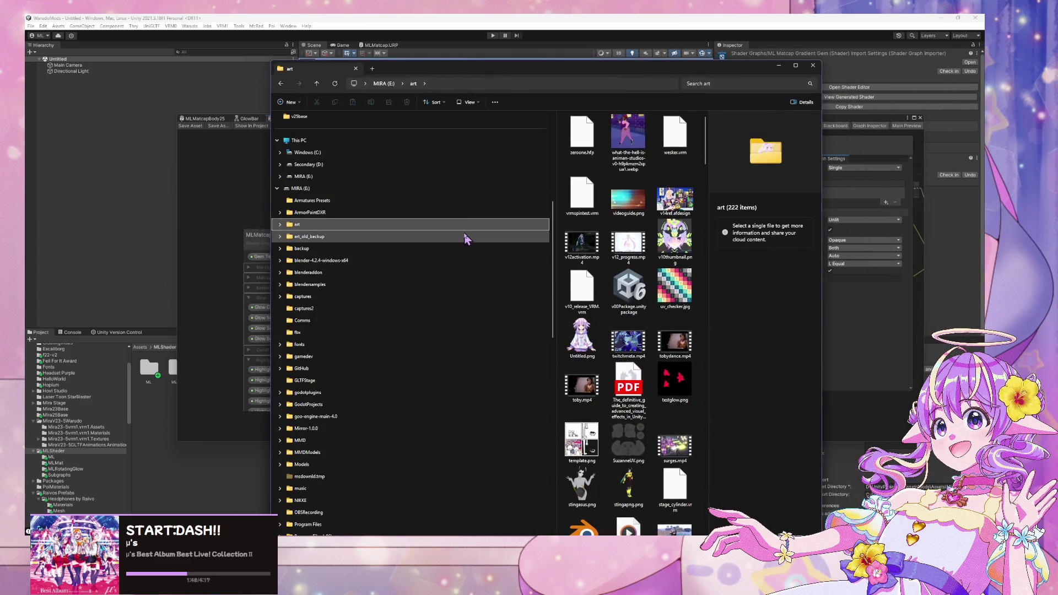
pyautogui.scroll(-5, 628, 275)
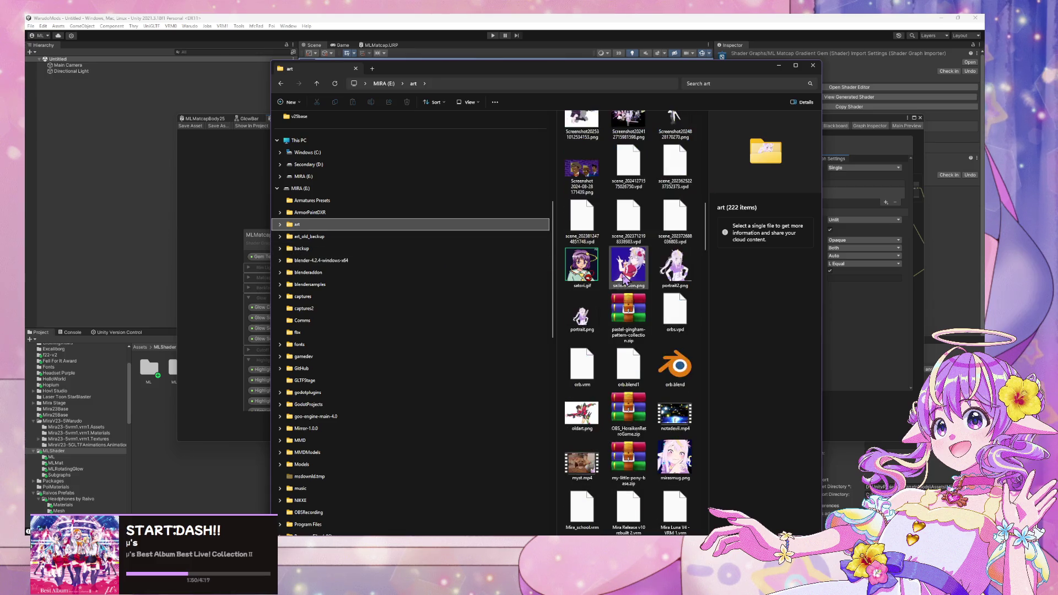
pyautogui.scroll(-3, 610, 284)
pyautogui.scroll(5, 610, 283)
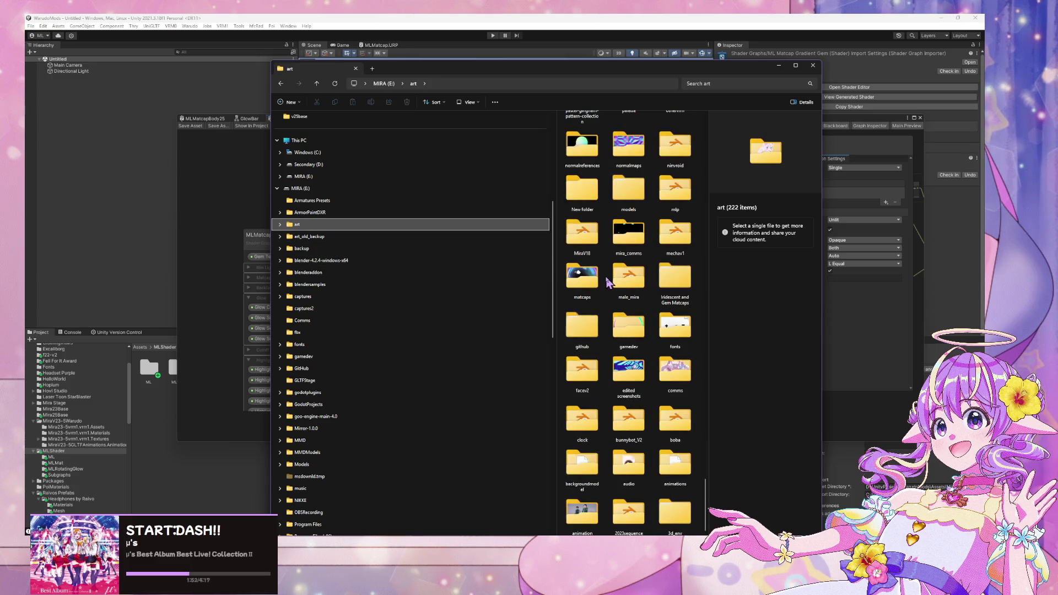
pyautogui.click(628, 330)
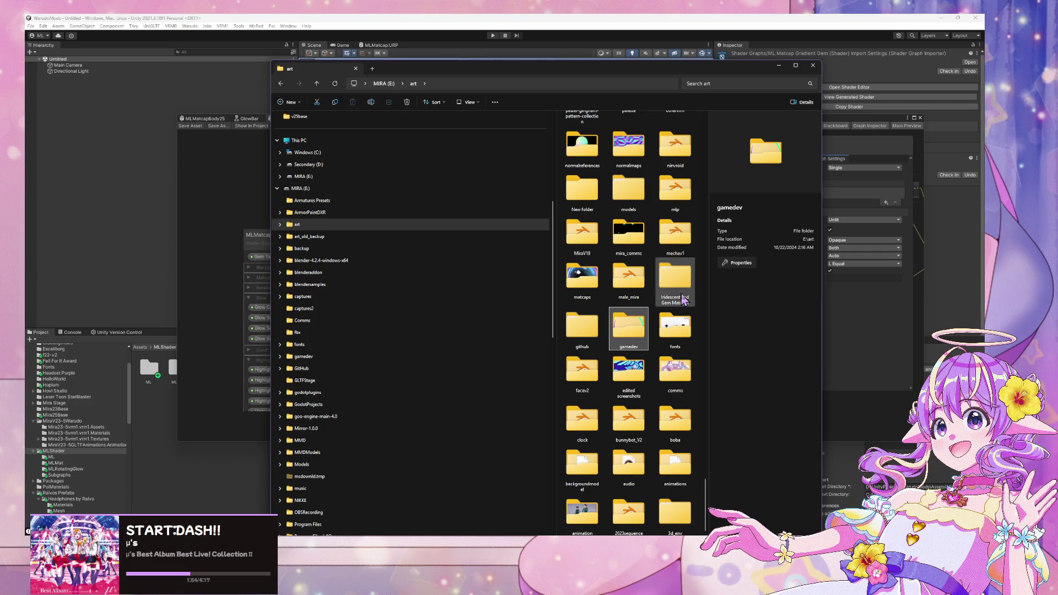
# Step: Open Iridescent and Gem Matcaps > Diamond and preview the 4.png matcap
pyautogui.doubleClick(675, 281)
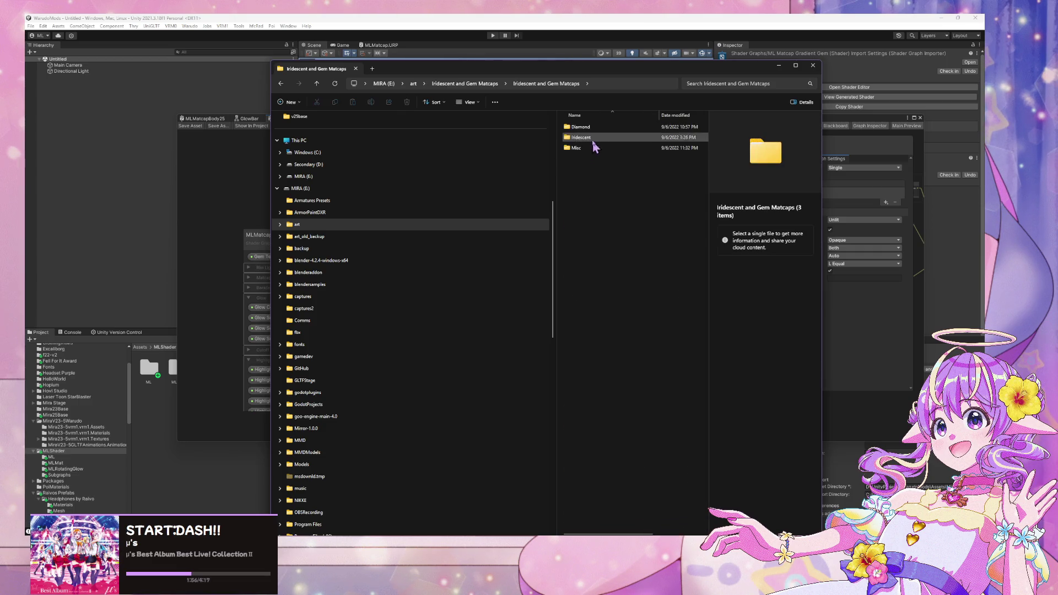
pyautogui.doubleClick(593, 131)
pyautogui.doubleClick(594, 131)
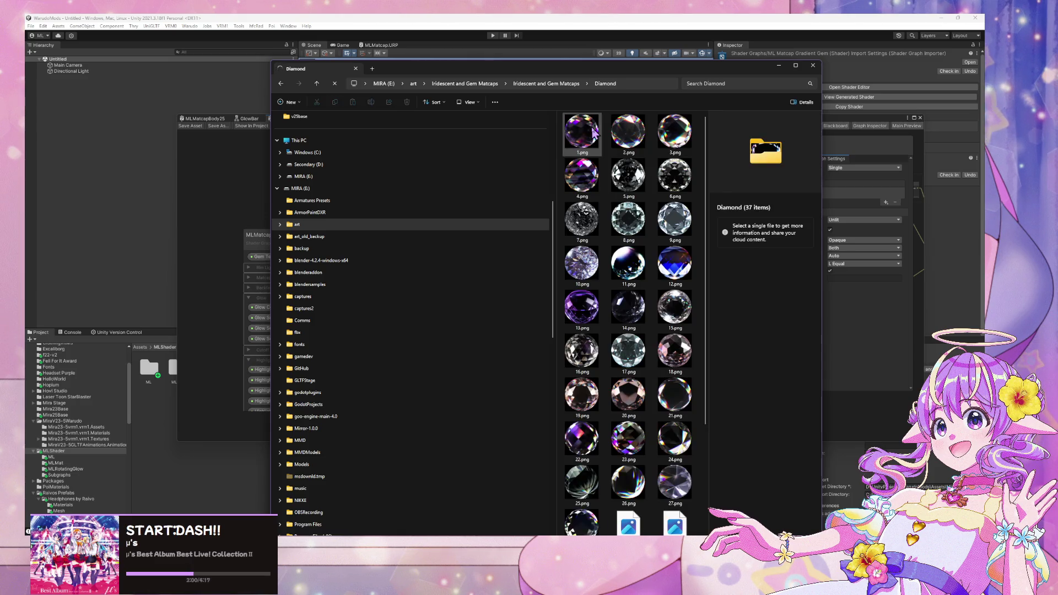
pyautogui.click(585, 133)
pyautogui.click(581, 182)
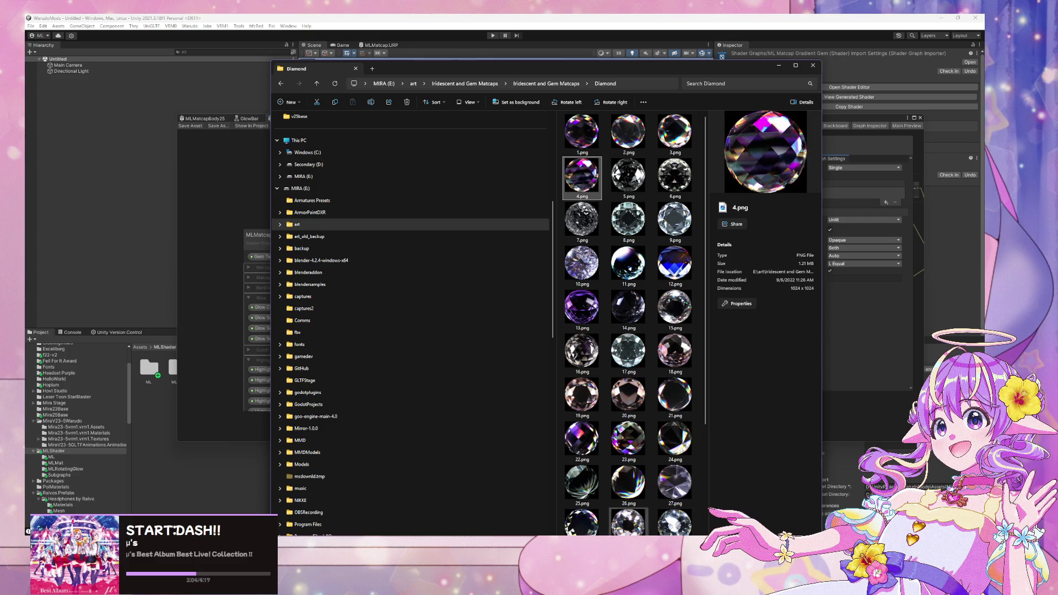
pyautogui.hotkey('alt', 'Tab')
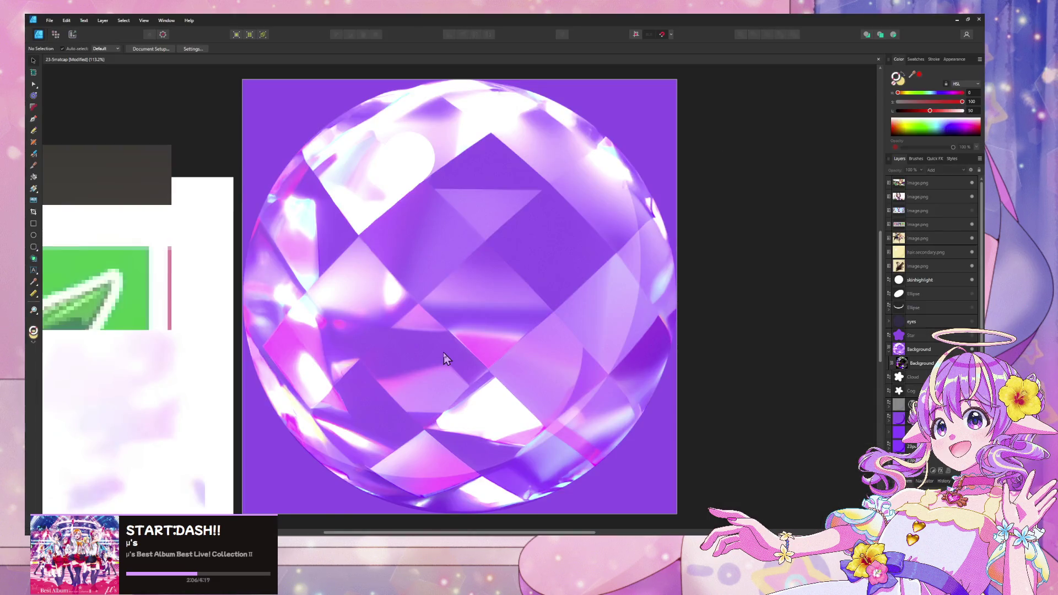
# Step: Move the Affinity window left so Explorer's Diamond matcap thumbnails show beside it
pyautogui.moveTo(800, 21)
pyautogui.mouseDown()
pyautogui.moveTo(522, 240)
pyautogui.moveTo(389, 235)
pyautogui.moveTo(430, 213)
pyautogui.moveTo(366, 194)
pyautogui.moveTo(250, 43)
pyautogui.mouseUp()
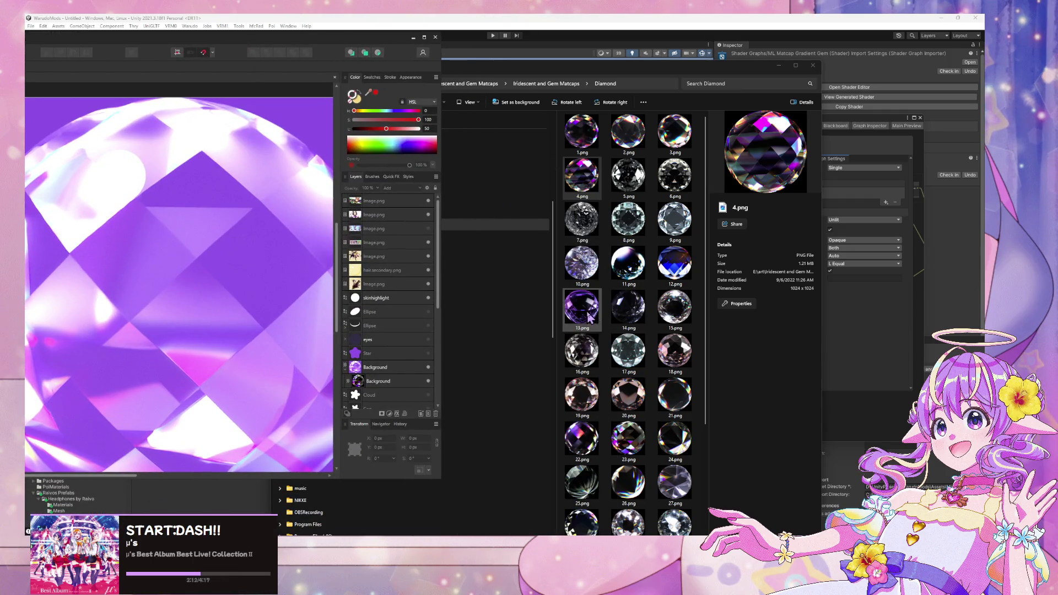
pyautogui.scroll(-2, 595, 308)
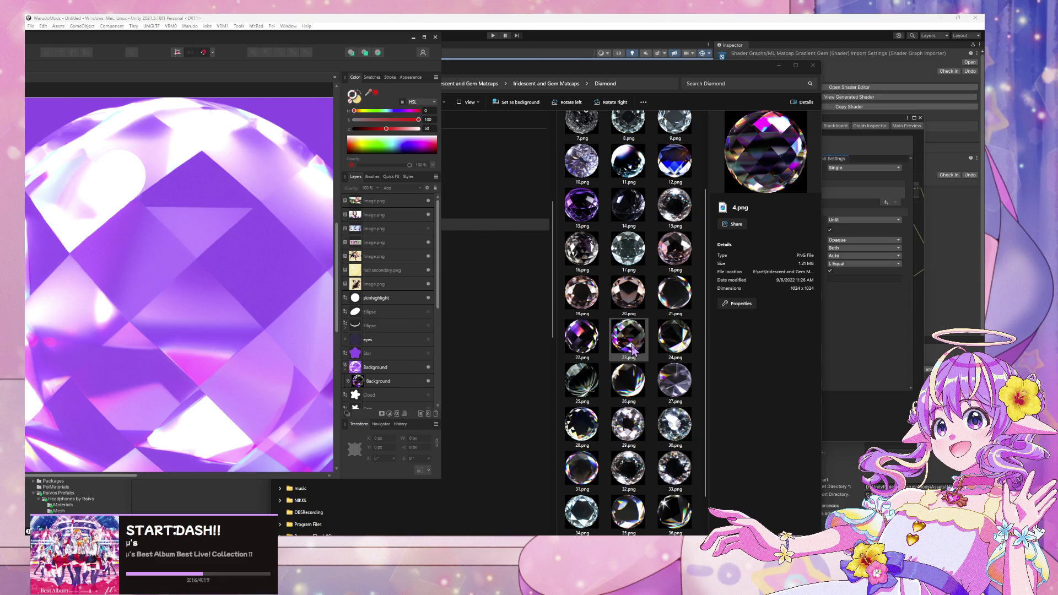
pyautogui.scroll(-1, 652, 342)
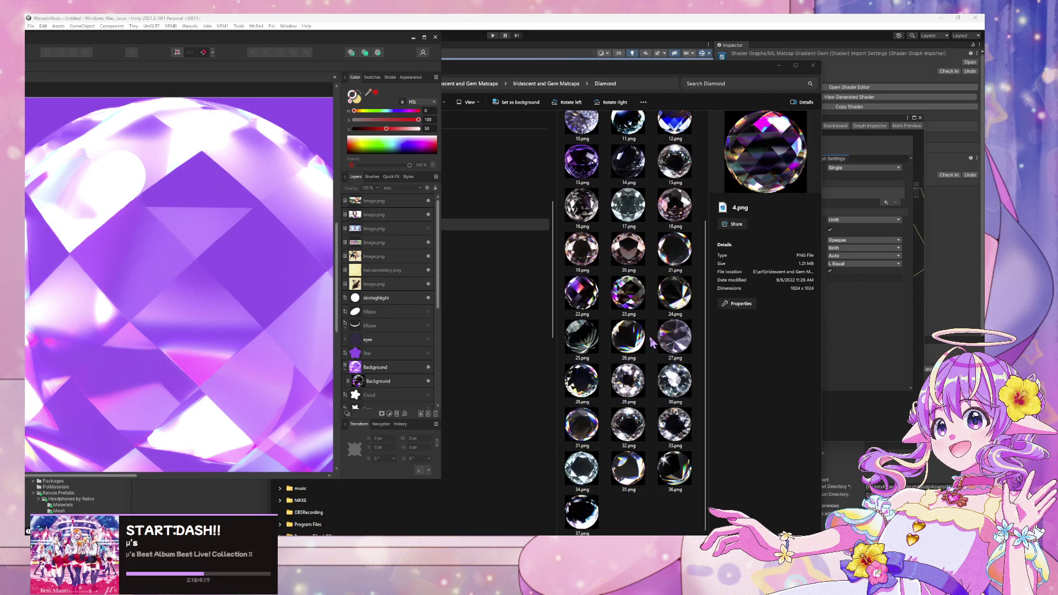
# Step: Select the 22.png diamond matcap in the Diamond folder
pyautogui.click(599, 295)
pyautogui.scroll(3, 606, 308)
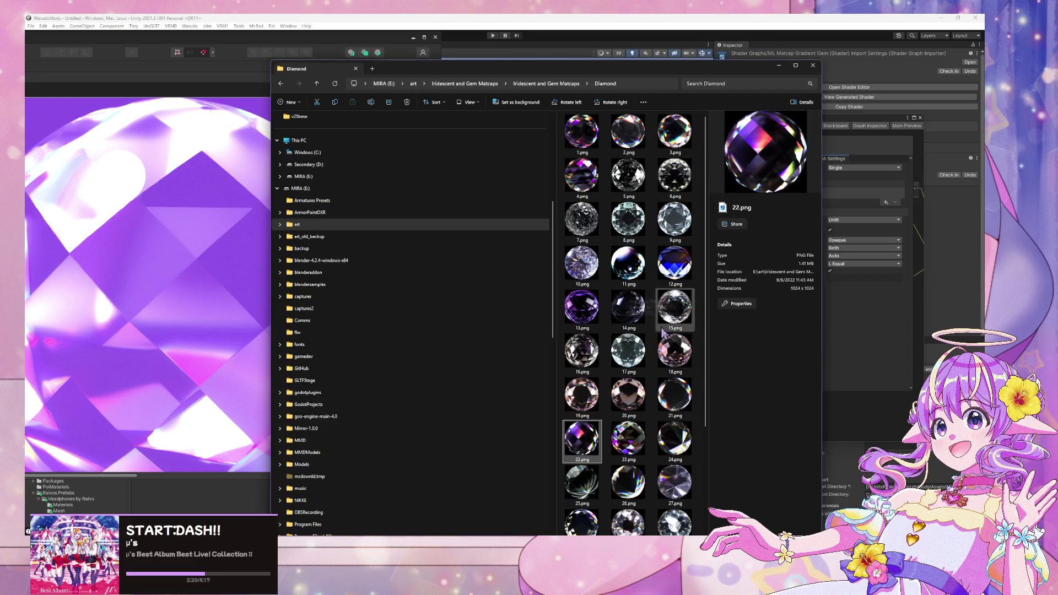
pyautogui.scroll(-1, 639, 331)
pyautogui.scroll(1, 634, 374)
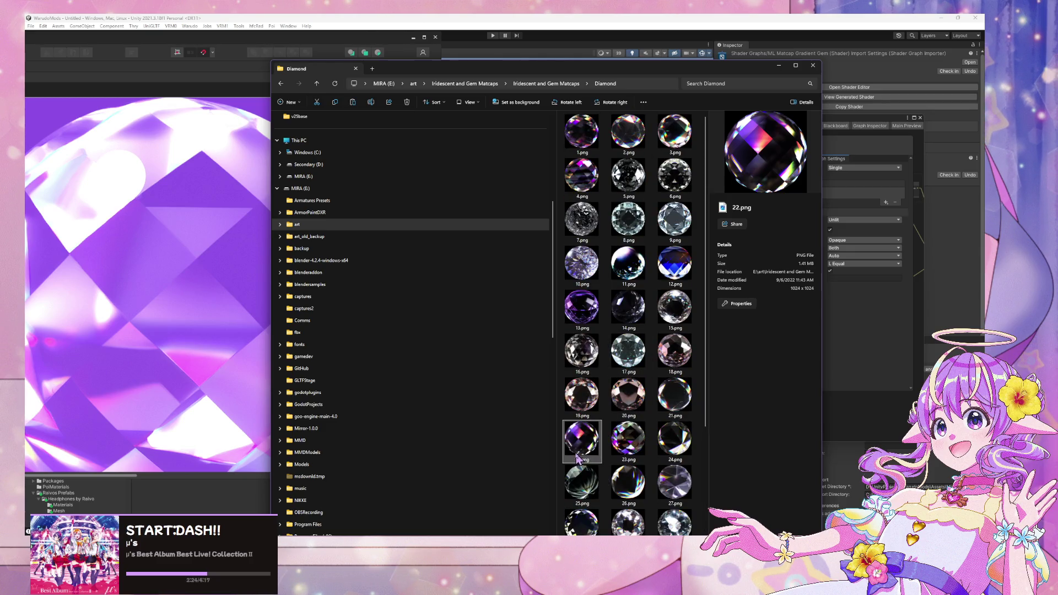
pyautogui.scroll(4, 358, 248)
# Step: Navigate to Secondary (D:) > MiraArt > v25base
pyautogui.click(308, 308)
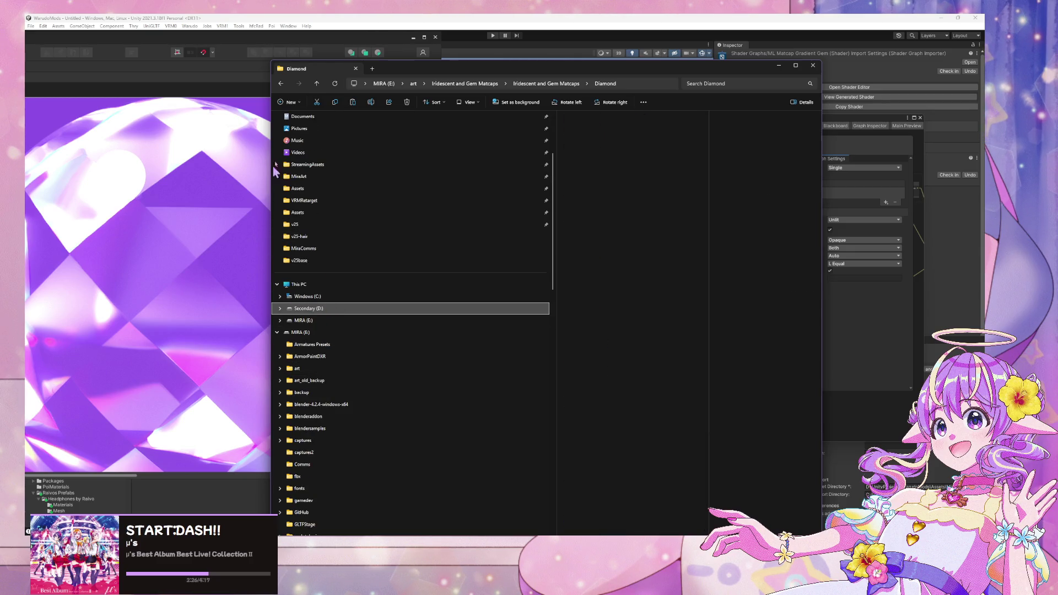
pyautogui.doubleClick(584, 138)
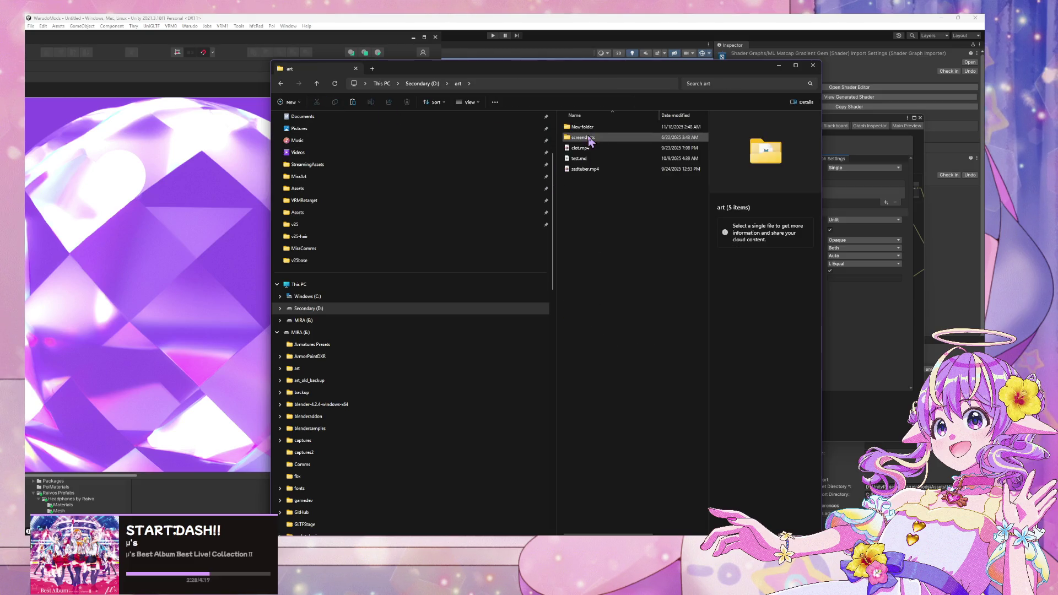
pyautogui.click(324, 308)
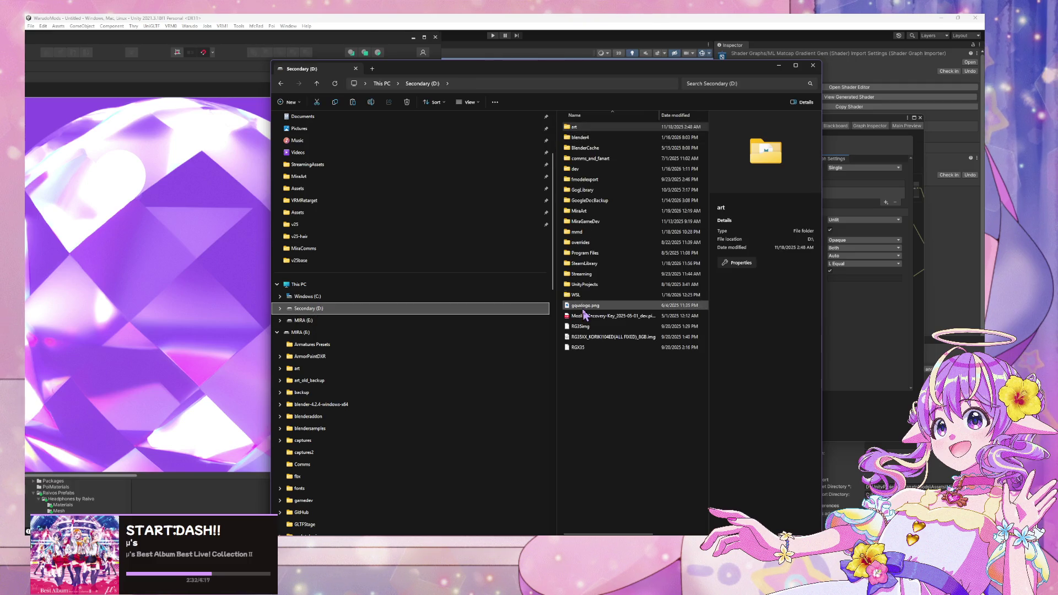
pyautogui.doubleClick(602, 128)
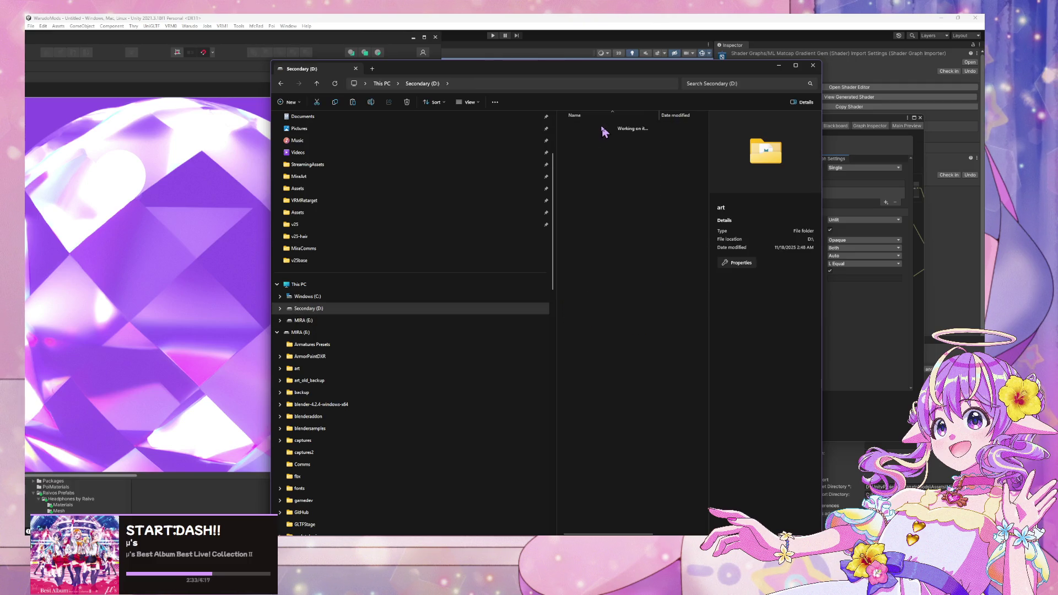
pyautogui.click(361, 308)
pyautogui.doubleClick(601, 211)
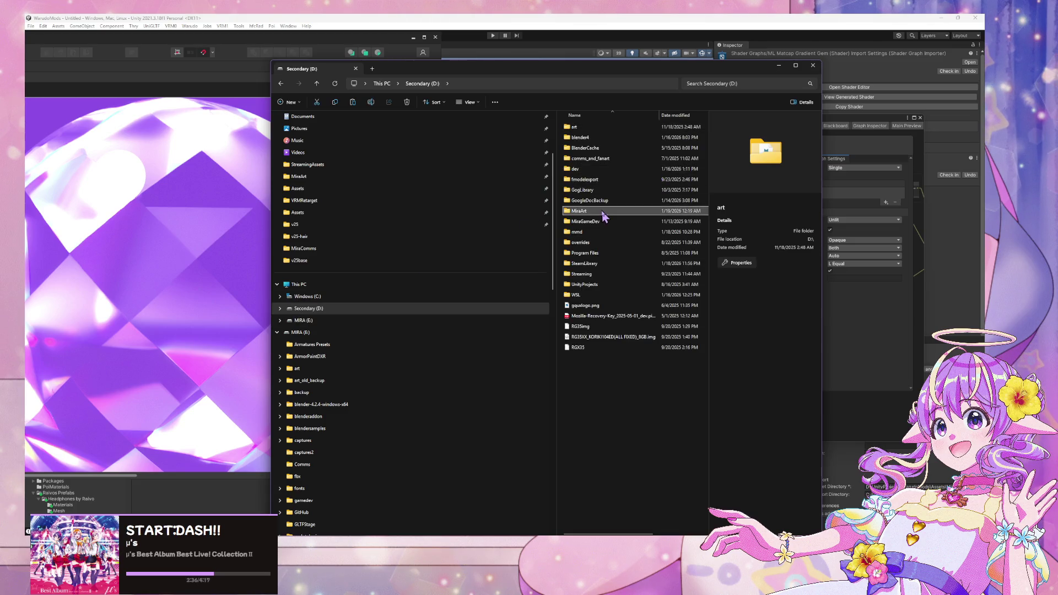
pyautogui.doubleClick(593, 141)
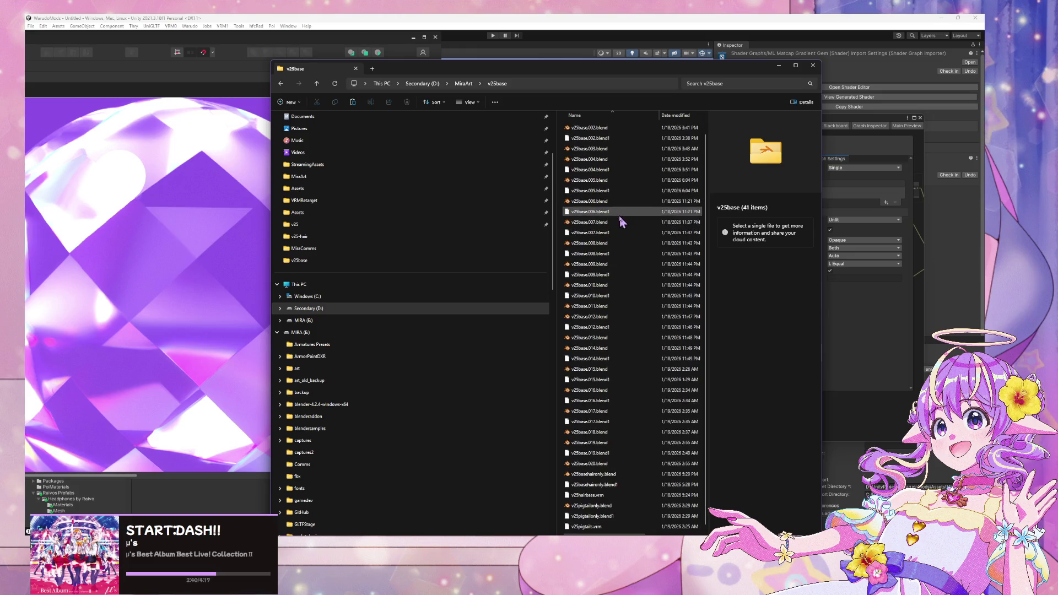
pyautogui.click(291, 103)
# Step: Create a 'textures' folder in v25base and paste the 22.png matcap into it as gembase.png
pyautogui.click(342, 117)
pyautogui.write('textures')
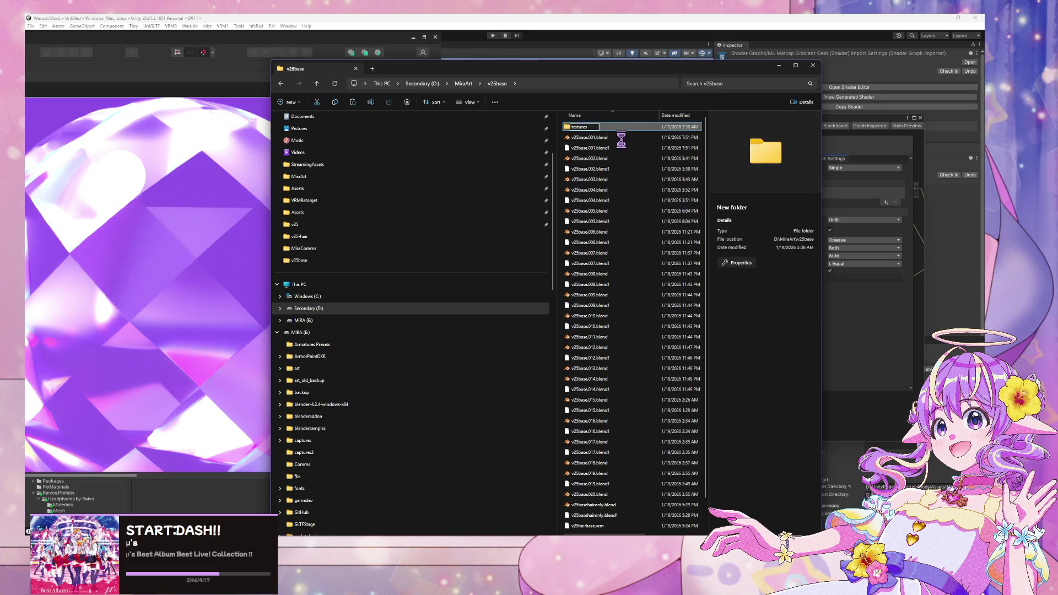
pyautogui.press('Return')
pyautogui.doubleClick(621, 129)
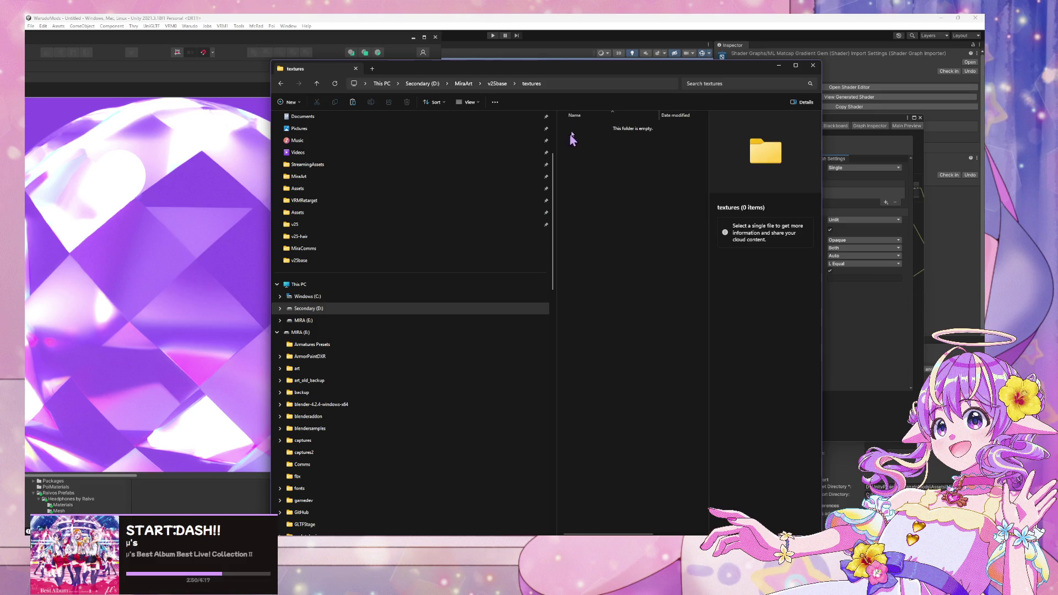
pyautogui.hotkey('ctrl', 'v')
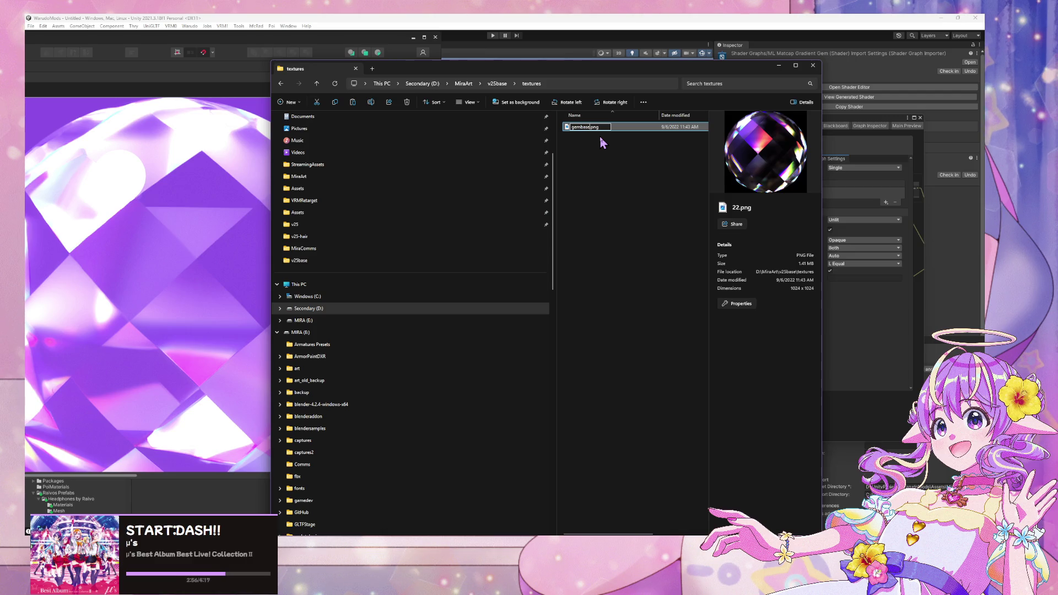
pyautogui.press('Return')
pyautogui.click(157, 90)
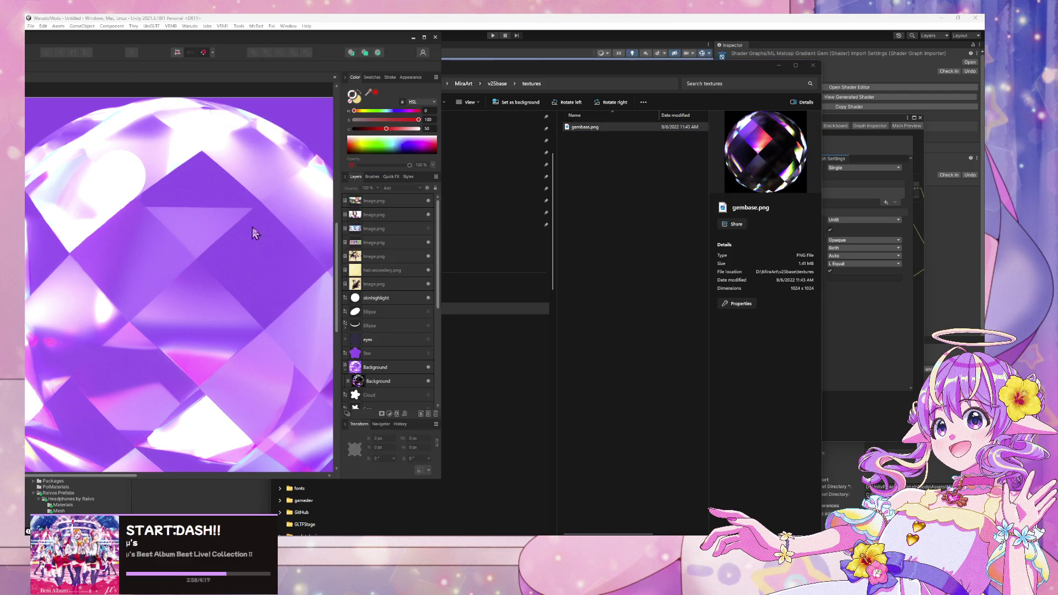
# Step: Minimize Affinity, move Explorer aside, and shrink Unity's Shader Graph window to reveal the Project assets
pyautogui.click(412, 37)
pyautogui.moveTo(516, 73)
pyautogui.mouseDown()
pyautogui.moveTo(739, 52)
pyautogui.moveTo(699, 227)
pyautogui.moveTo(714, 221)
pyautogui.mouseUp()
pyautogui.click(812, 116)
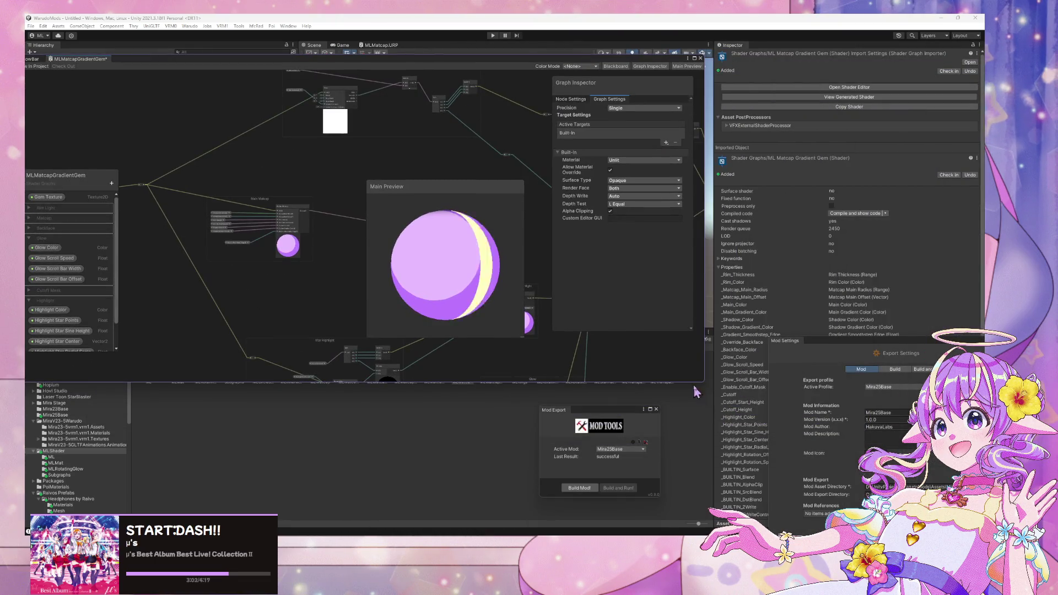
pyautogui.moveTo(705, 382); pyautogui.dragTo(476, 255)
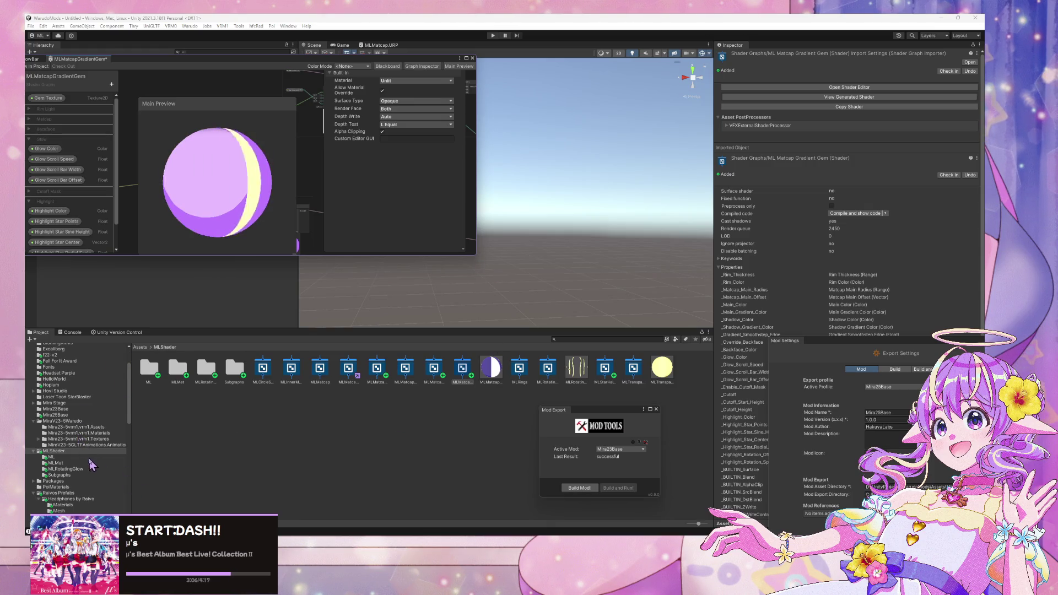
# Step: Centre the MLMatcapGradientGem shader graph window and expand it to fill the editor
pyautogui.moveTo(634, 485)
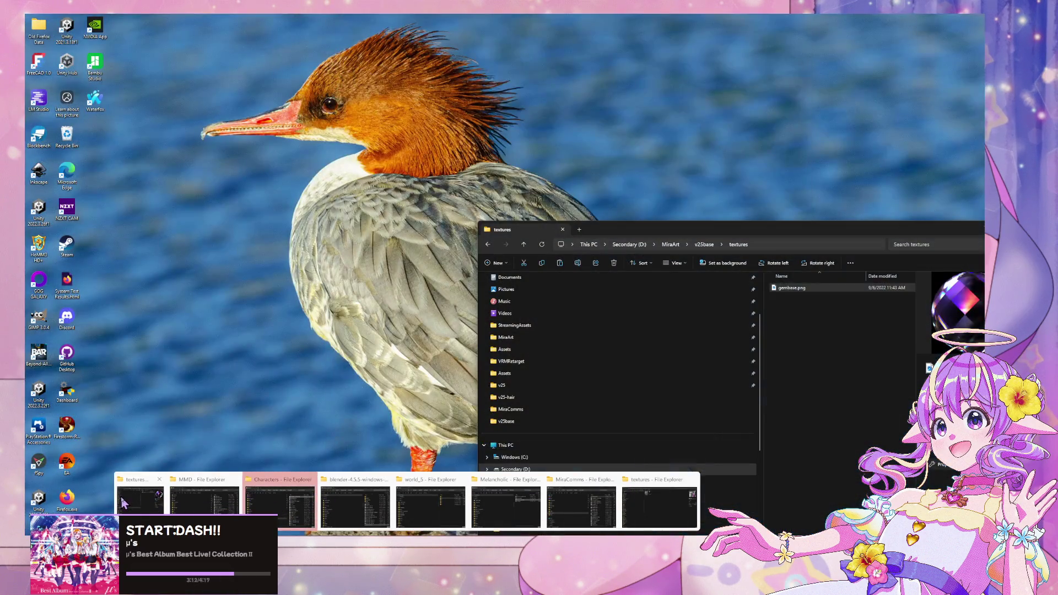
pyautogui.click(124, 502)
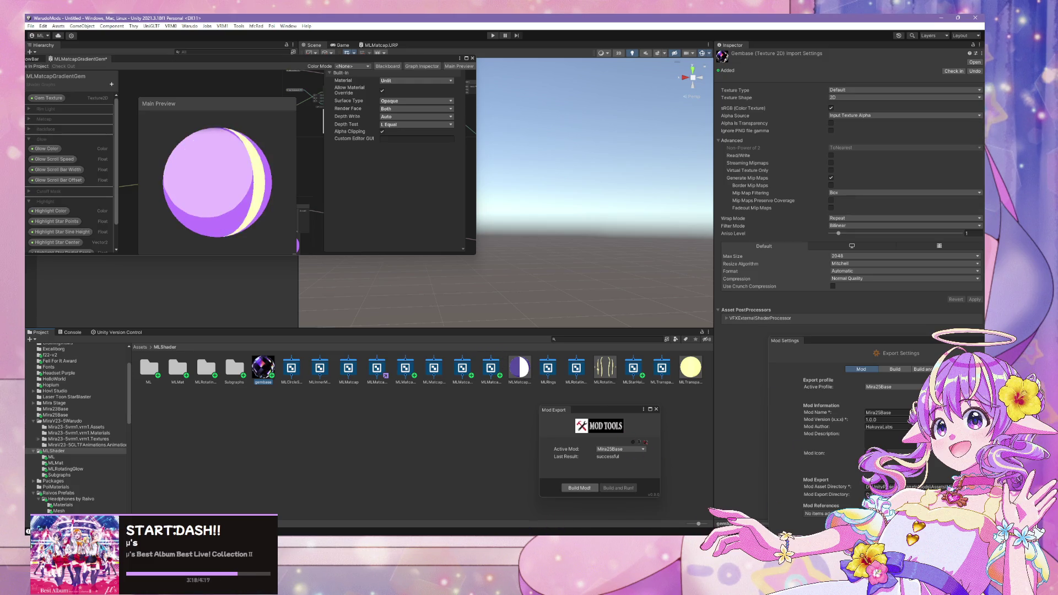
pyautogui.moveTo(721, 538)
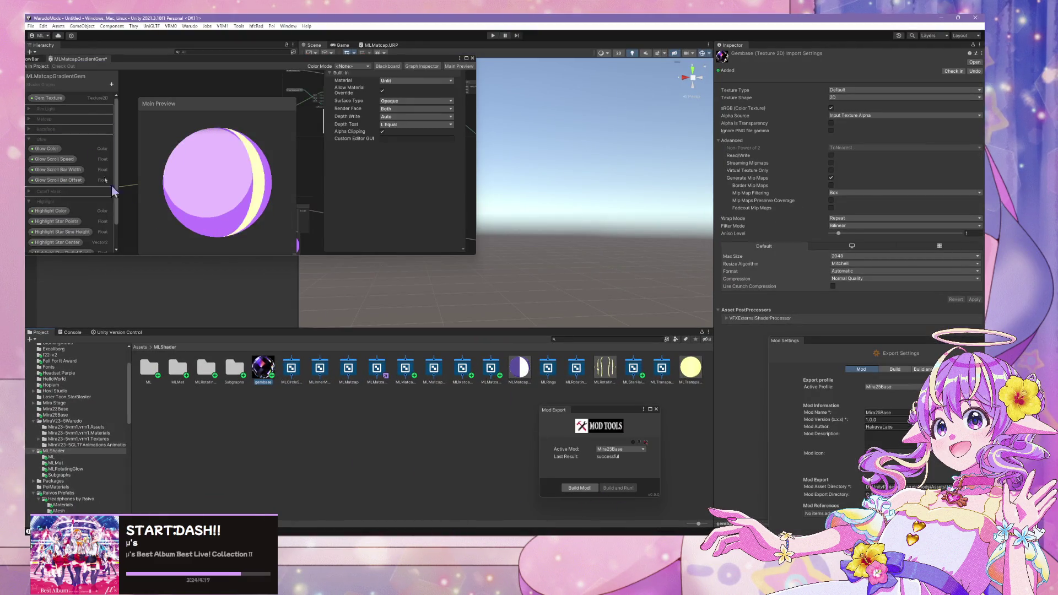
pyautogui.click(167, 95)
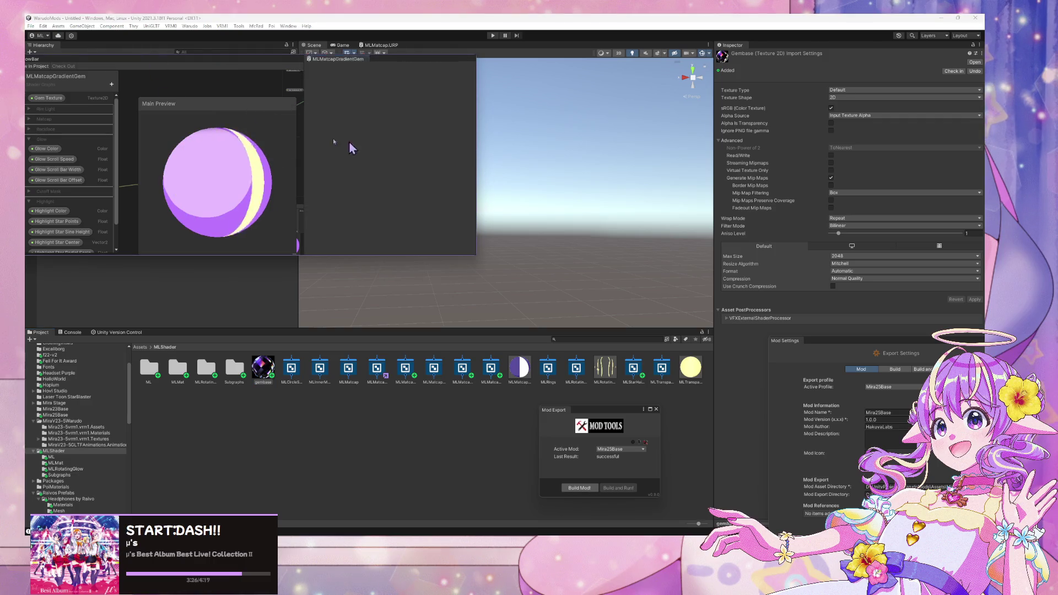
pyautogui.moveTo(118, 59)
pyautogui.mouseDown()
pyautogui.moveTo(331, 132)
pyautogui.moveTo(341, 156)
pyautogui.mouseUp()
pyautogui.click(743, 156)
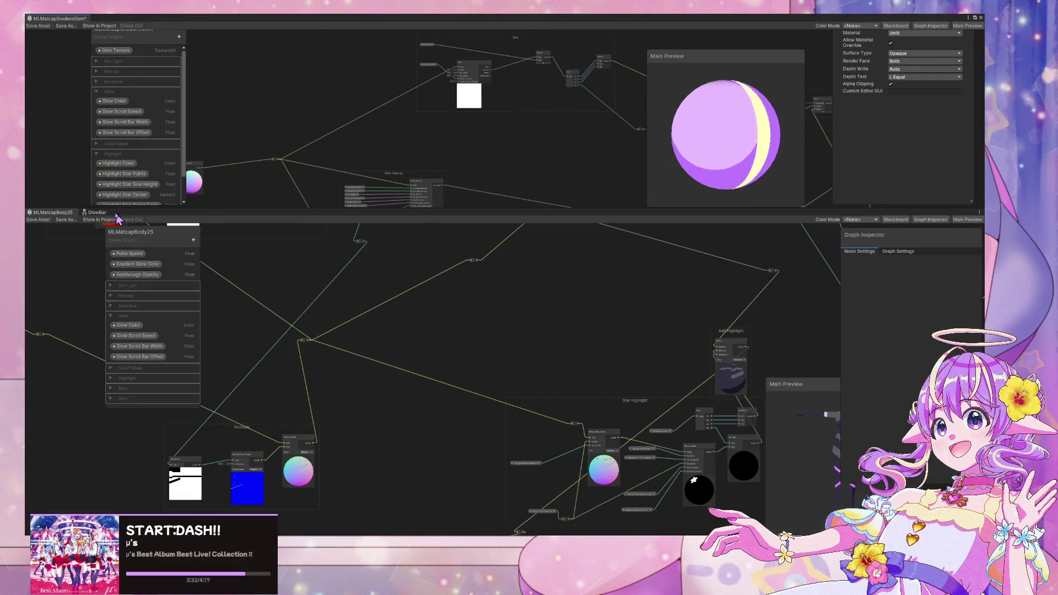
# Step: Dock the gem graph and set gembase as the Gem Texture property's default
pyautogui.moveTo(48, 21)
pyautogui.mouseDown()
pyautogui.moveTo(185, 152)
pyautogui.moveTo(138, 221)
pyautogui.mouseUp()
pyautogui.scroll(5, 401, 236)
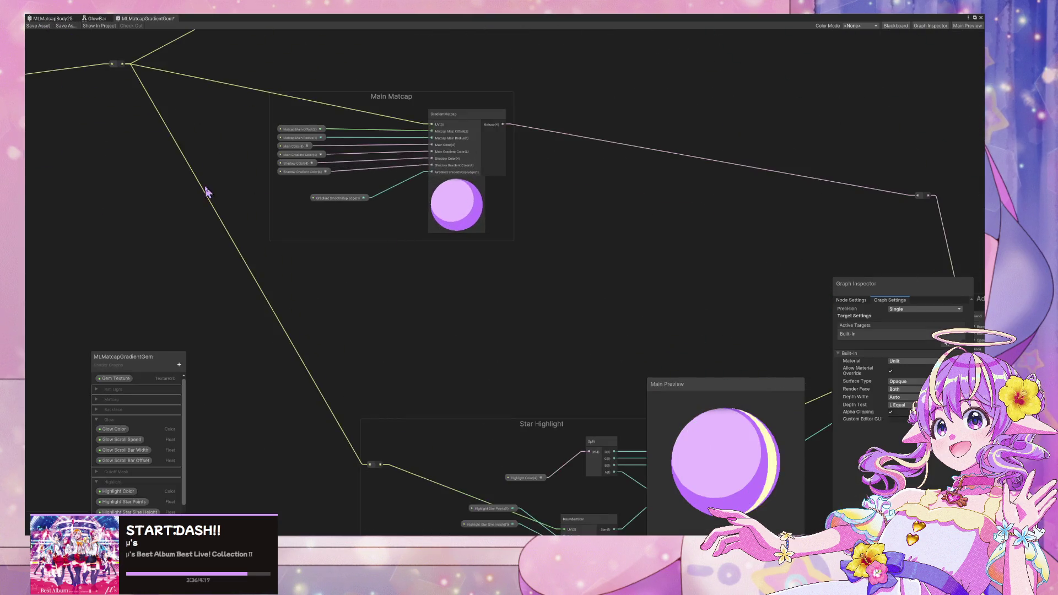
pyautogui.click(118, 378)
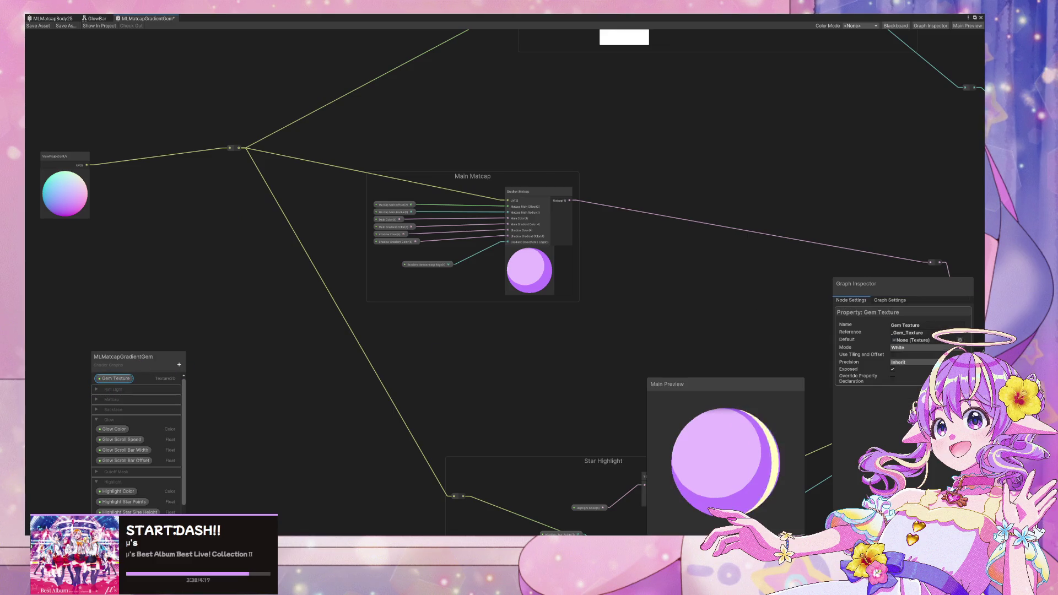
pyautogui.click(960, 340)
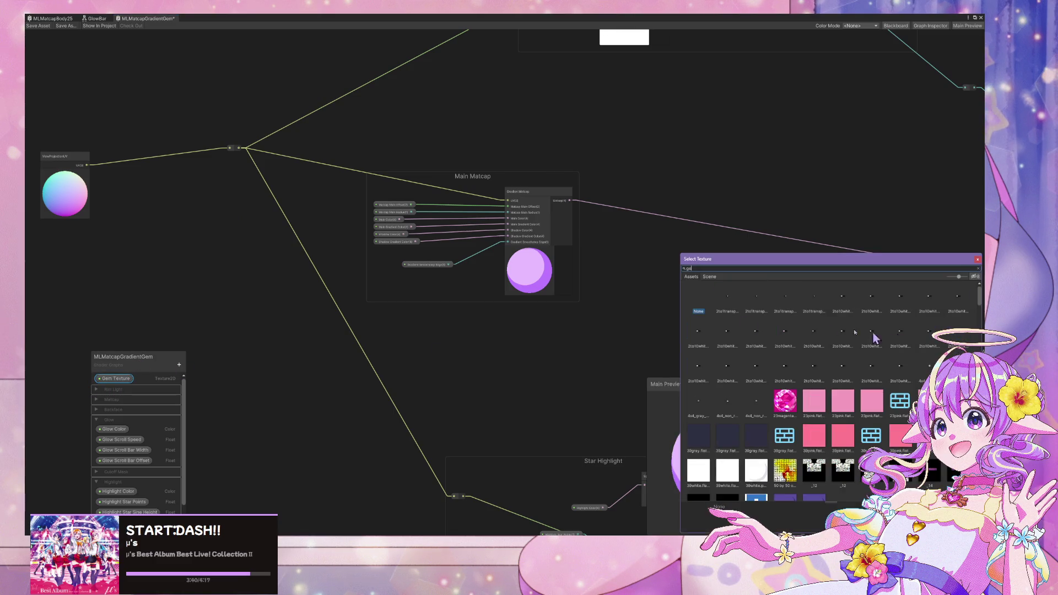
pyautogui.write('gem')
pyautogui.doubleClick(756, 296)
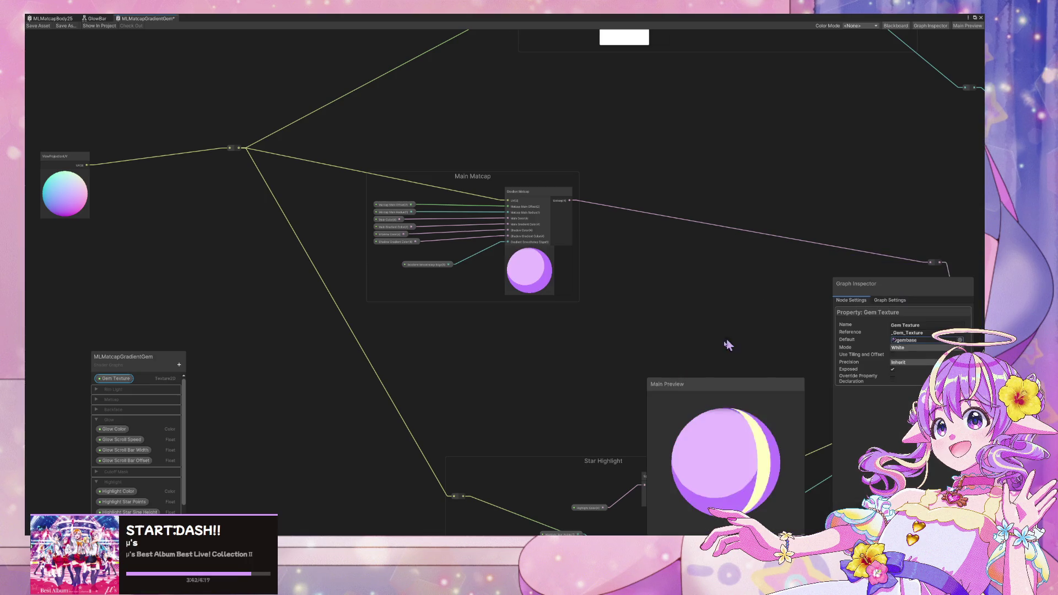
# Step: Place a Gem Texture property node on the canvas beside the Main Matcap group
pyautogui.scroll(-4, 628, 282)
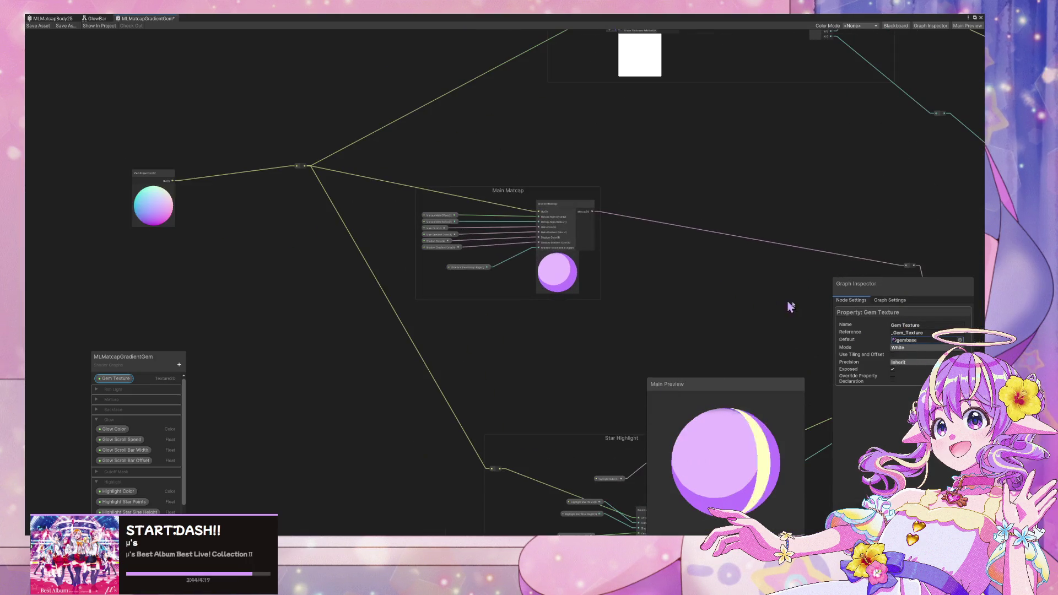
pyautogui.moveTo(114, 378); pyautogui.dragTo(314, 337)
pyautogui.scroll(3, 359, 379)
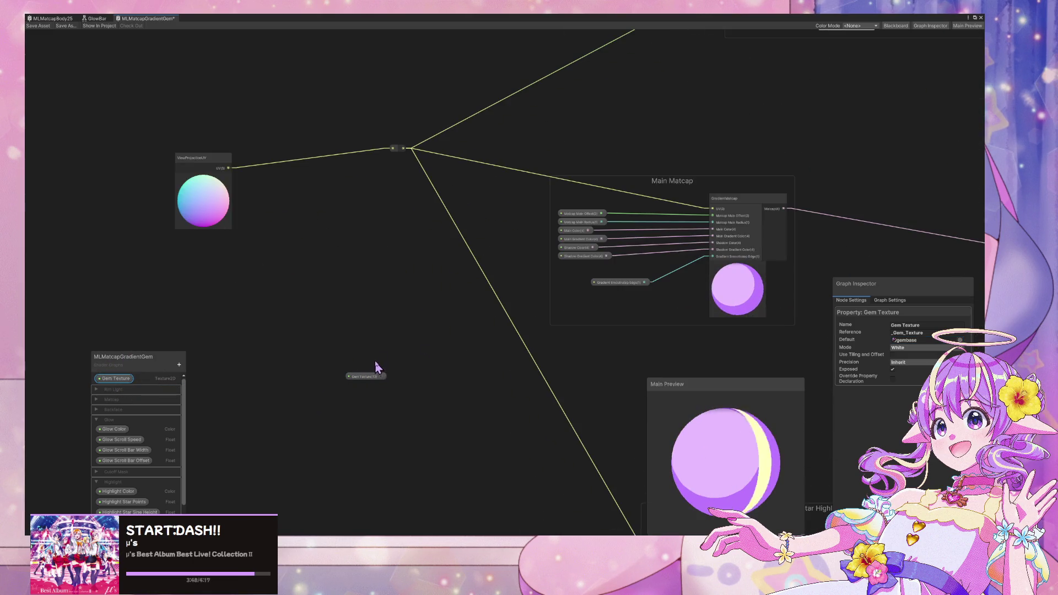
pyautogui.scroll(-2, 380, 336)
pyautogui.moveTo(368, 366)
pyautogui.mouseDown()
pyautogui.moveTo(467, 360)
pyautogui.moveTo(722, 310)
pyautogui.mouseUp()
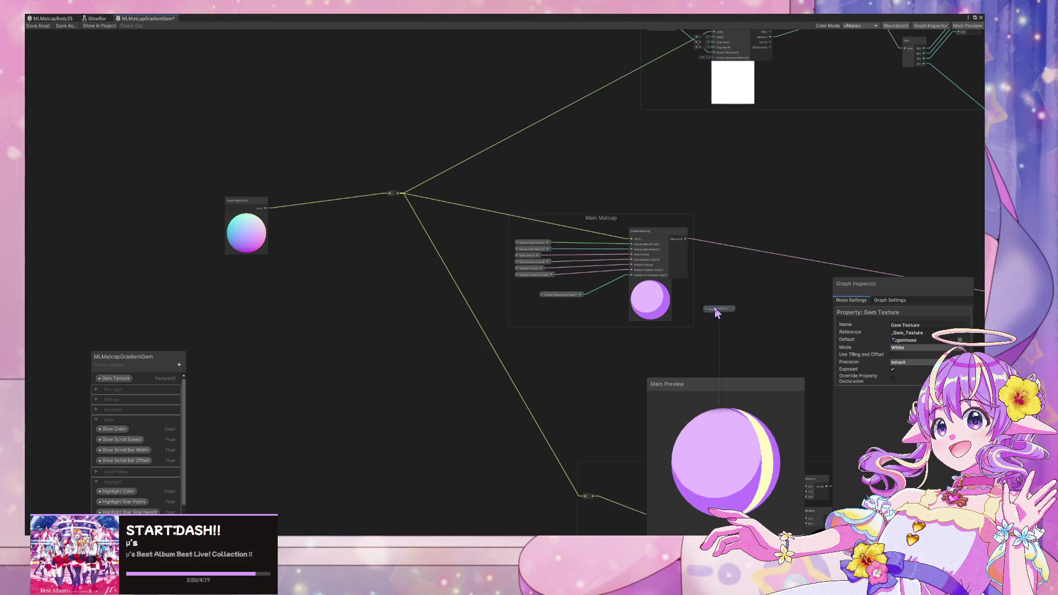
pyautogui.scroll(3, 761, 284)
pyautogui.press('space')
pyautogui.write('sam')
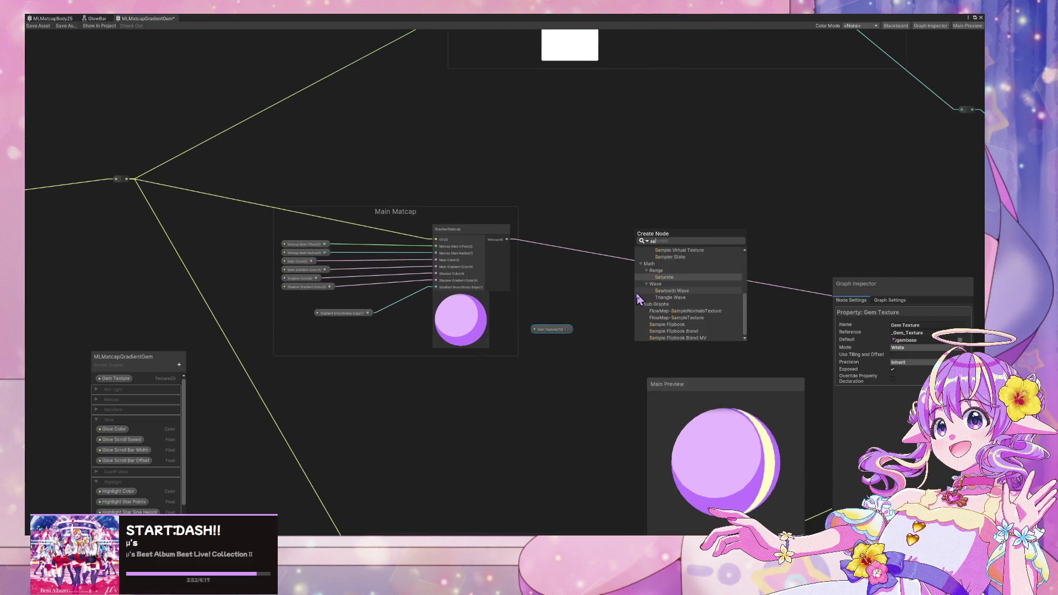
# Step: Create a Sample Texture 2D node with the Gem Texture node wired into its Texture input
pyautogui.press('Up')
pyautogui.press('Up')
pyautogui.press('Up')
pyautogui.press('Return')
pyautogui.moveTo(567, 329); pyautogui.dragTo(640, 317)
pyautogui.moveTo(561, 330); pyautogui.dragTo(559, 319)
pyautogui.moveTo(666, 304)
pyautogui.mouseDown()
pyautogui.moveTo(659, 217)
pyautogui.moveTo(617, 158)
pyautogui.moveTo(626, 151)
pyautogui.mouseUp()
pyautogui.moveTo(535, 321); pyautogui.dragTo(474, 169)
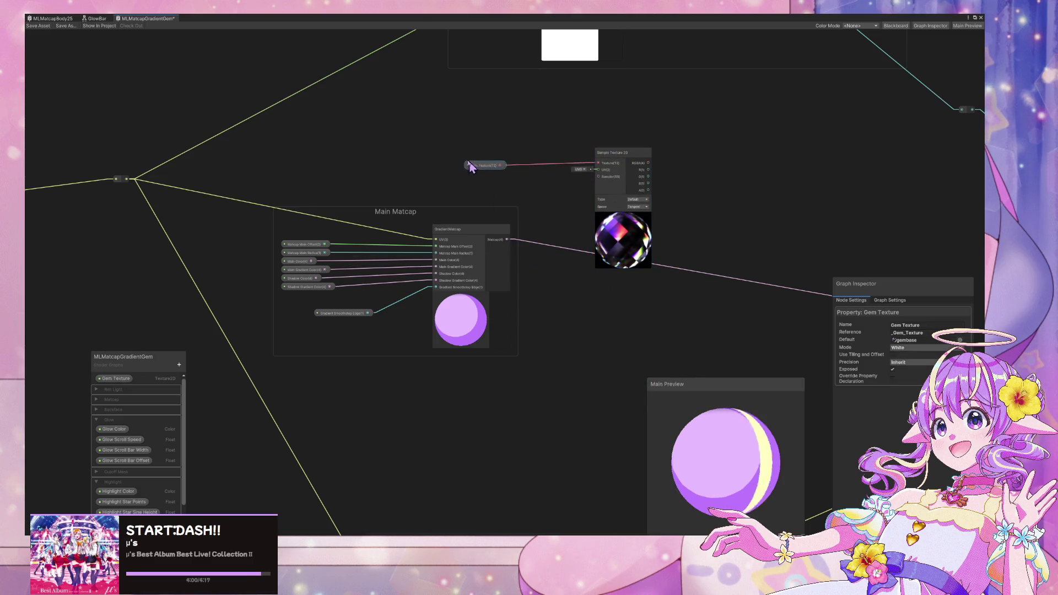
# Step: Connect the matcap UV reroute to the Sample Texture 2D UV input
pyautogui.moveTo(439, 208); pyautogui.dragTo(123, 236)
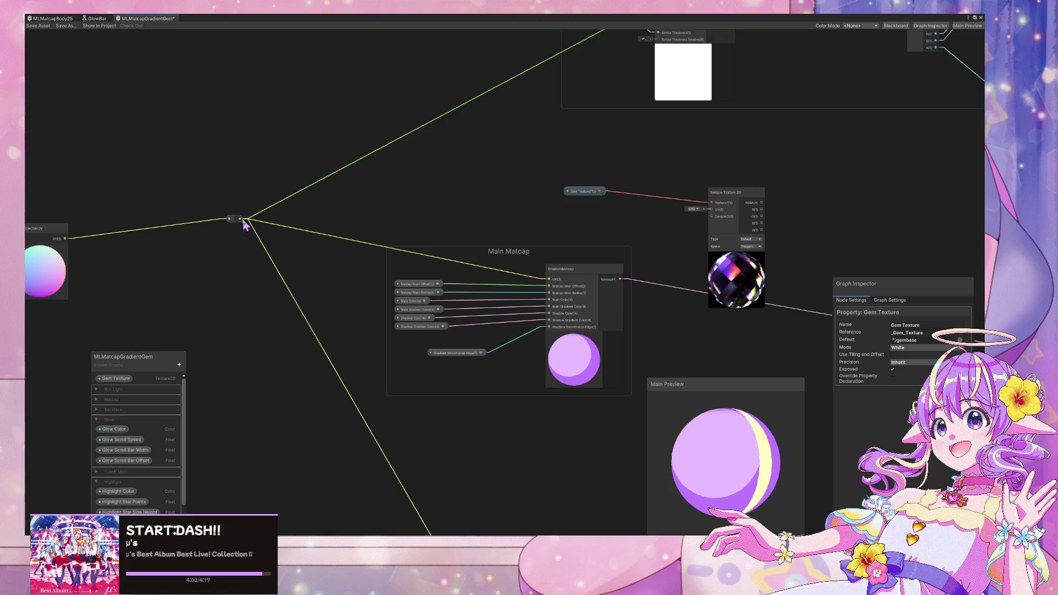
pyautogui.moveTo(239, 221)
pyautogui.mouseDown()
pyautogui.moveTo(629, 205)
pyautogui.moveTo(267, 229)
pyautogui.moveTo(710, 210)
pyautogui.mouseUp()
pyautogui.moveTo(795, 229)
pyautogui.mouseDown()
pyautogui.moveTo(630, 229)
pyautogui.moveTo(535, 192)
pyautogui.mouseUp()
pyautogui.click(657, 190)
pyautogui.scroll(1, 630, 229)
pyautogui.click(669, 241)
pyautogui.press('space')
# Step: Create a Blend node and wire the sampled gem texture into it
pyautogui.write('blende')
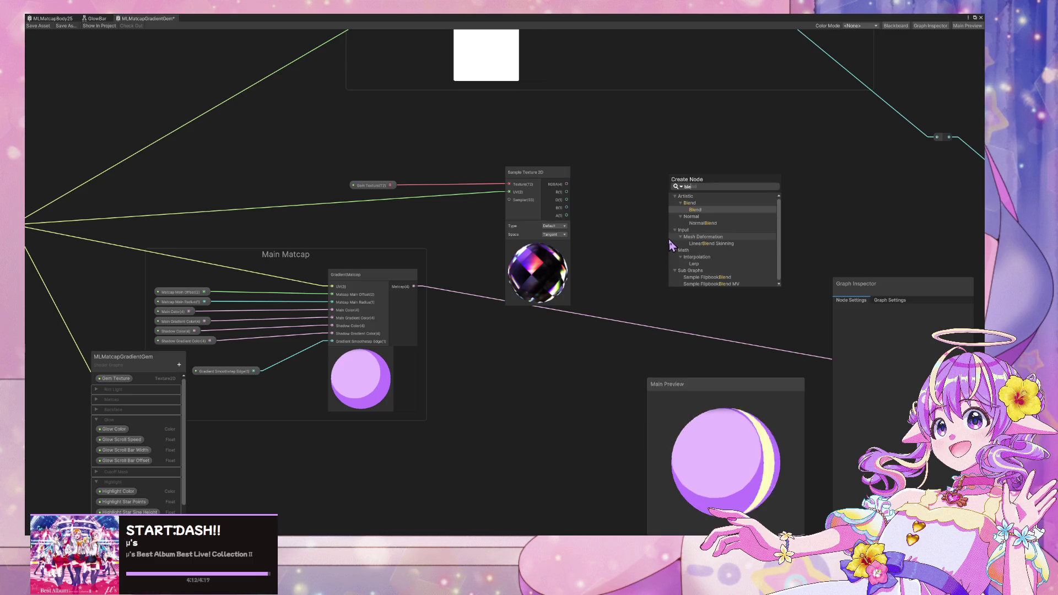
pyautogui.press('BackSpace')
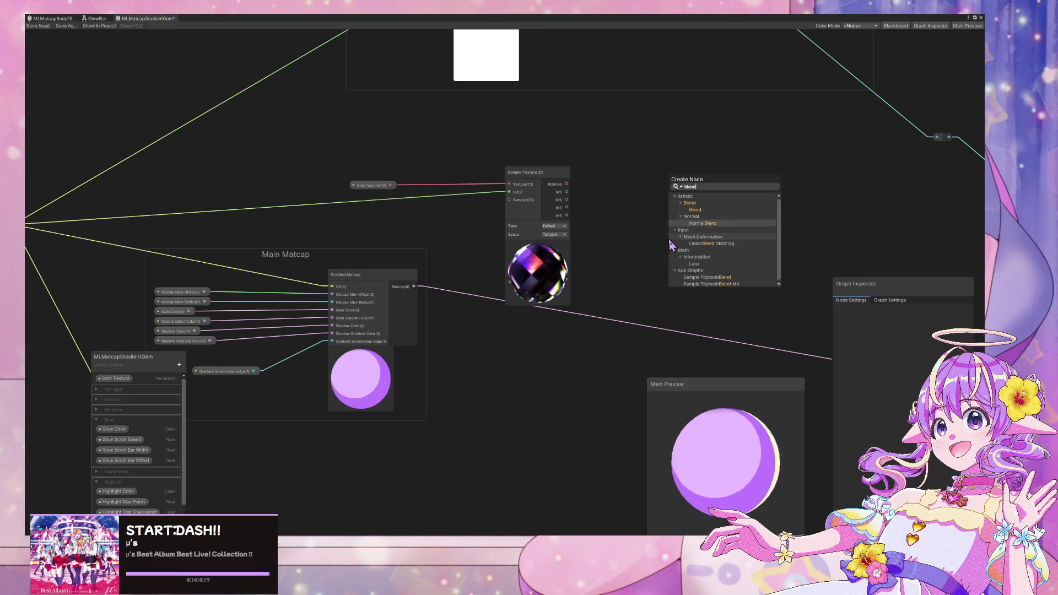
pyautogui.press('Return')
pyautogui.moveTo(566, 184)
pyautogui.mouseDown()
pyautogui.moveTo(671, 265)
pyautogui.moveTo(691, 239)
pyautogui.mouseUp()
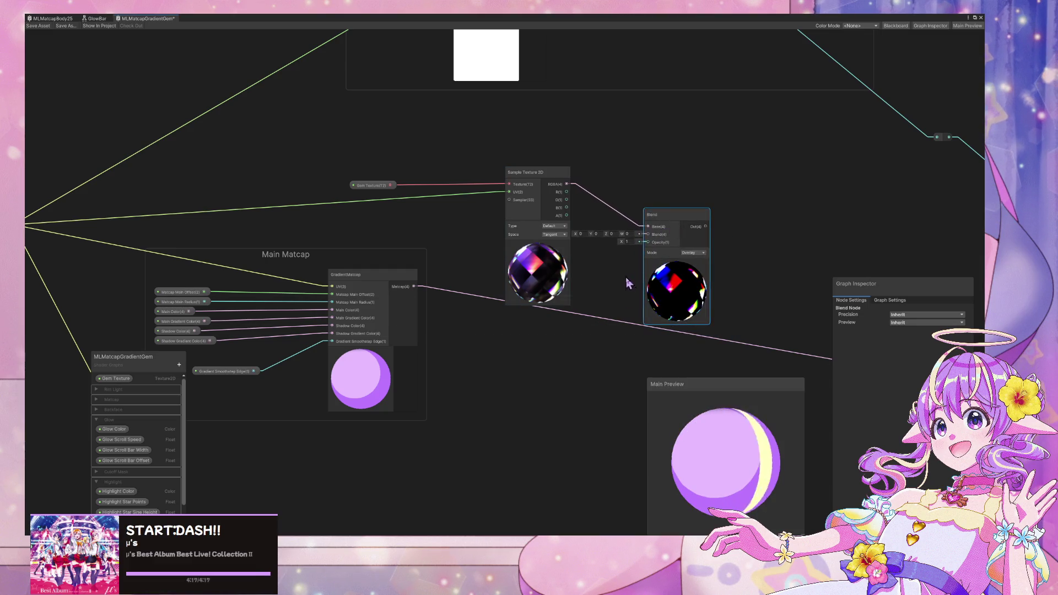
pyautogui.click(693, 252)
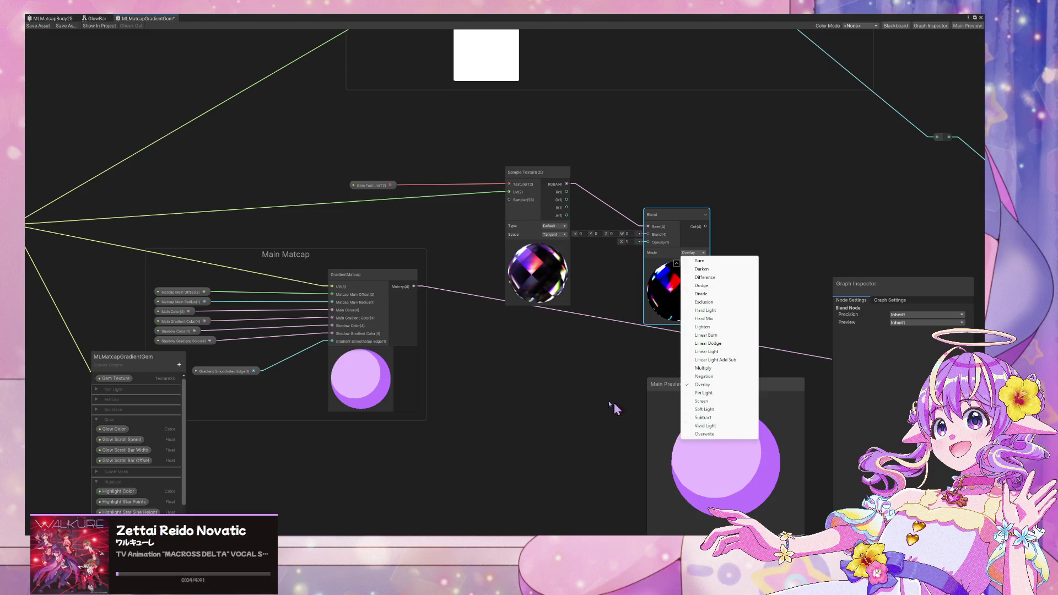
pyautogui.click(601, 353)
# Step: Rewire the Blend so the matcap feeds Base and the gem texture feeds Blend, keeping Overlay
pyautogui.moveTo(414, 287); pyautogui.dragTo(649, 235)
pyautogui.click(702, 253)
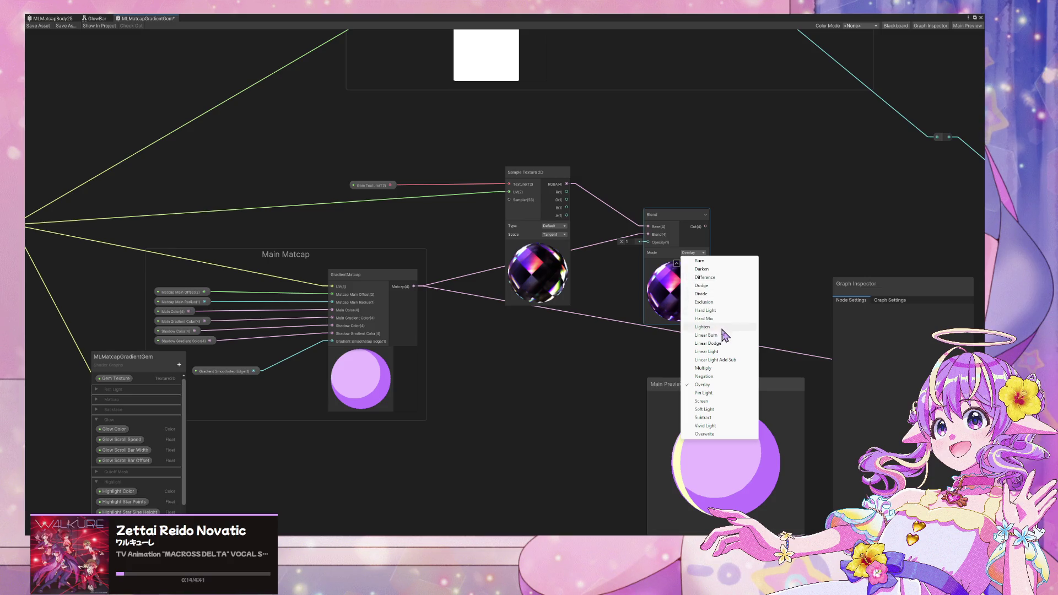
pyautogui.press('Escape')
pyautogui.moveTo(414, 286); pyautogui.dragTo(648, 227)
pyautogui.moveTo(567, 184); pyautogui.dragTo(648, 234)
pyautogui.moveTo(755, 259); pyautogui.dragTo(608, 220)
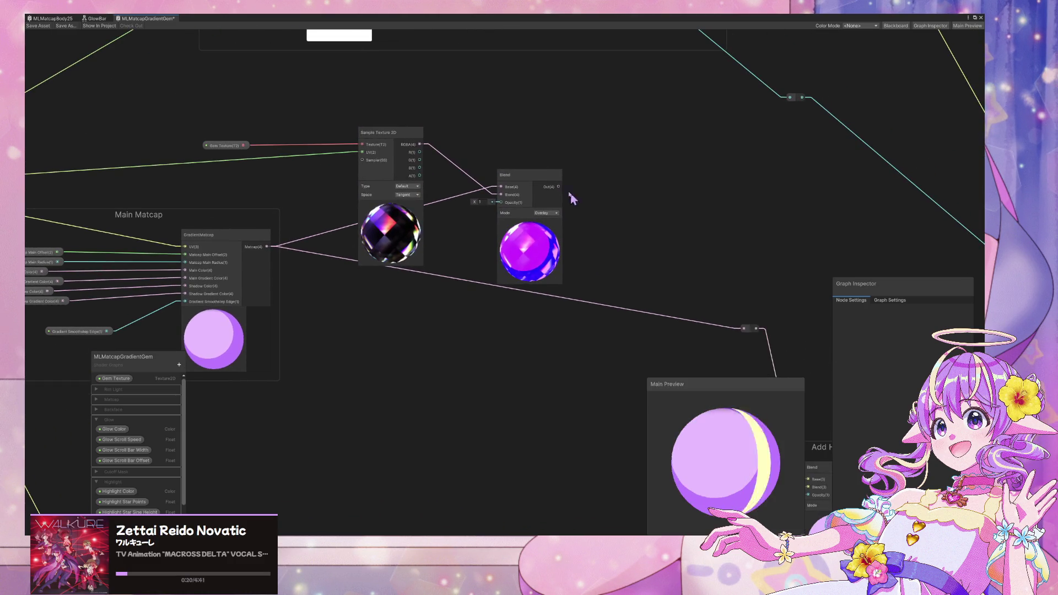
# Step: Send the Blend result to the shader output and change its mode to Dodge
pyautogui.moveTo(560, 186); pyautogui.dragTo(745, 329)
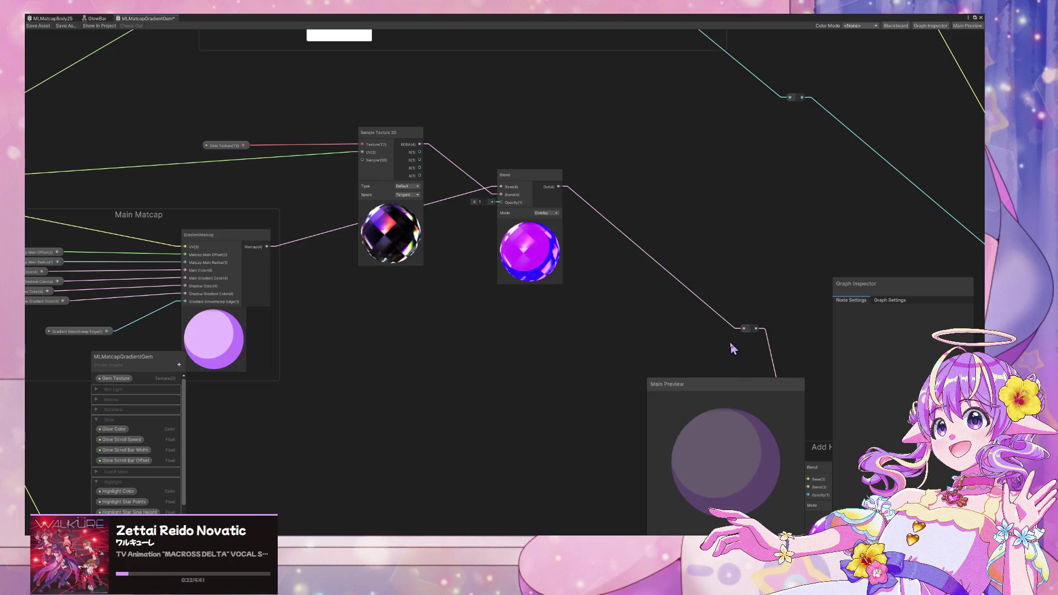
pyautogui.click(544, 212)
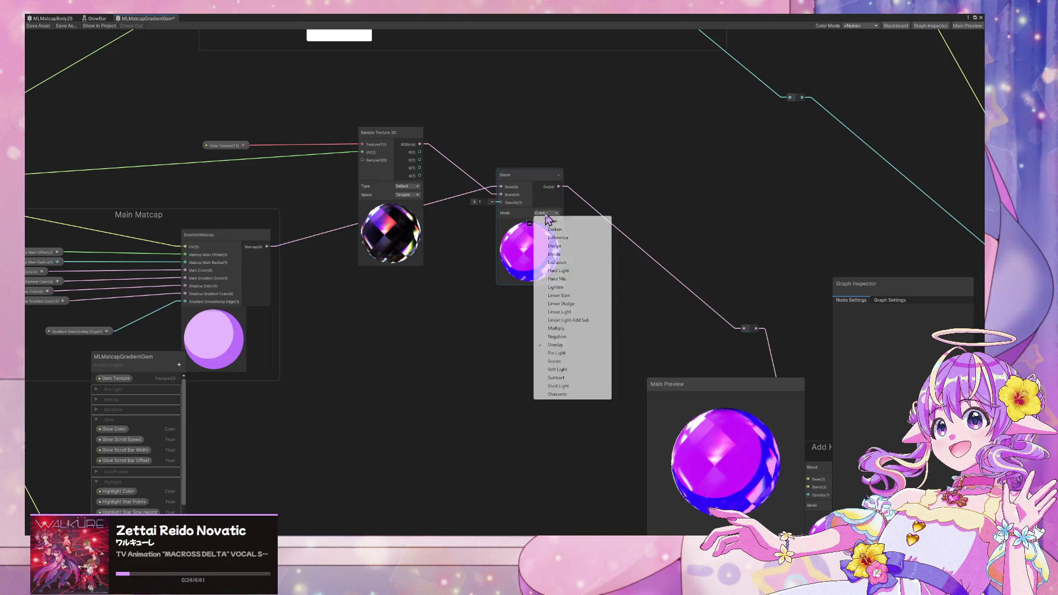
pyautogui.click(563, 246)
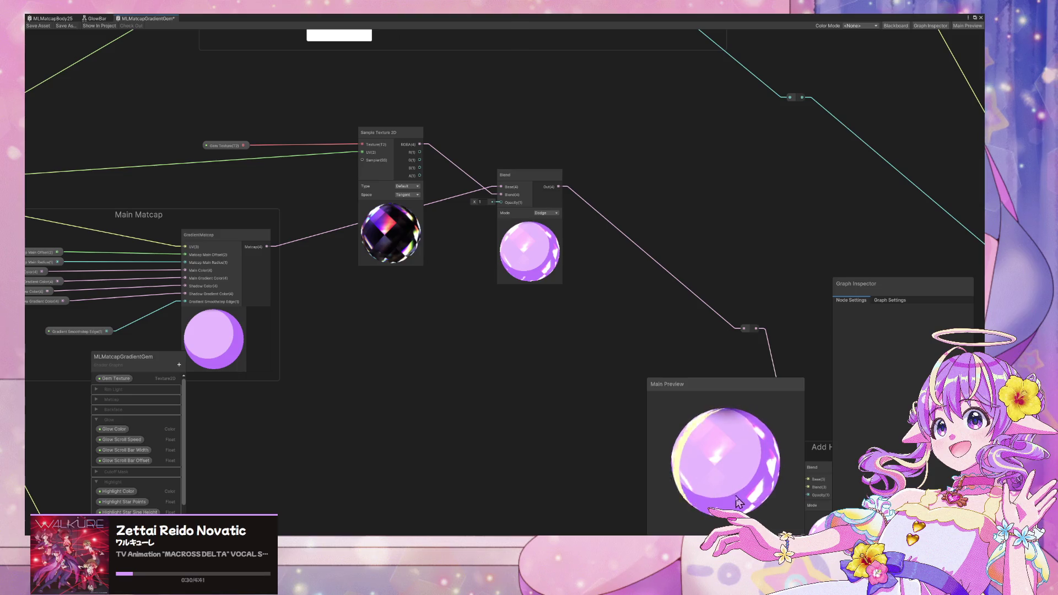
# Step: Add an Add node summing the matcap and gem texture, and wire it to the output reroute
pyautogui.press('space')
pyautogui.write('add')
pyautogui.press('Return')
pyautogui.moveTo(600, 285)
pyautogui.mouseDown()
pyautogui.moveTo(474, 304)
pyautogui.moveTo(477, 325)
pyautogui.mouseUp()
pyautogui.moveTo(419, 144); pyautogui.dragTo(477, 333)
pyautogui.moveTo(555, 256)
pyautogui.mouseDown()
pyautogui.moveTo(549, 274)
pyautogui.moveTo(744, 329)
pyautogui.mouseUp()
pyautogui.click(604, 373)
pyautogui.moveTo(604, 374); pyautogui.dragTo(589, 344)
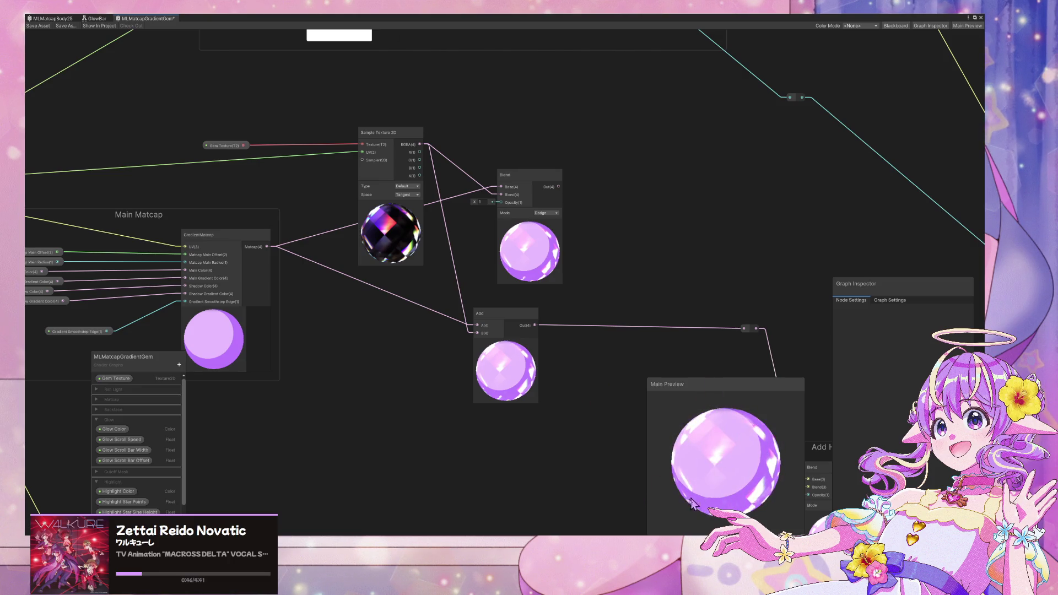
pyautogui.hotkey('alt', 'Tab')
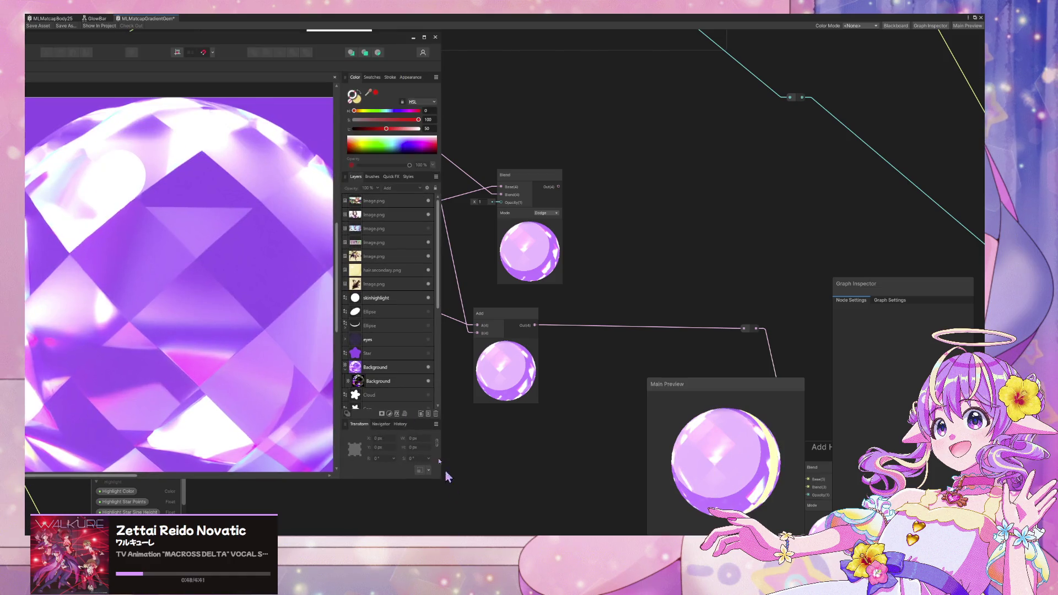
# Step: Toggle the Background layer's visibility in the gem artwork to compare, then return to Unity
pyautogui.scroll(-5, 400, 328)
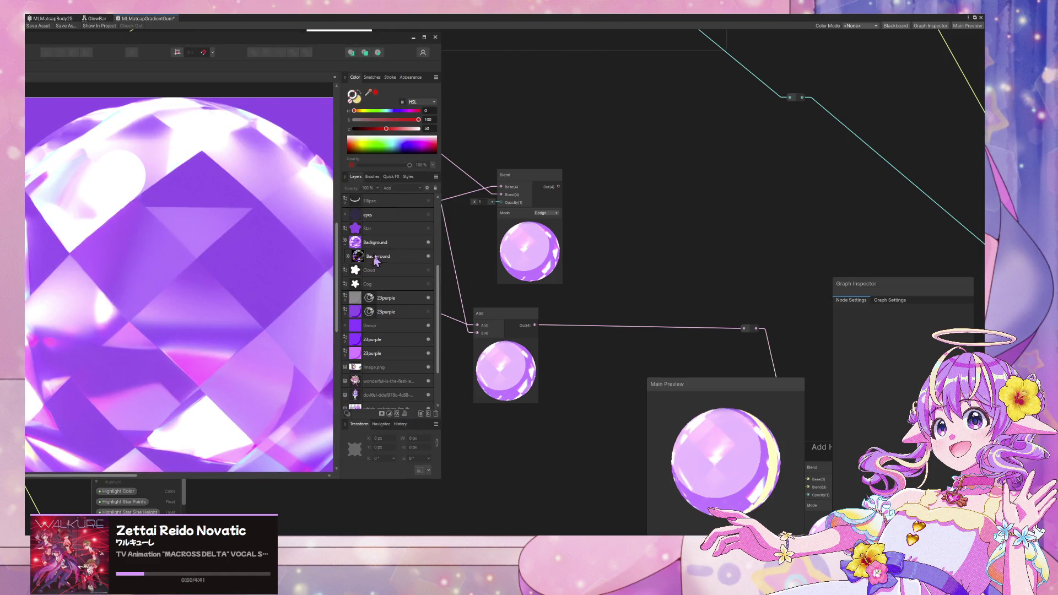
pyautogui.click(369, 260)
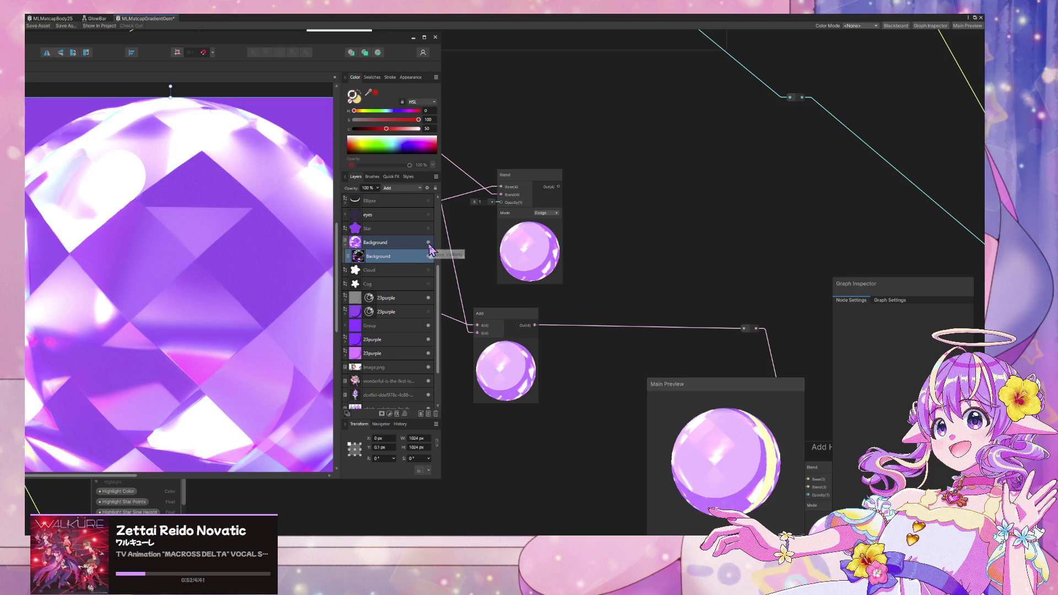
pyautogui.click(430, 249)
pyautogui.click(430, 249)
pyautogui.click(396, 242)
pyautogui.click(374, 257)
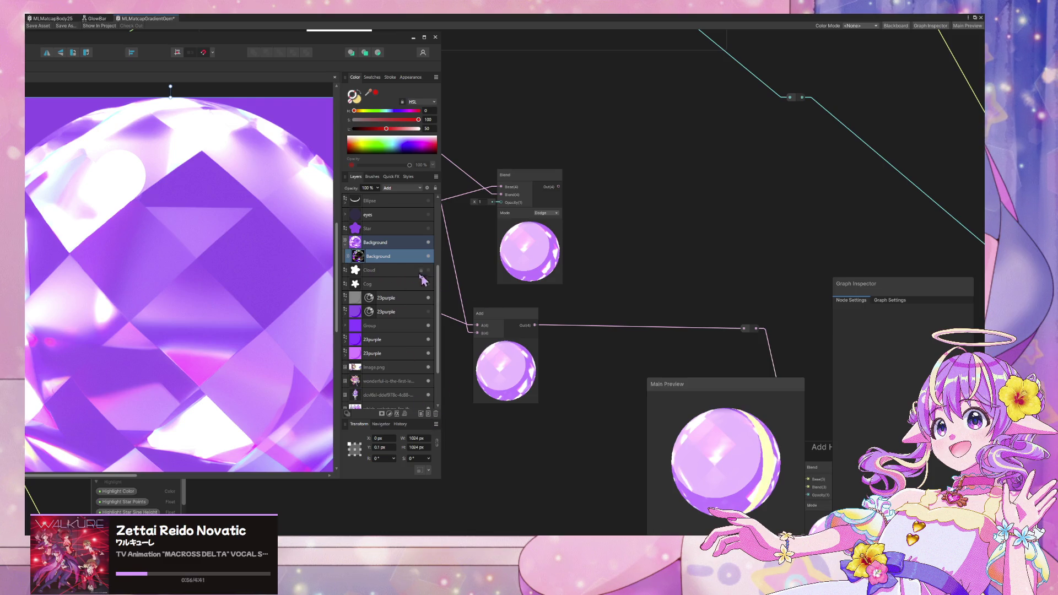
pyautogui.scroll(-2, 184, 260)
pyautogui.click(357, 242)
pyautogui.moveTo(278, 37)
pyautogui.mouseDown()
pyautogui.moveTo(413, 64)
pyautogui.moveTo(229, 83)
pyautogui.mouseUp()
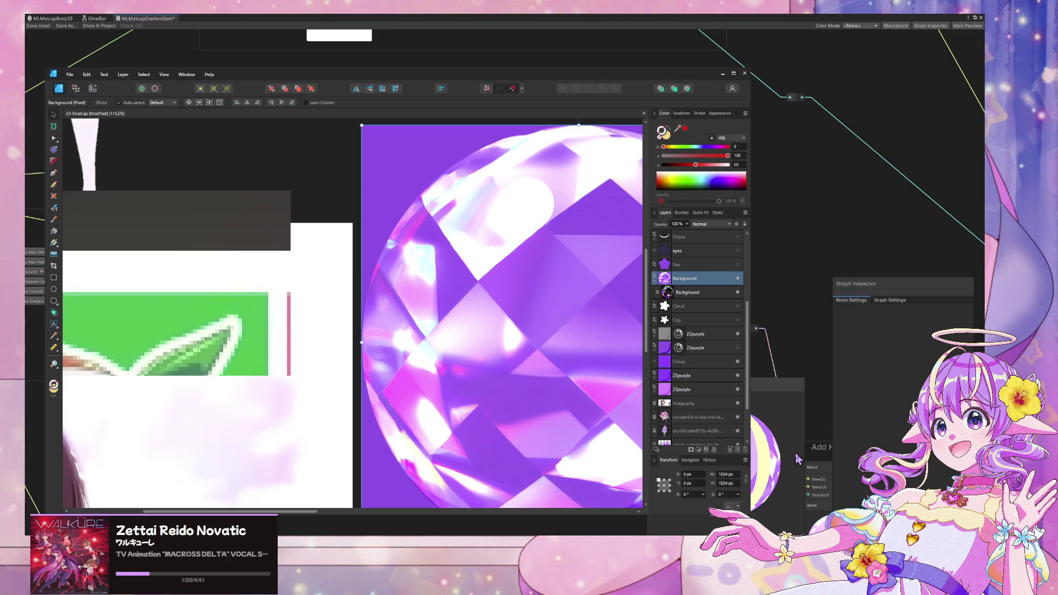
pyautogui.click(696, 353)
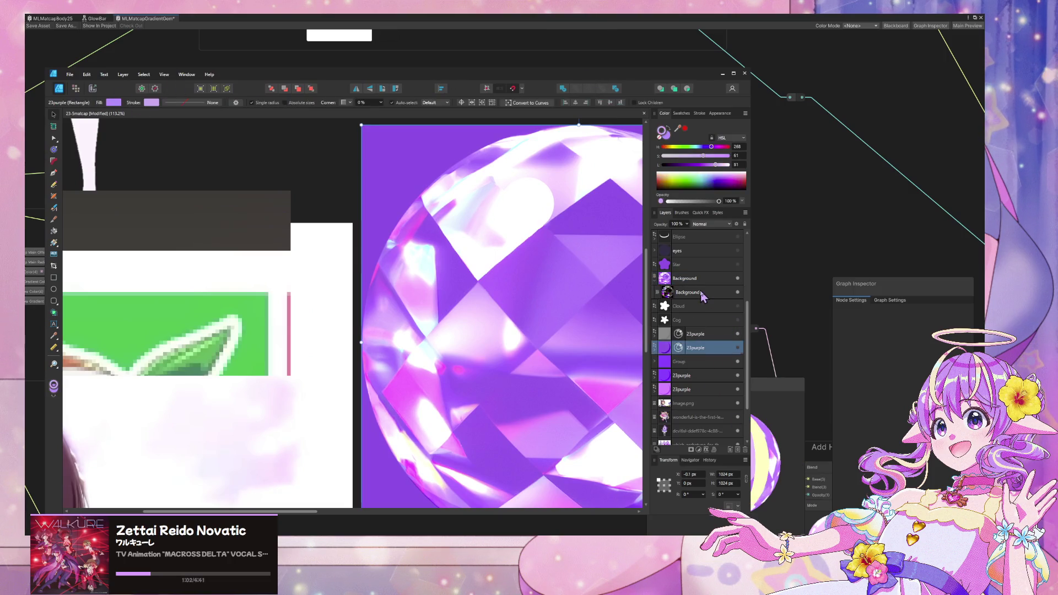
pyautogui.click(702, 298)
pyautogui.click(501, 520)
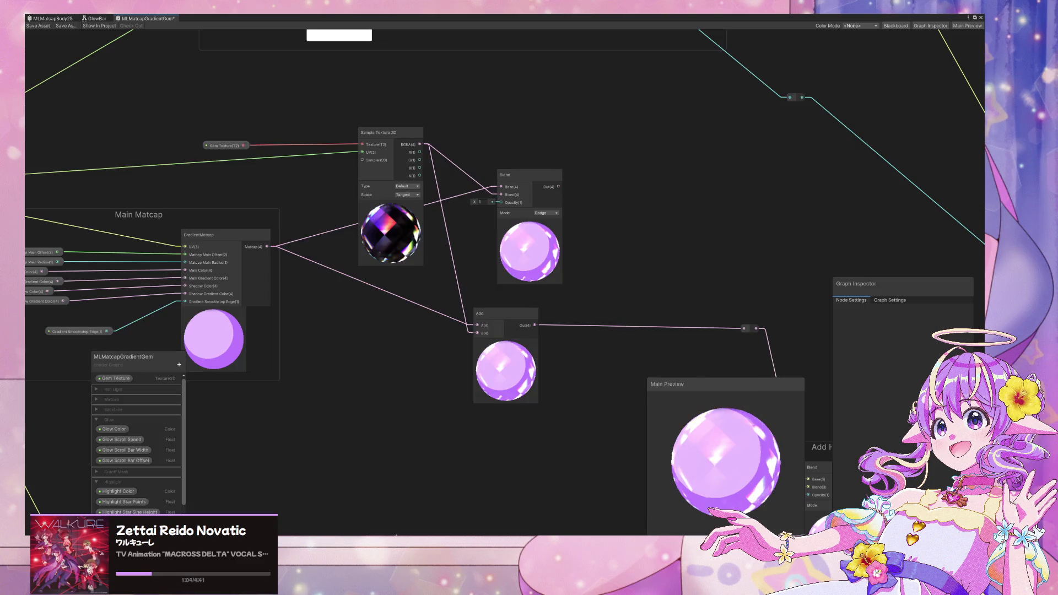
# Step: Switch from Unity to a File Explorer window from the taskbar
pyautogui.moveTo(407, 535)
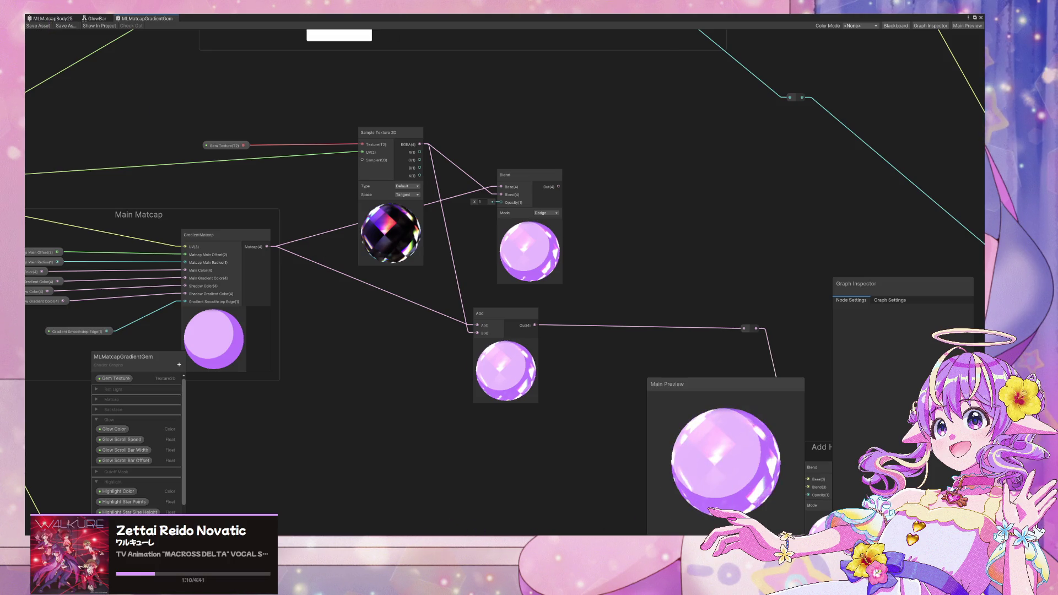
pyautogui.moveTo(267, 492)
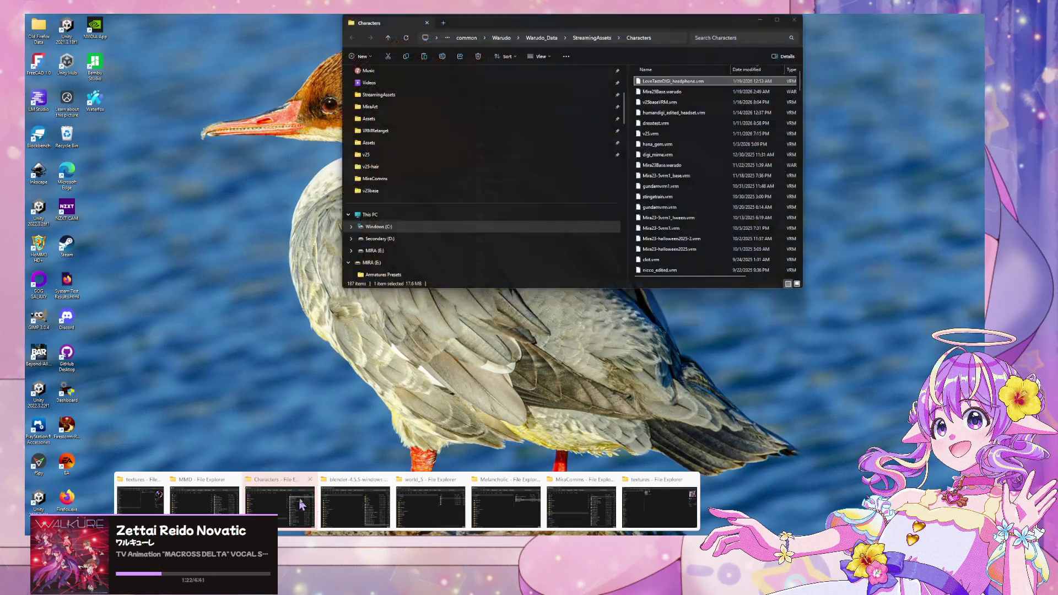
# Step: Open the art folder on the MIRA (E:) drive
pyautogui.click(496, 507)
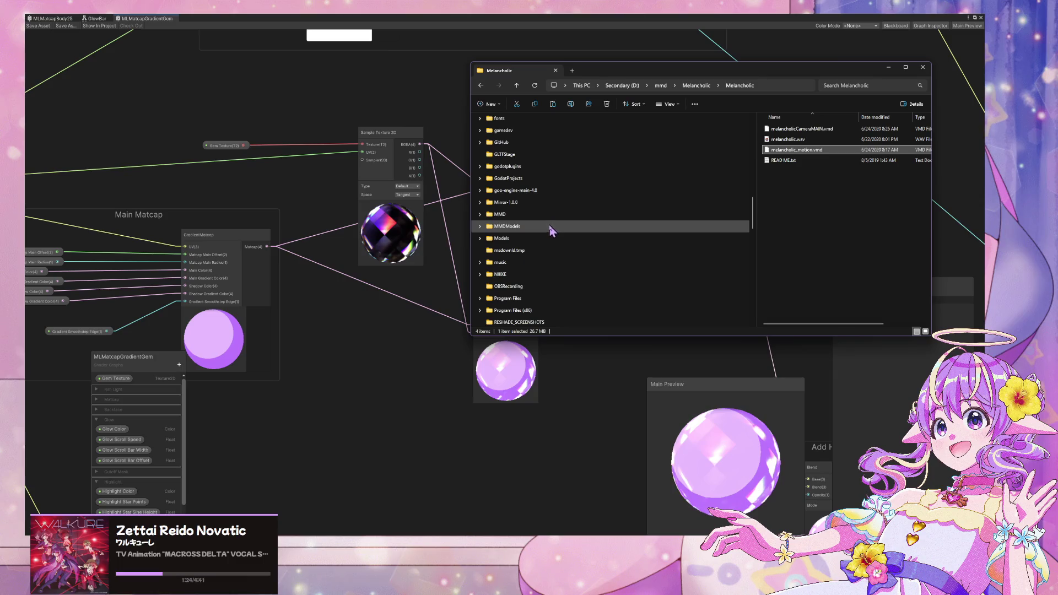
pyautogui.scroll(5, 550, 242)
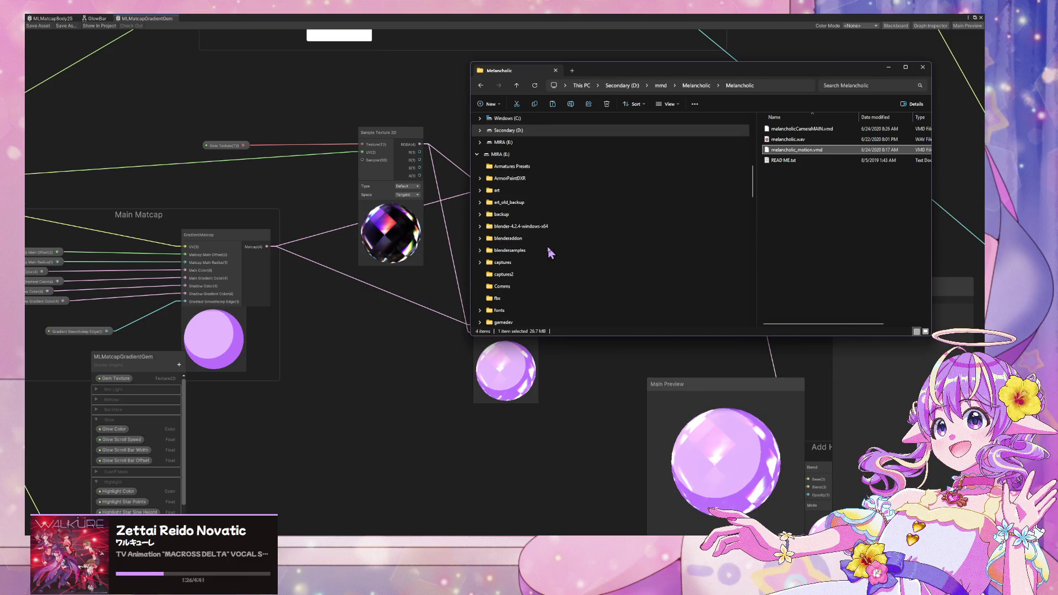
pyautogui.click(506, 190)
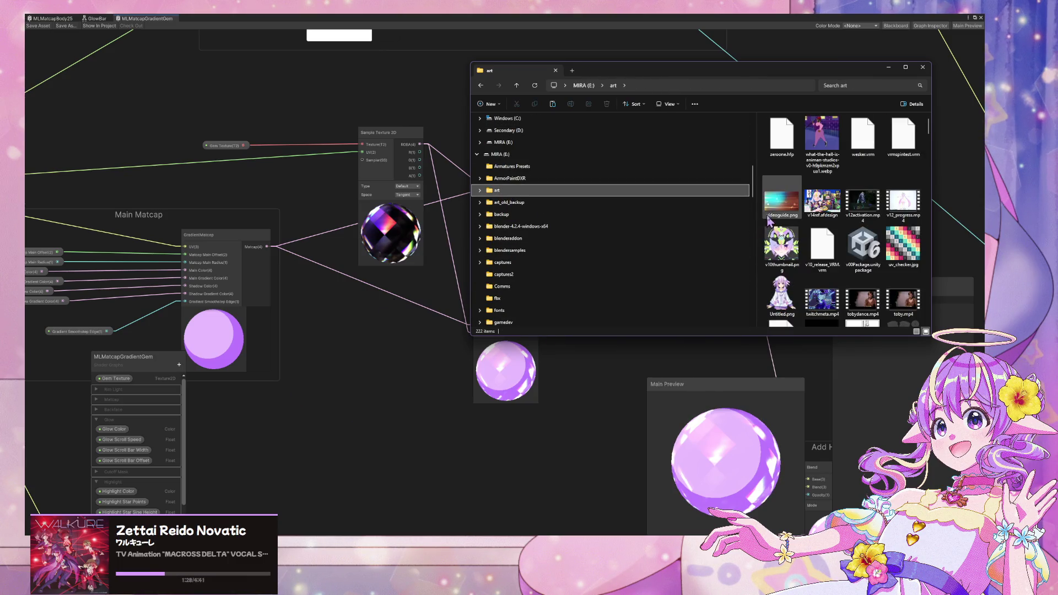
pyautogui.scroll(-10, 809, 223)
pyautogui.scroll(-10, 809, 222)
pyautogui.scroll(3, 816, 219)
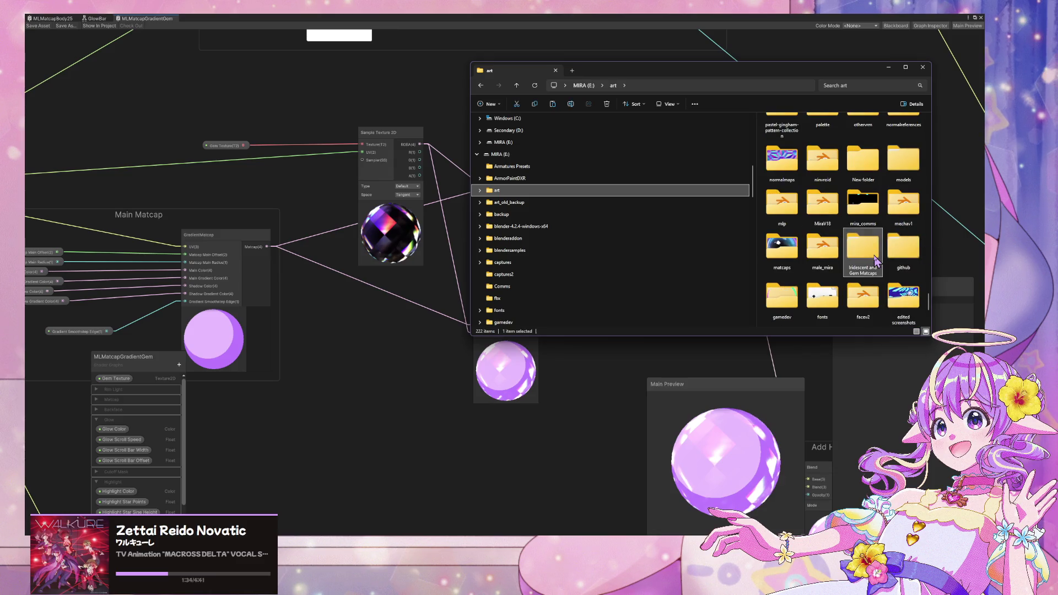
# Step: Go into Iridescent and Gem Matcaps › Diamond and select the 4.png matcap
pyautogui.doubleClick(876, 260)
pyautogui.doubleClick(805, 129)
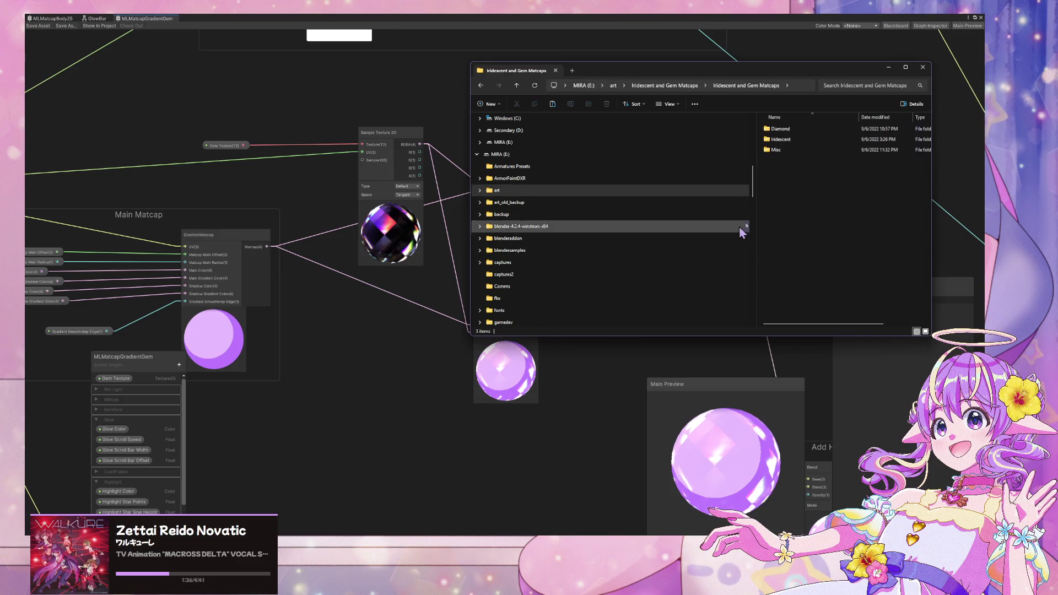
pyautogui.doubleClick(803, 131)
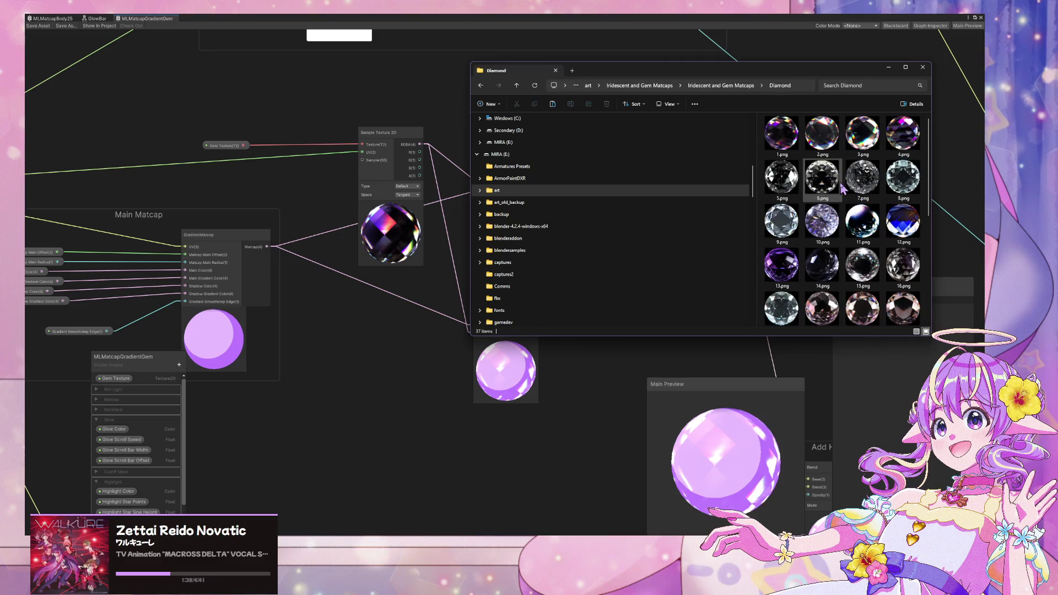
pyautogui.click(903, 134)
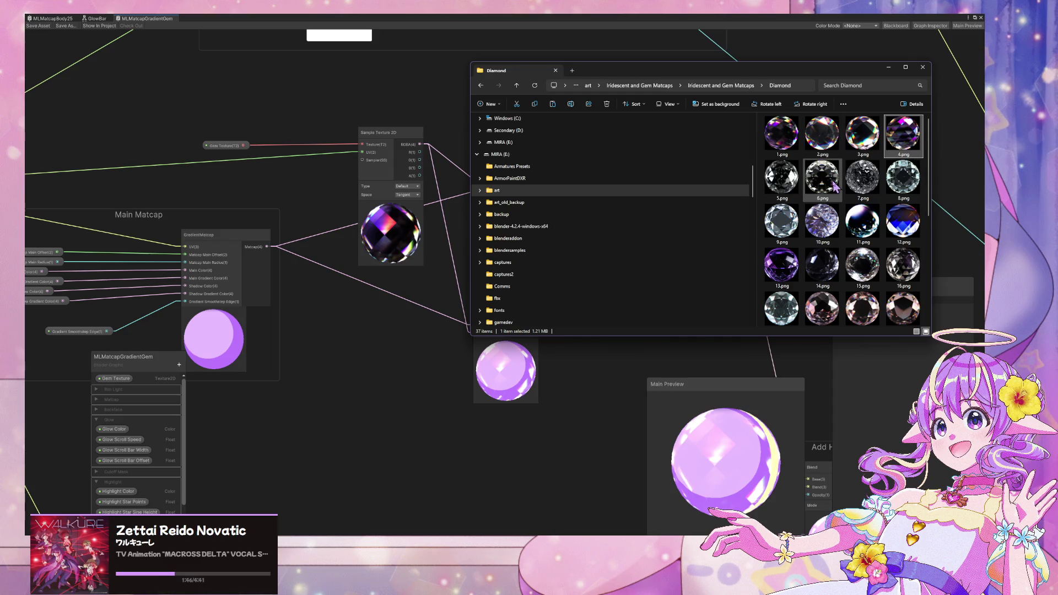
pyautogui.scroll(-5, 834, 187)
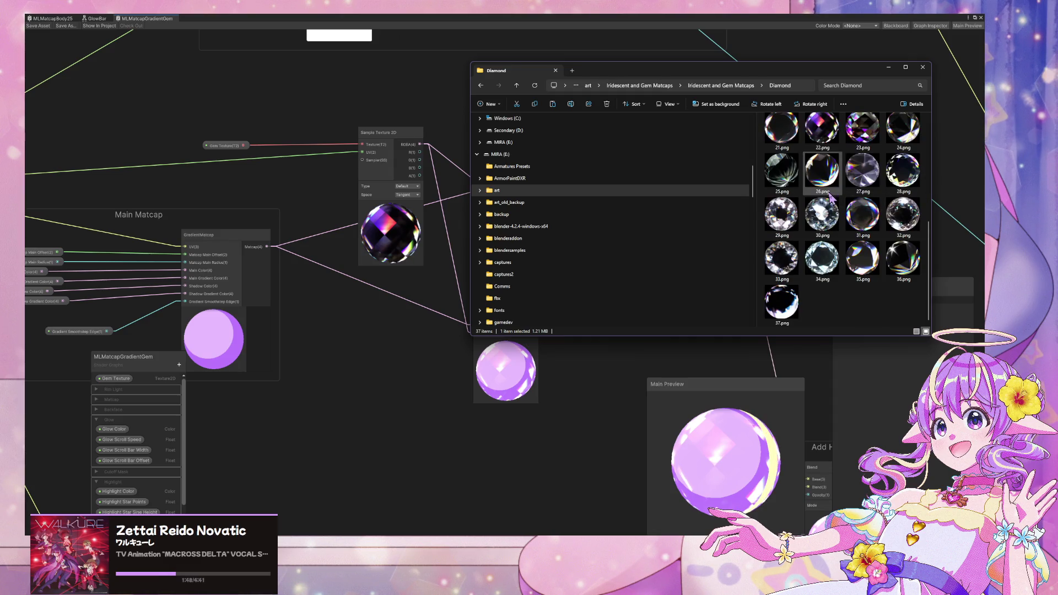
pyautogui.scroll(2, 831, 196)
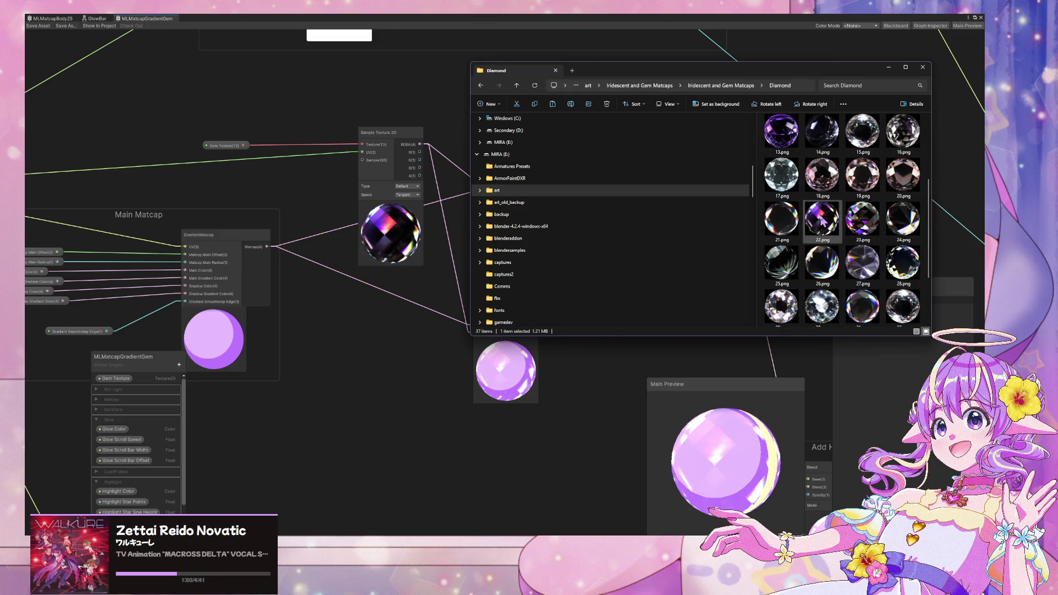
pyautogui.scroll(3, 903, 220)
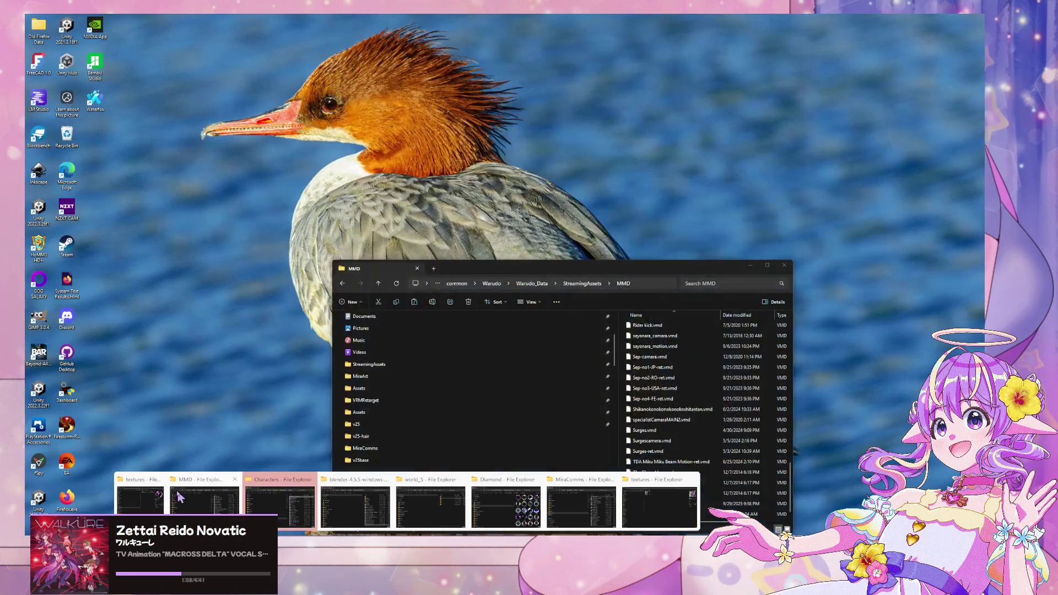
# Step: Delete the old gembase.png in v25base textures and rename 4.png to gembase.png
pyautogui.click(660, 506)
pyautogui.moveTo(869, 226)
pyautogui.mouseDown()
pyautogui.moveTo(705, 186)
pyautogui.moveTo(576, 136)
pyautogui.mouseUp()
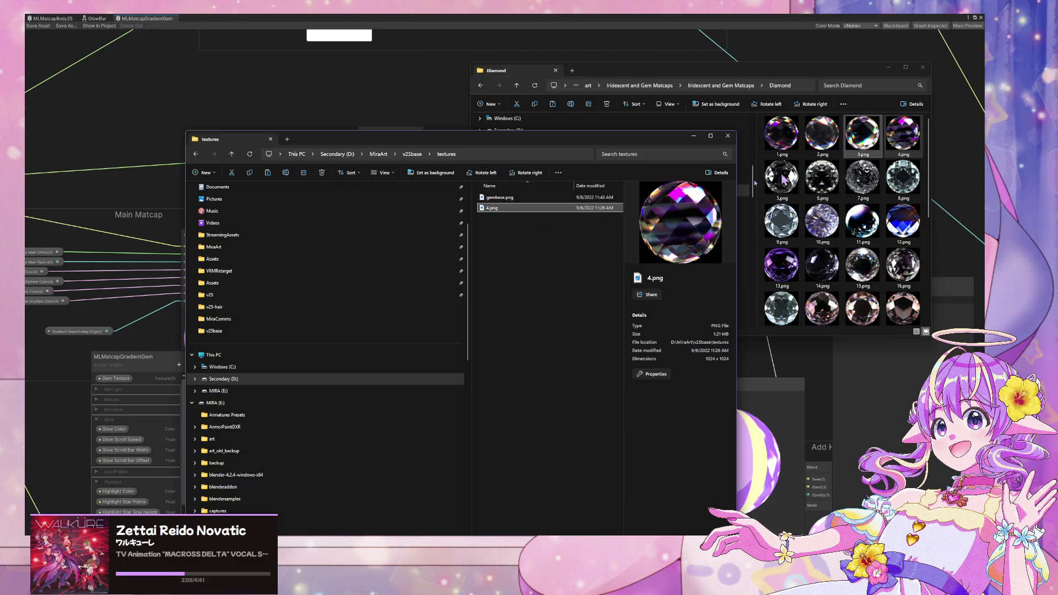
pyautogui.click(499, 208)
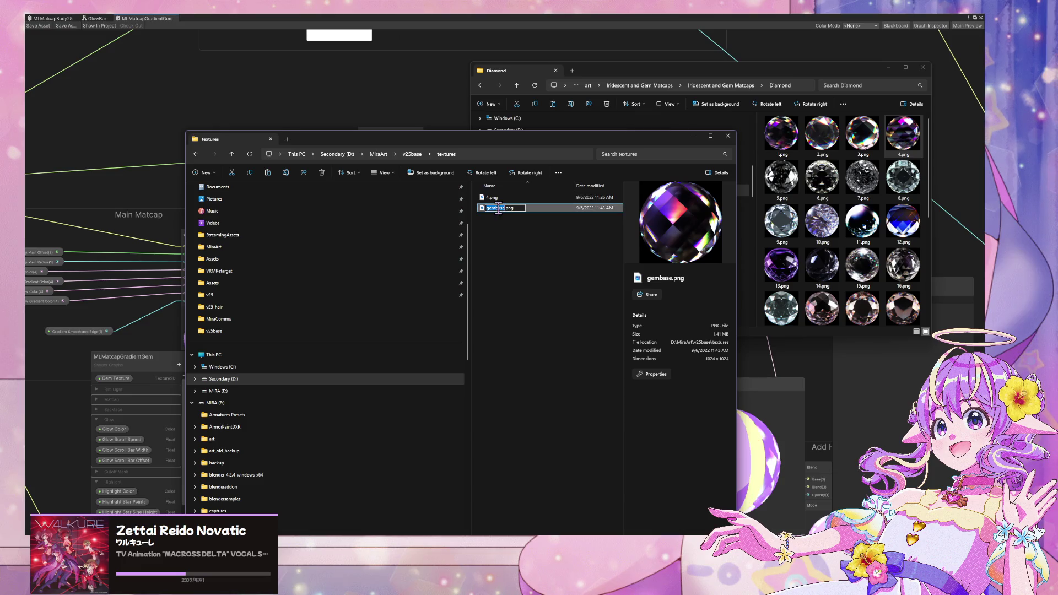
pyautogui.press('Delete')
pyautogui.press('F2')
pyautogui.write('gembase')
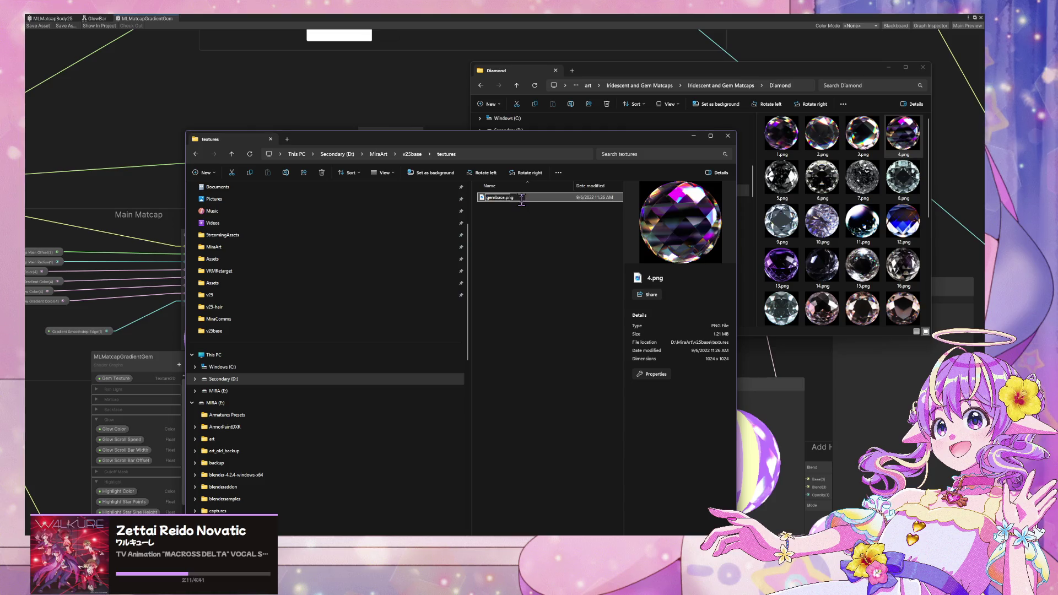
pyautogui.press('Return')
# Step: Move the textures folder aside and bring the Unity Shader Graph editor back to the front
pyautogui.moveTo(531, 140); pyautogui.dragTo(845, 91)
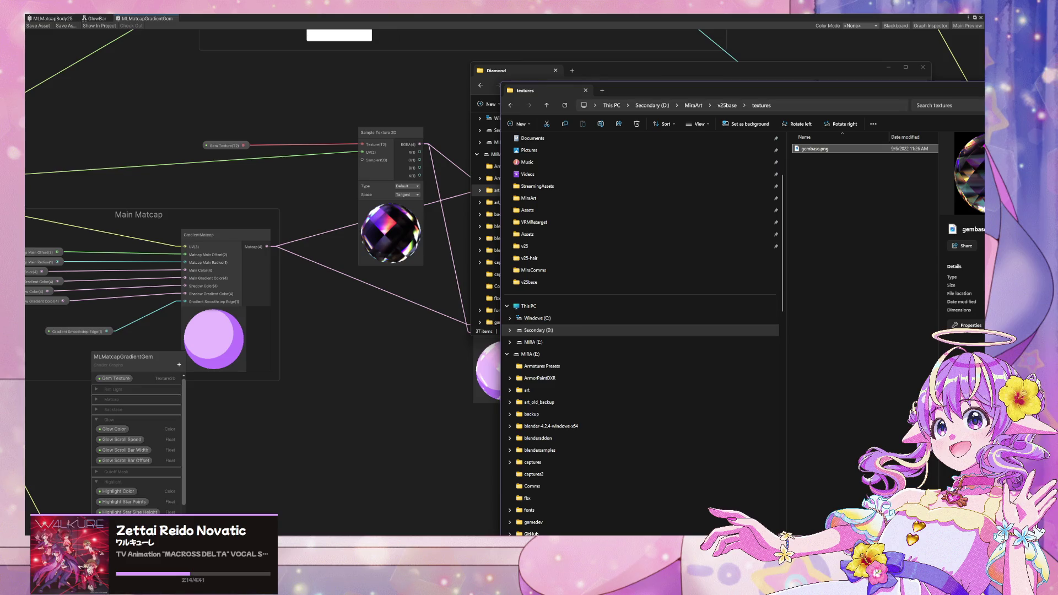
pyautogui.click(621, 510)
pyautogui.click(710, 512)
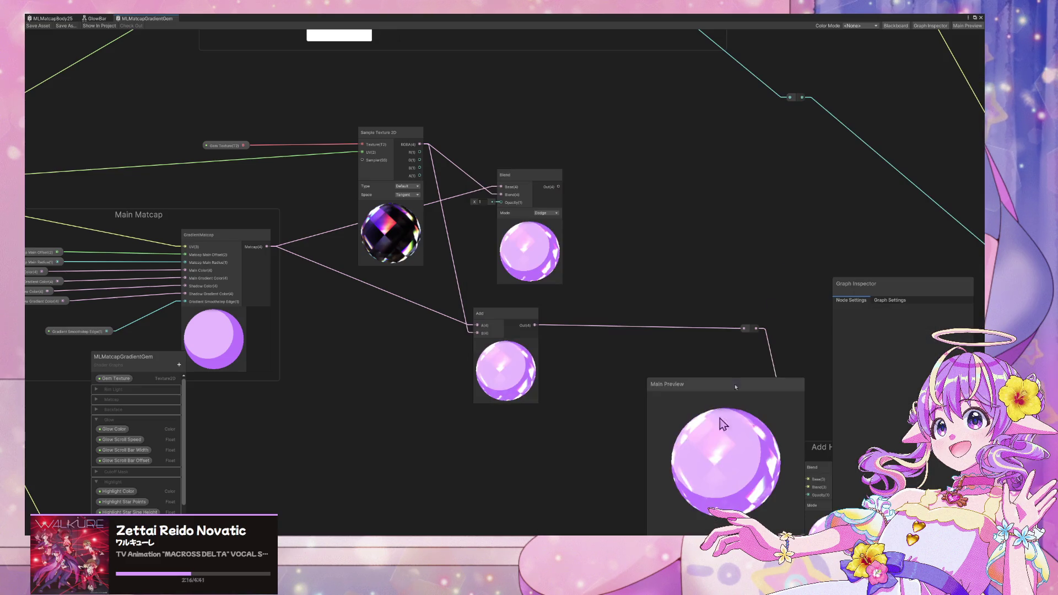
# Step: Import gembase.png from the v25base textures folder into Assets/MLShader
pyautogui.click(975, 18)
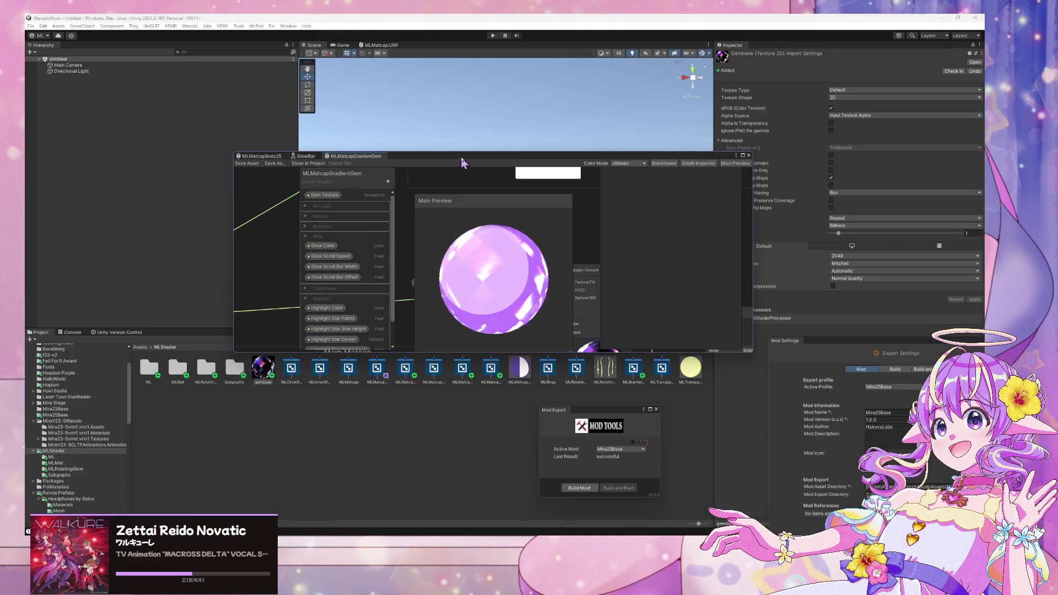
pyautogui.moveTo(461, 158); pyautogui.dragTo(701, 117)
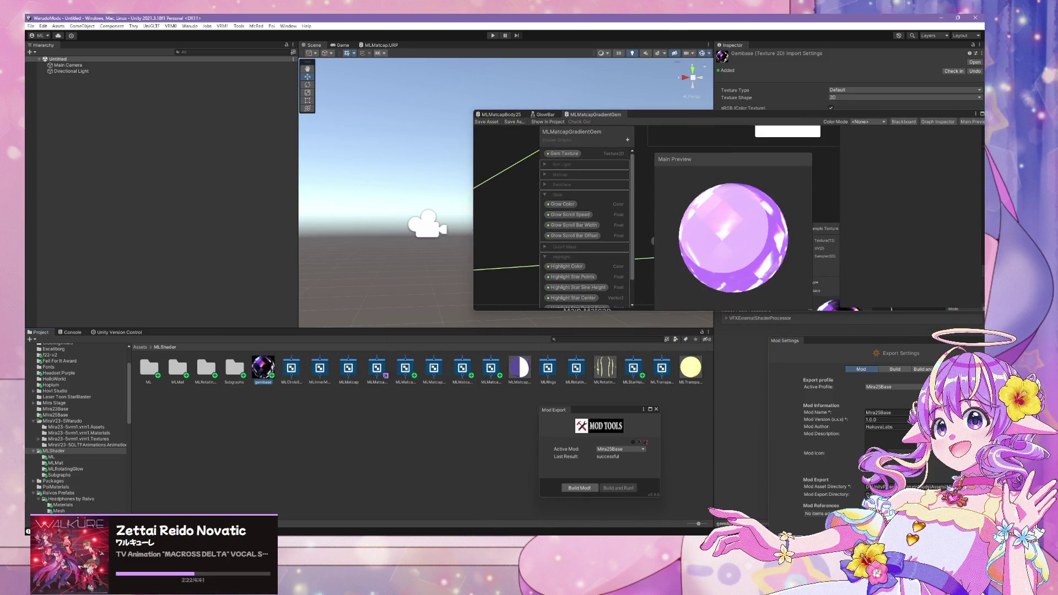
pyautogui.hotkey('alt', 'Tab')
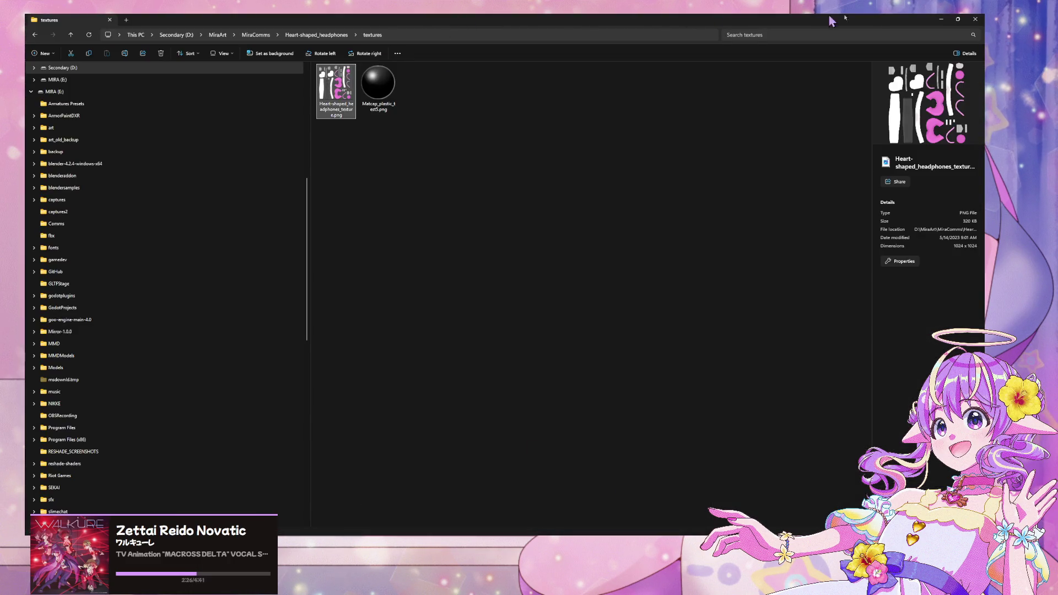
pyautogui.click(975, 18)
pyautogui.moveTo(407, 533)
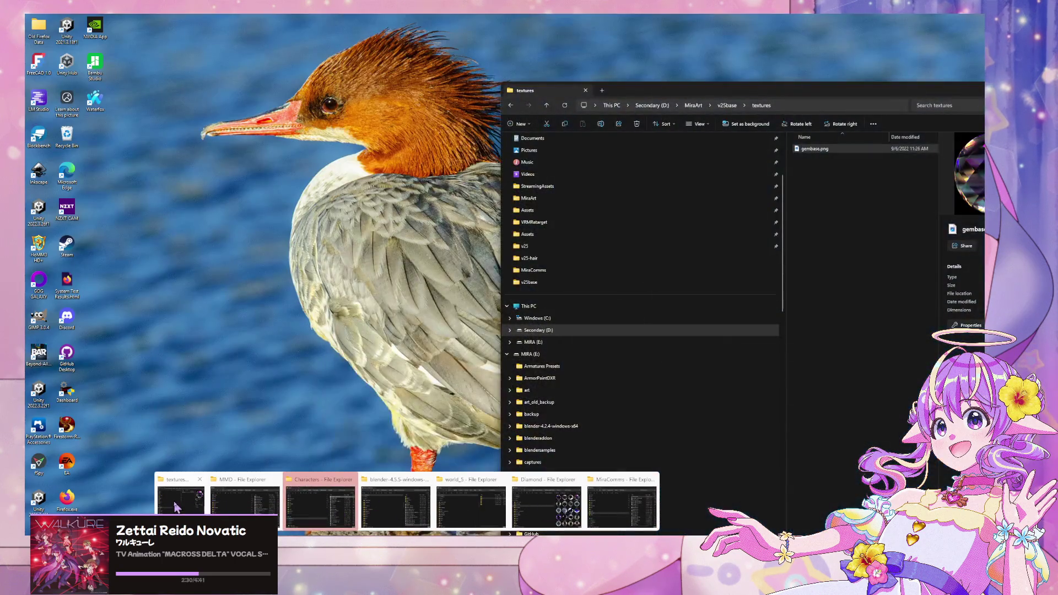
pyautogui.click(176, 507)
pyautogui.moveTo(837, 157)
pyautogui.mouseDown()
pyautogui.moveTo(276, 401)
pyautogui.moveTo(326, 413)
pyautogui.moveTo(268, 380)
pyautogui.mouseUp()
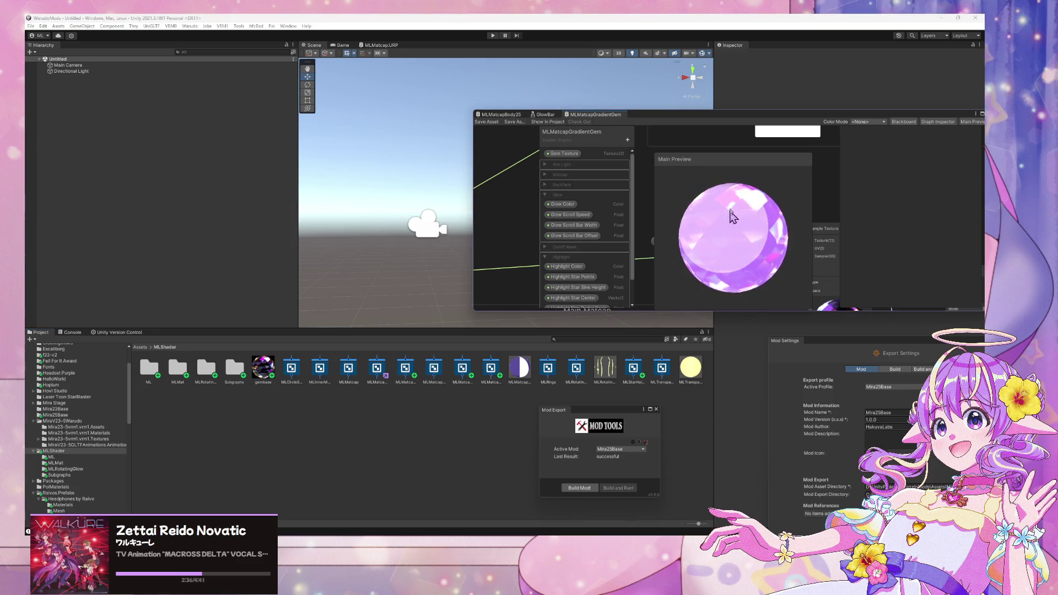
# Step: Enlarge the Shader Graph window and confirm the Blend node's Mode stays on Dodge
pyautogui.moveTo(709, 113); pyautogui.dragTo(373, 83)
pyautogui.moveTo(650, 280)
pyautogui.mouseDown()
pyautogui.moveTo(903, 450)
pyautogui.moveTo(941, 502)
pyautogui.mouseUp()
pyautogui.moveTo(527, 203)
pyautogui.mouseDown()
pyautogui.moveTo(485, 174)
pyautogui.moveTo(483, 196)
pyautogui.mouseUp()
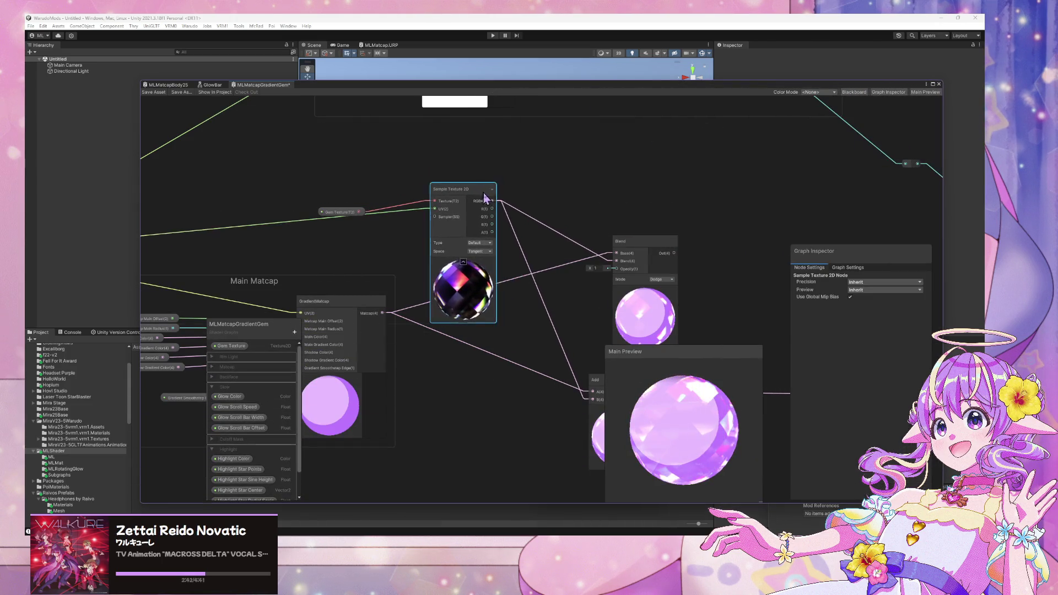
pyautogui.click(661, 279)
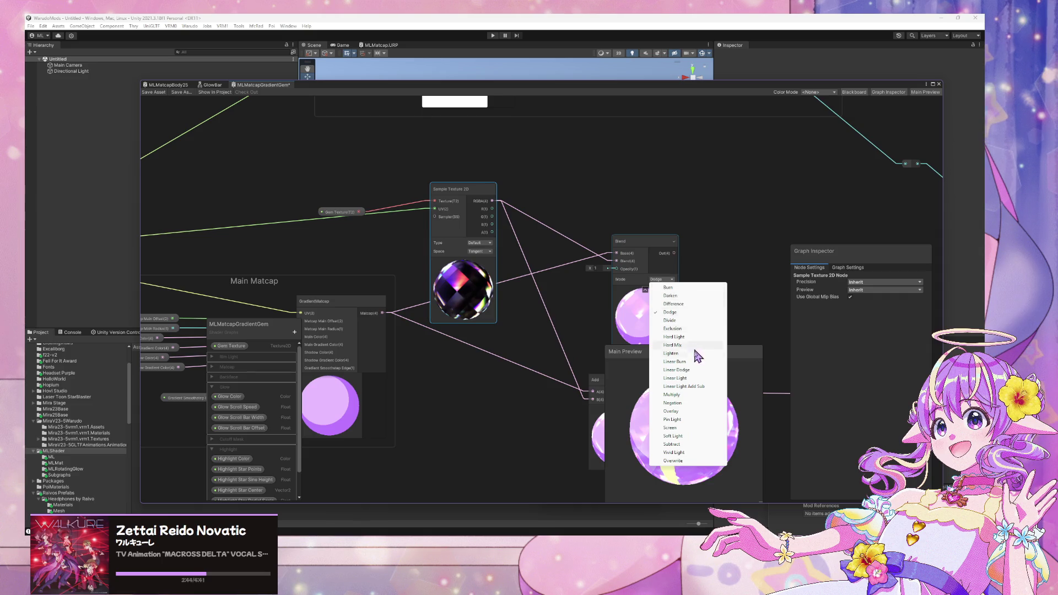
pyautogui.click(516, 332)
pyautogui.moveTo(489, 314); pyautogui.dragTo(425, 256)
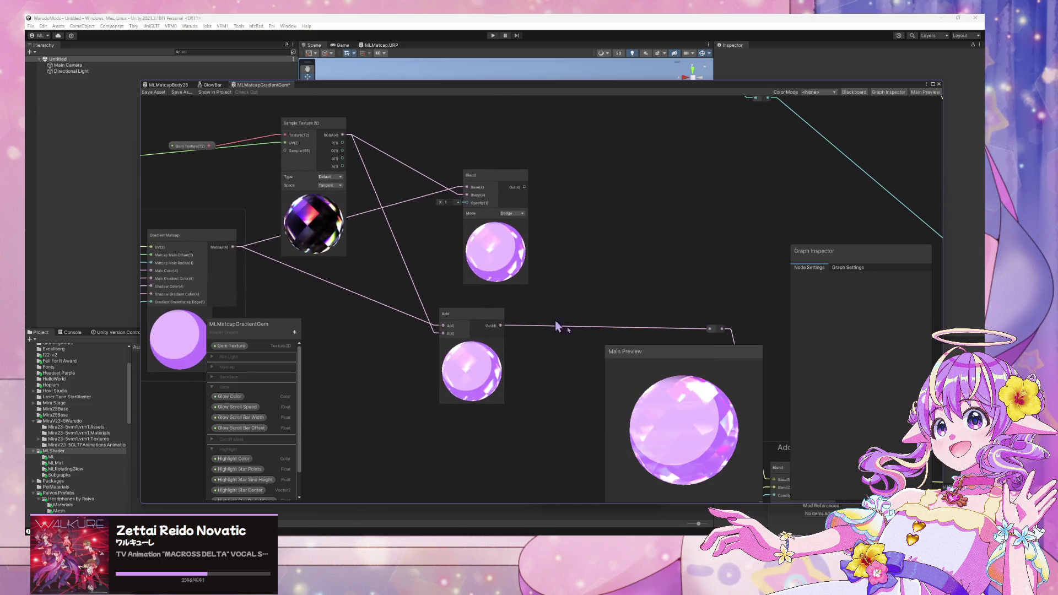
pyautogui.scroll(3, 450, 281)
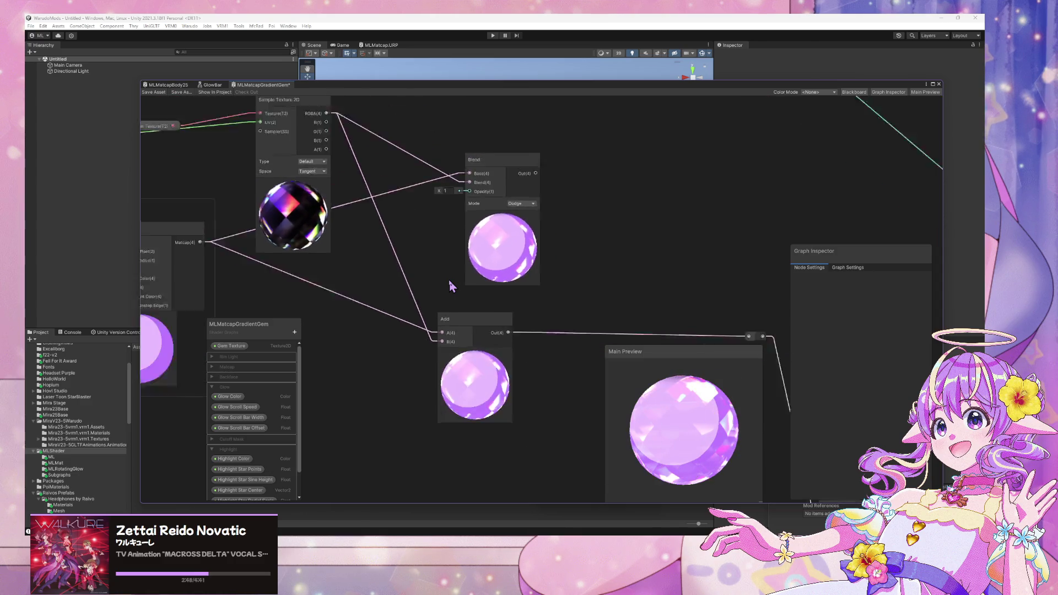
pyautogui.scroll(-8, 450, 284)
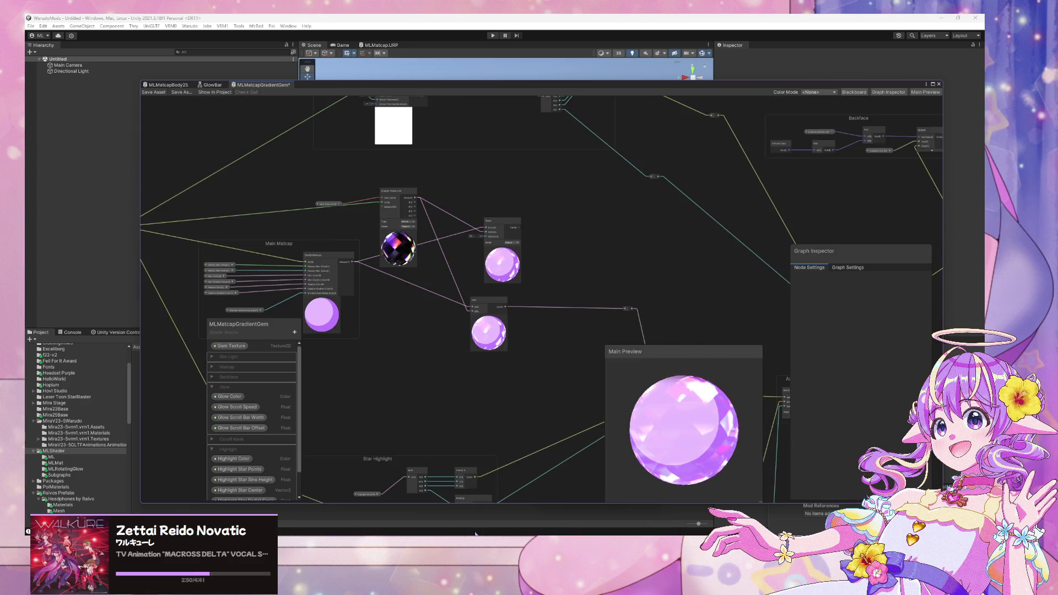
# Step: In Affinity Designer, select the gem artwork's parent Background layer
pyautogui.hotkey('alt', 'Tab')
pyautogui.scroll(-2, 540, 237)
pyautogui.click(679, 279)
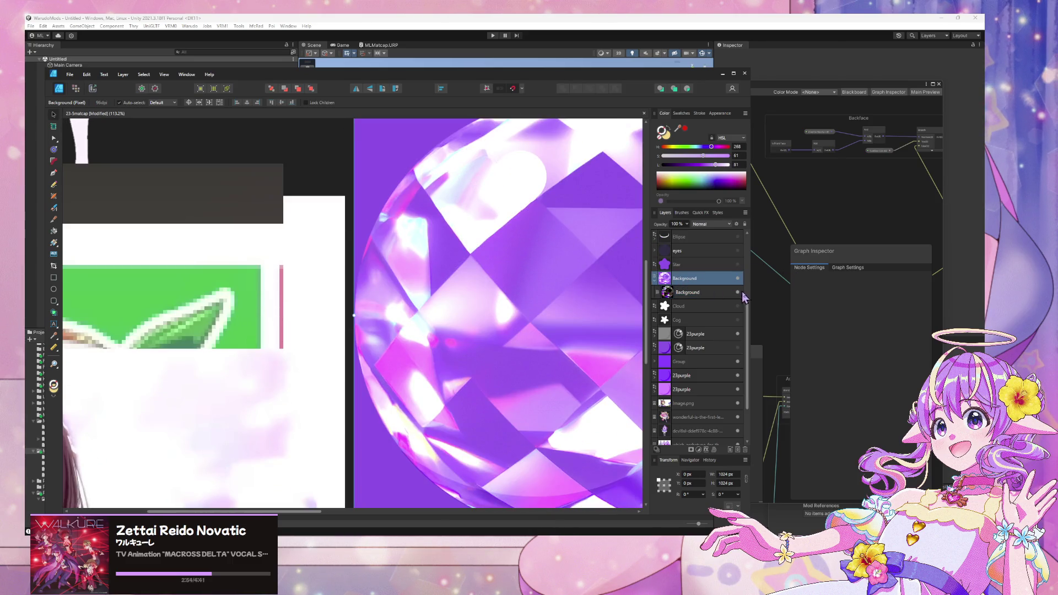
# Step: Duplicate the child Background layer set to Add and move the copy out of its group
pyautogui.scroll(-2, 521, 235)
pyautogui.scroll(-2, 520, 234)
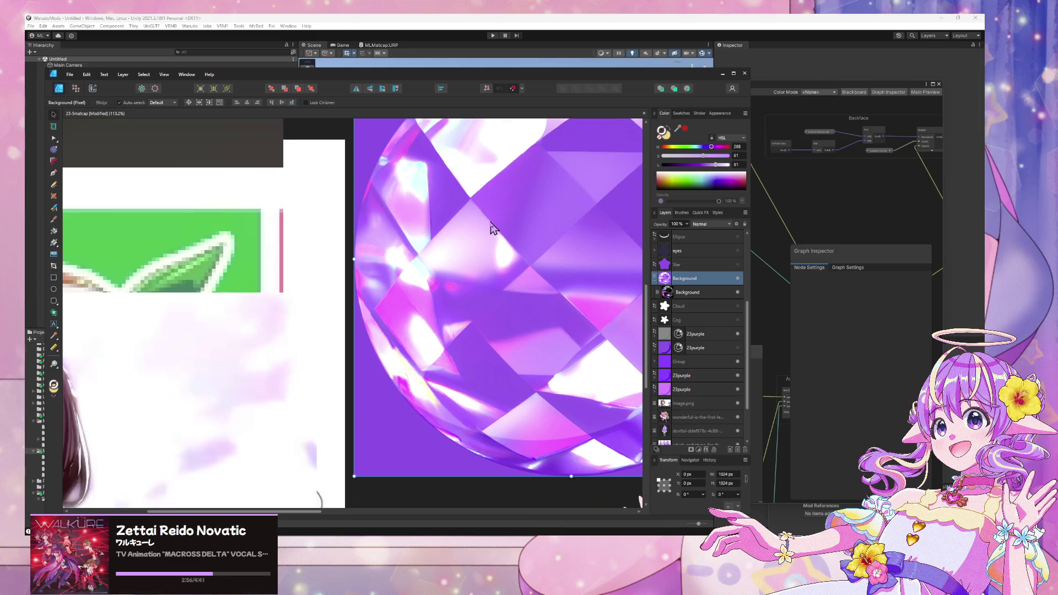
pyautogui.scroll(-5, 507, 209)
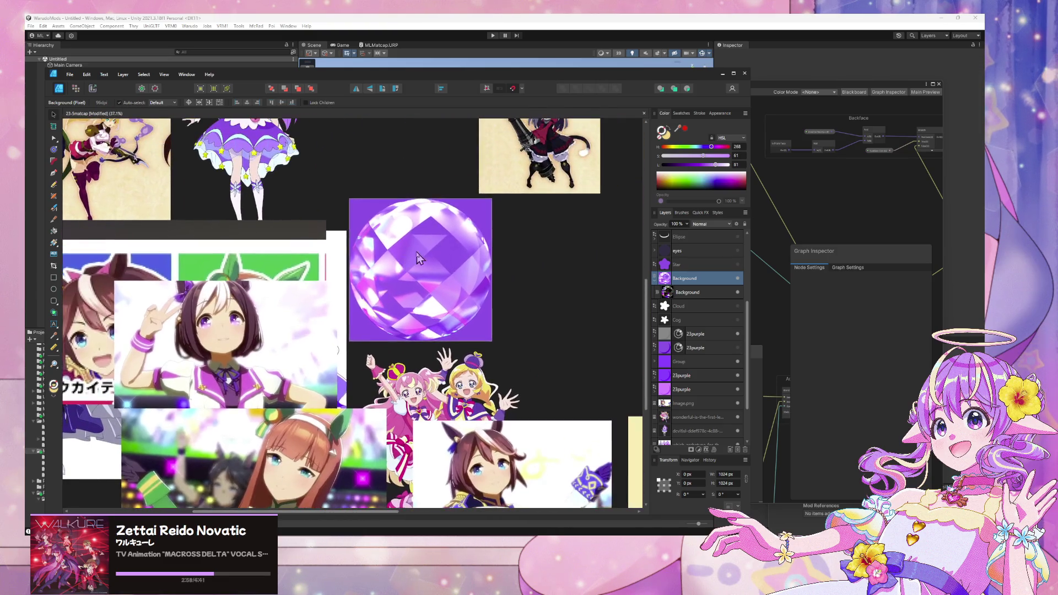
pyautogui.click(702, 293)
pyautogui.hotkey('ctrl', 'j')
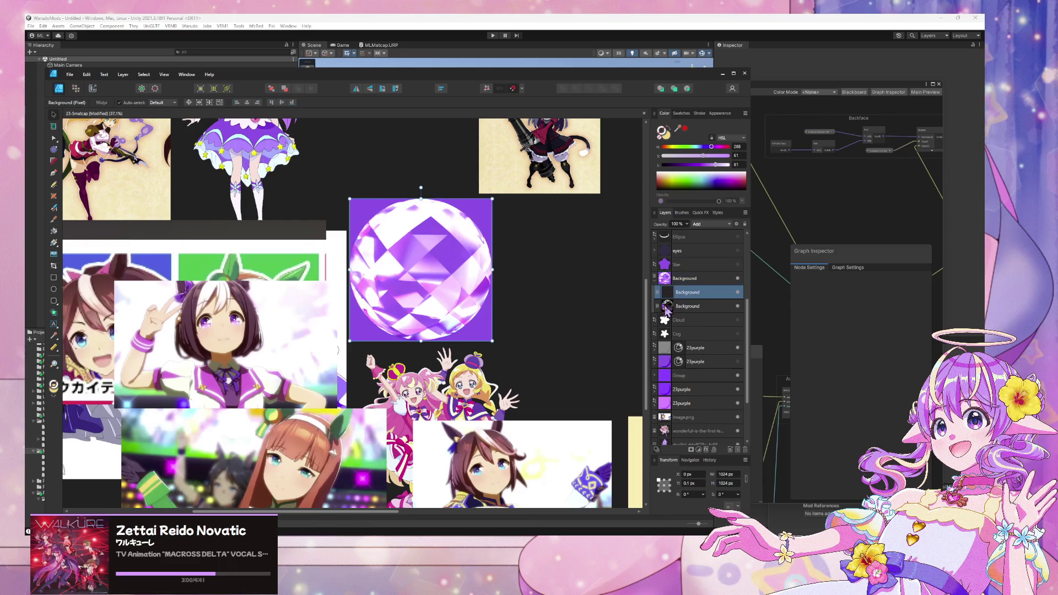
pyautogui.moveTo(690, 300); pyautogui.dragTo(683, 274)
# Step: Set the duplicated layer's blend mode back to Normal
pyautogui.click(696, 225)
pyautogui.scroll(3, 700, 234)
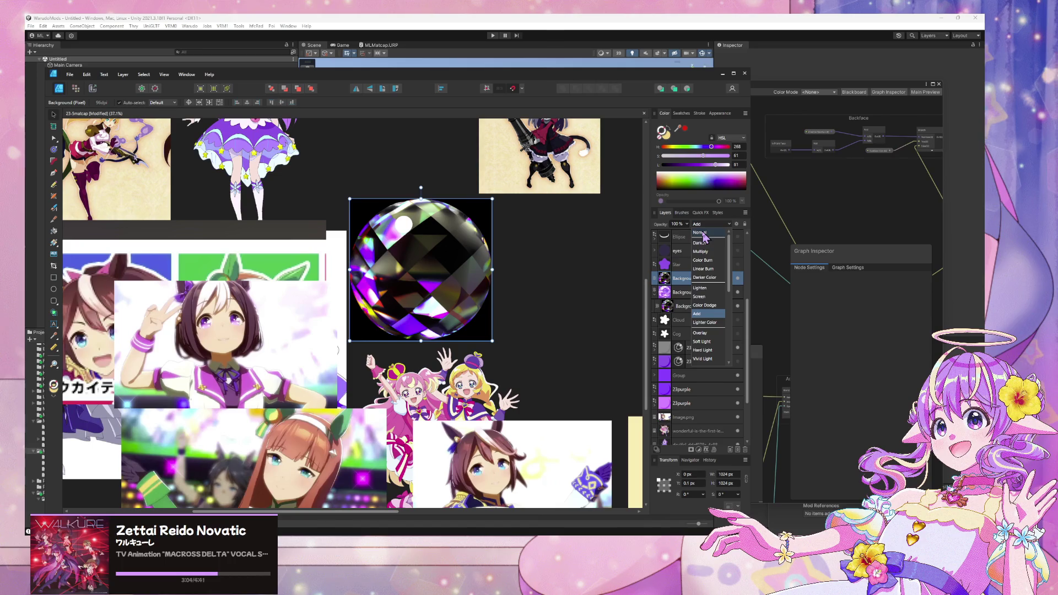
pyautogui.click(700, 233)
# Step: Select the skinhighlight ellipse on the gem, then switch to the Diamond matcap folder
pyautogui.click(406, 225)
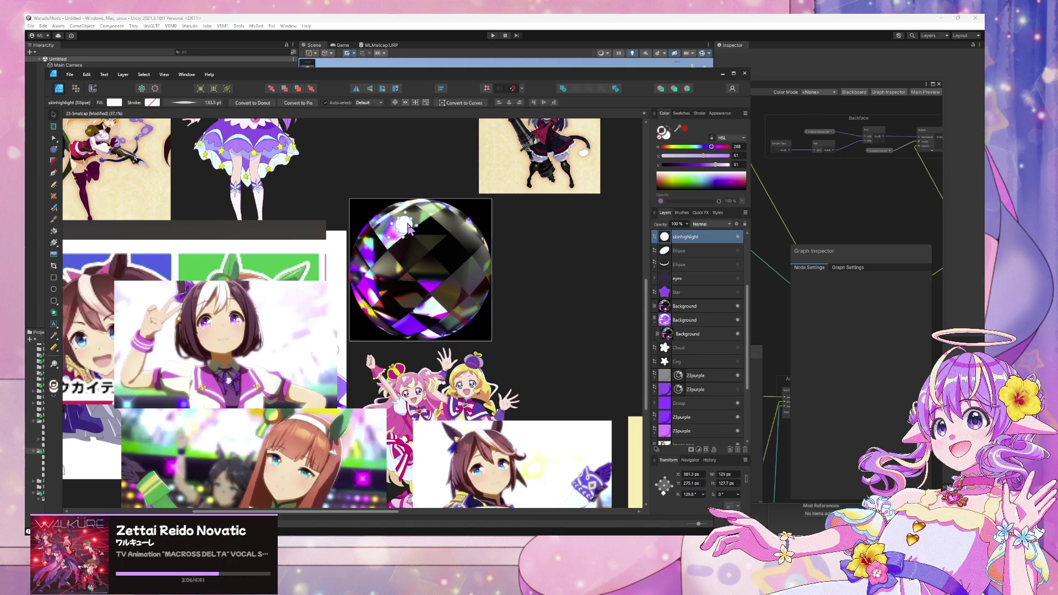
pyautogui.click(535, 249)
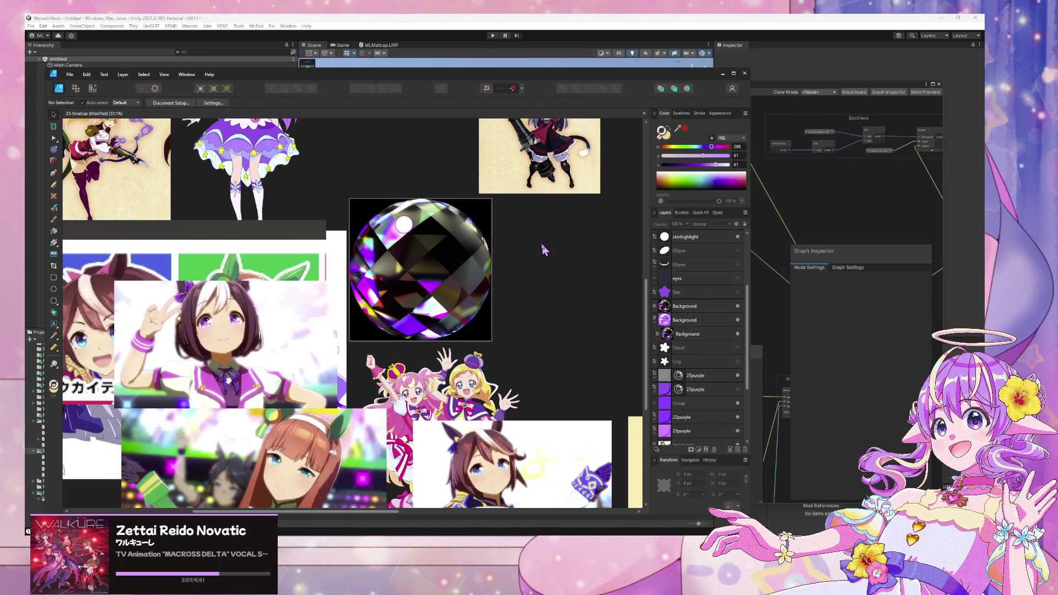
pyautogui.click(405, 232)
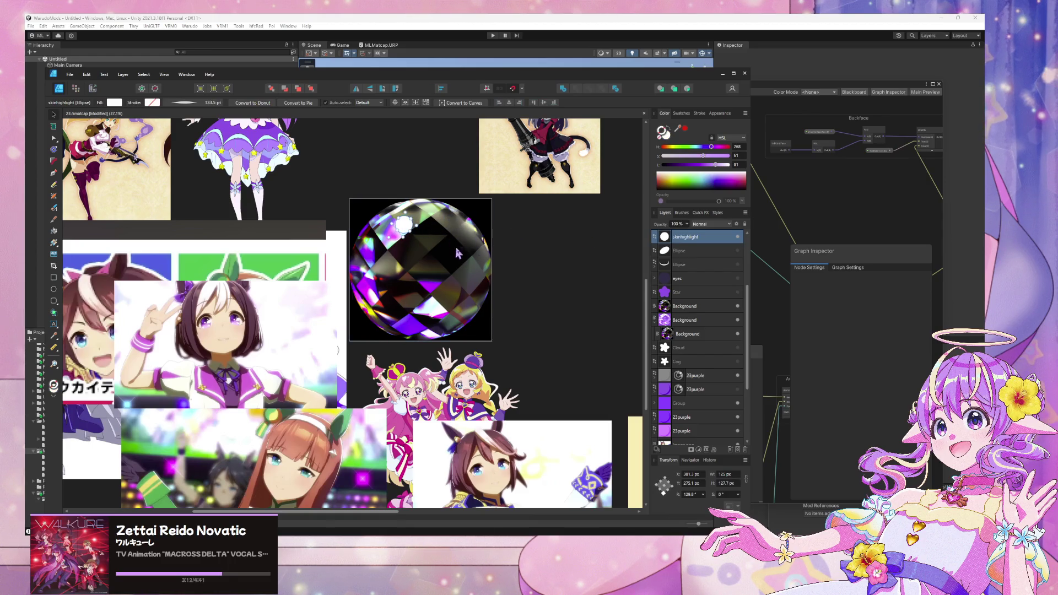
pyautogui.hotkey('alt', 'Tab')
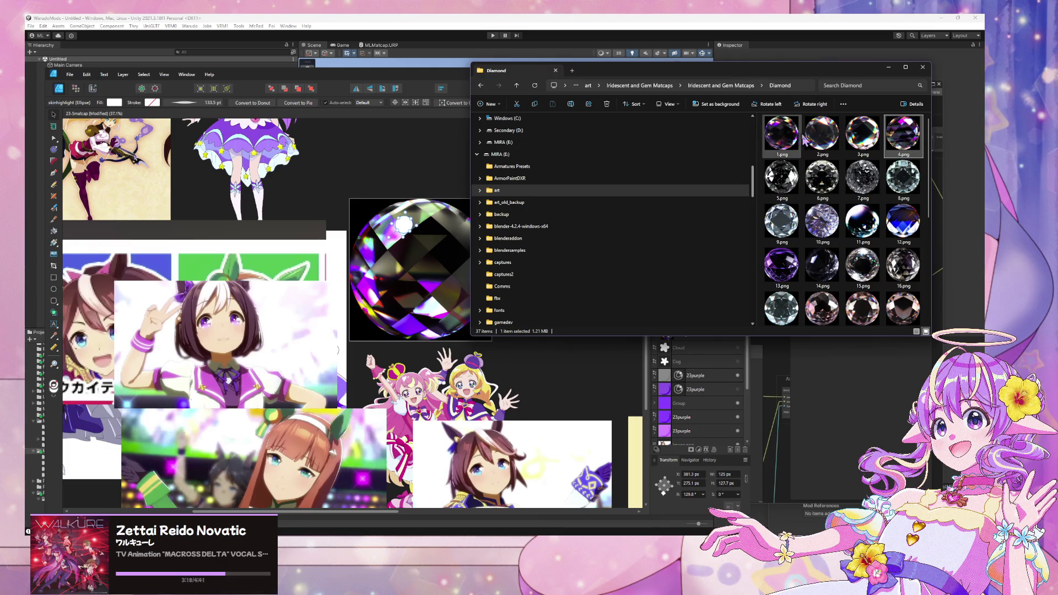
# Step: Copy matcap 23.png from the Diamond folder into the v25base textures folder
pyautogui.scroll(-5, 807, 137)
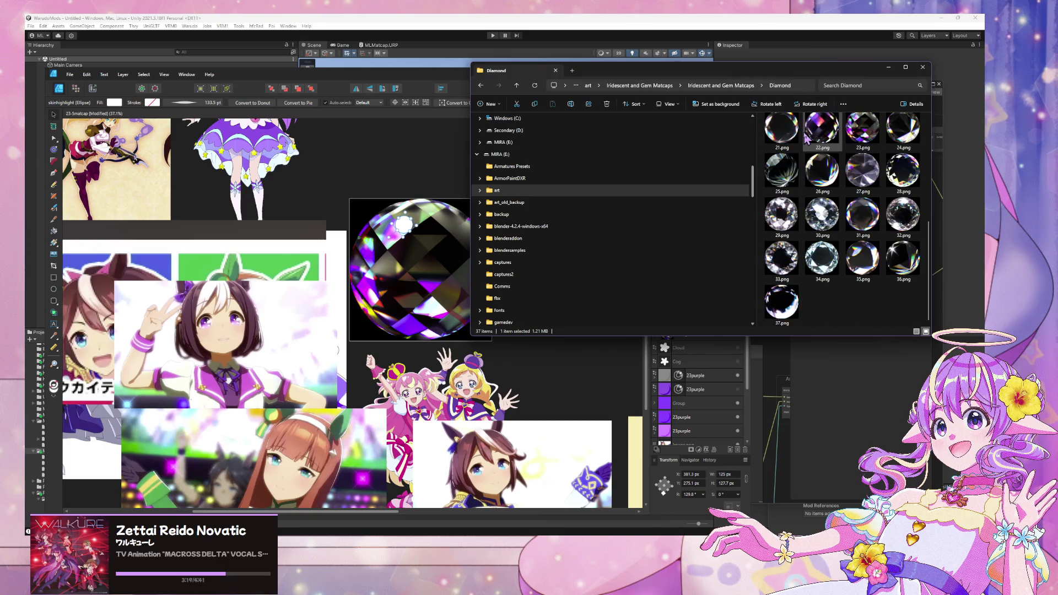
pyautogui.click(878, 137)
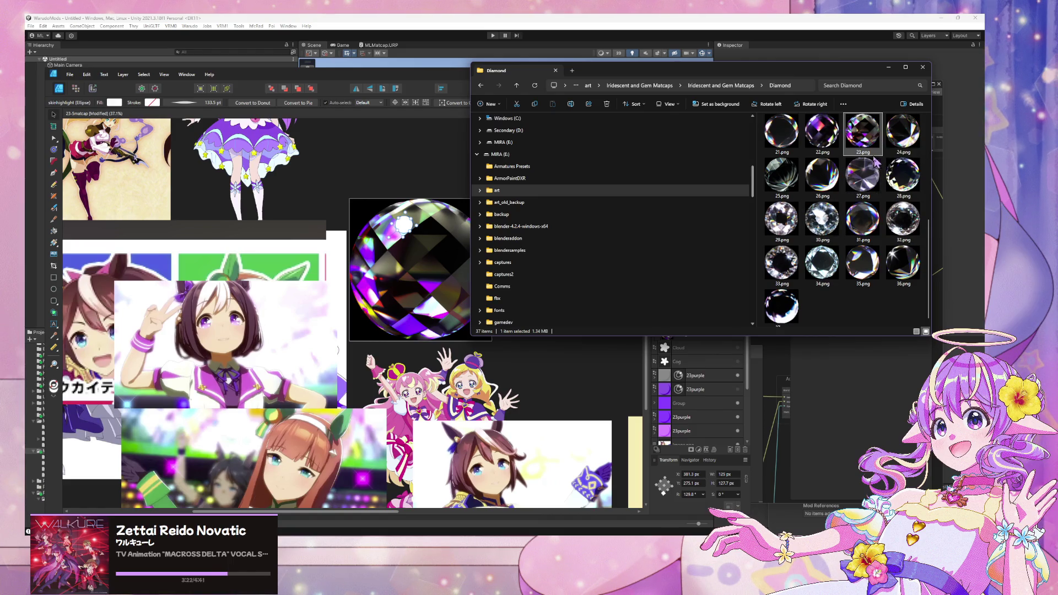
pyautogui.click(722, 379)
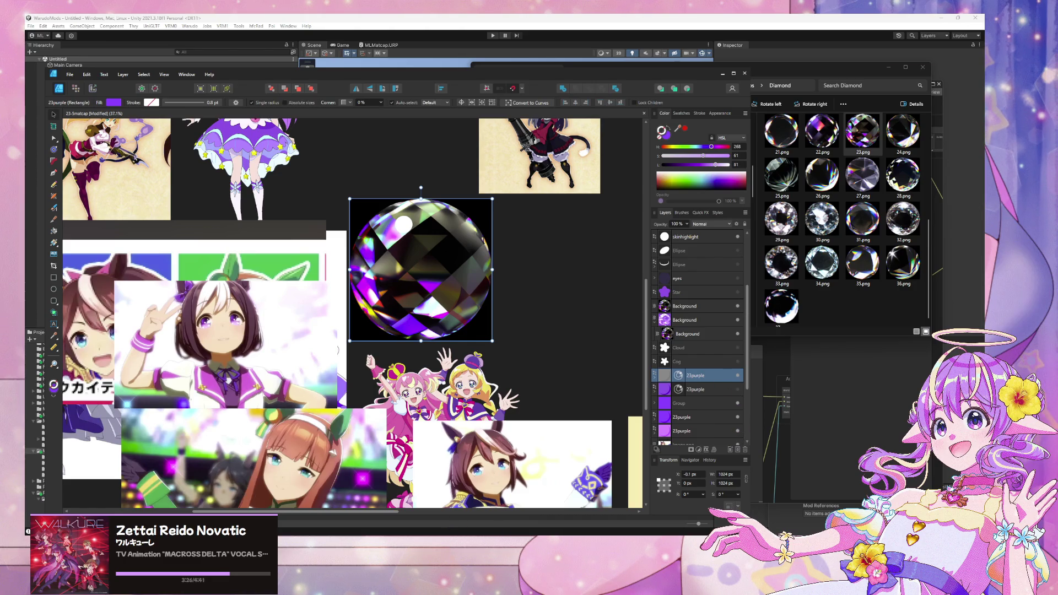
pyautogui.moveTo(408, 533)
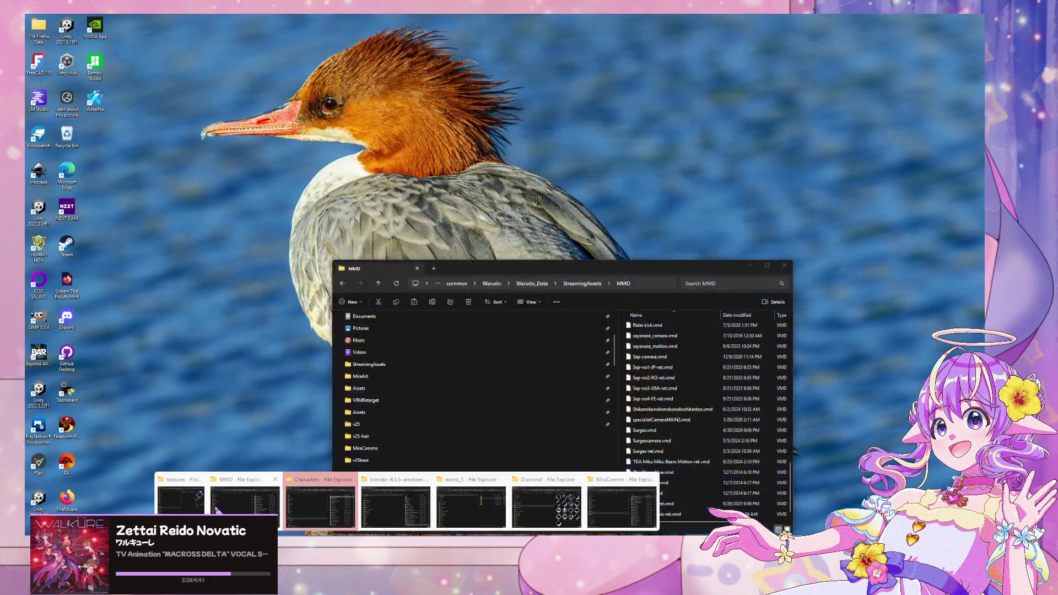
pyautogui.click(321, 506)
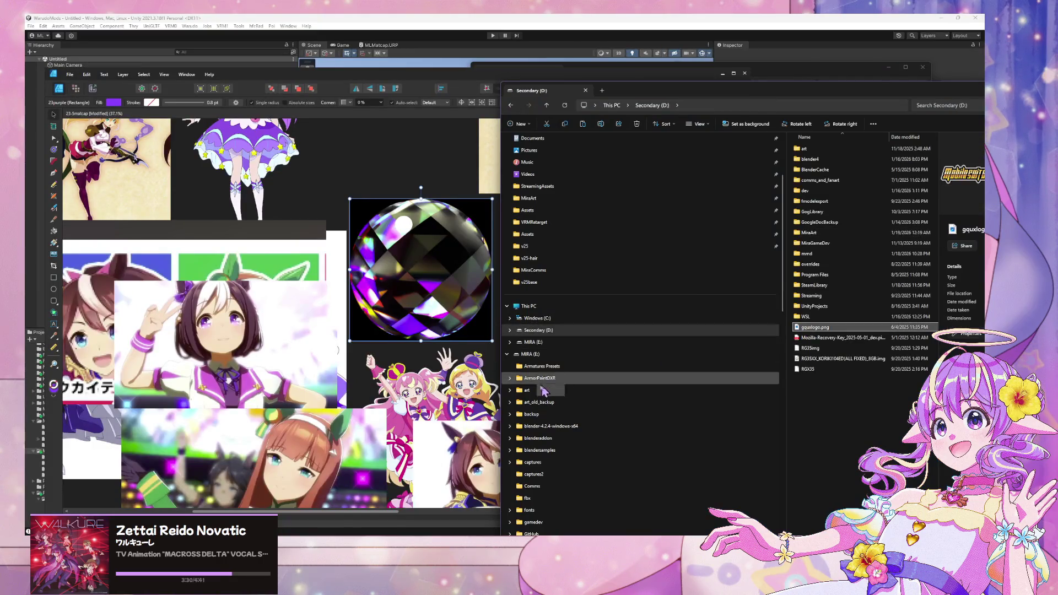
pyautogui.click(512, 105)
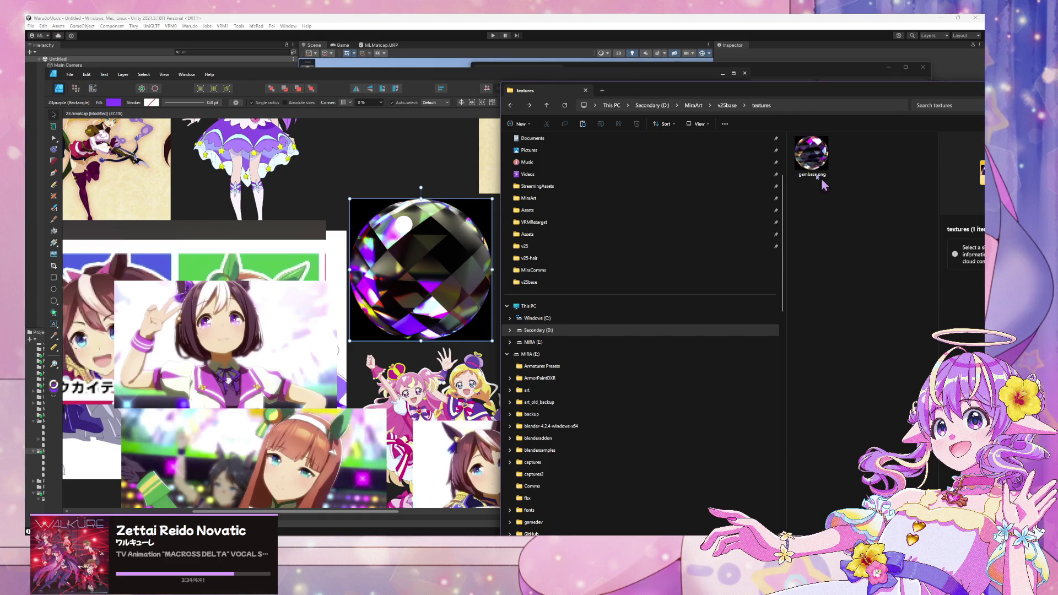
pyautogui.hotkey('ctrl', 'v')
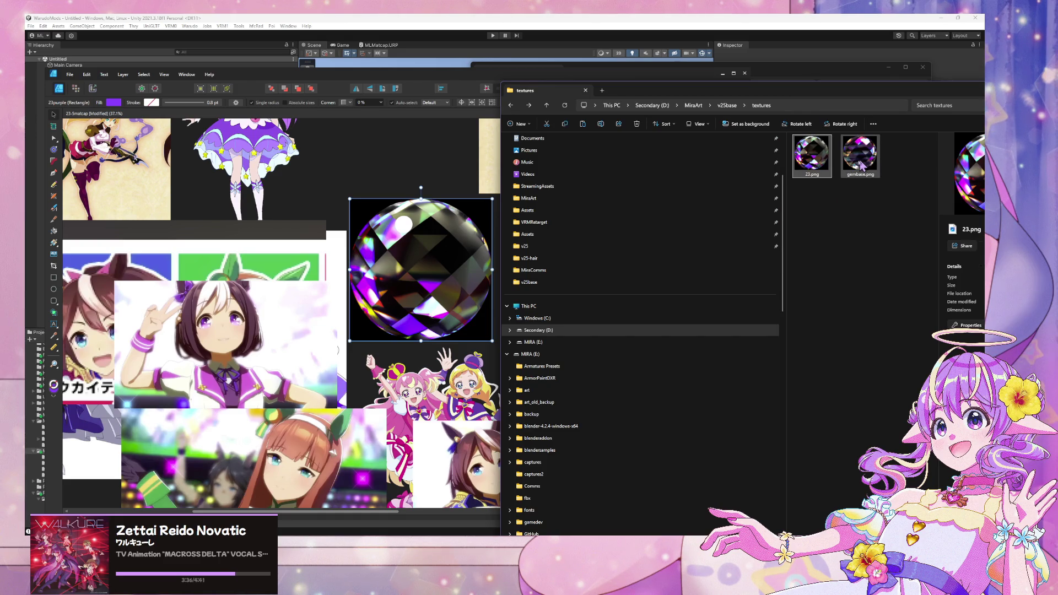
# Step: Rename the copied file to diamond.png, delete the old gembase.png, and return to Unity
pyautogui.click(858, 164)
pyautogui.press('Left')
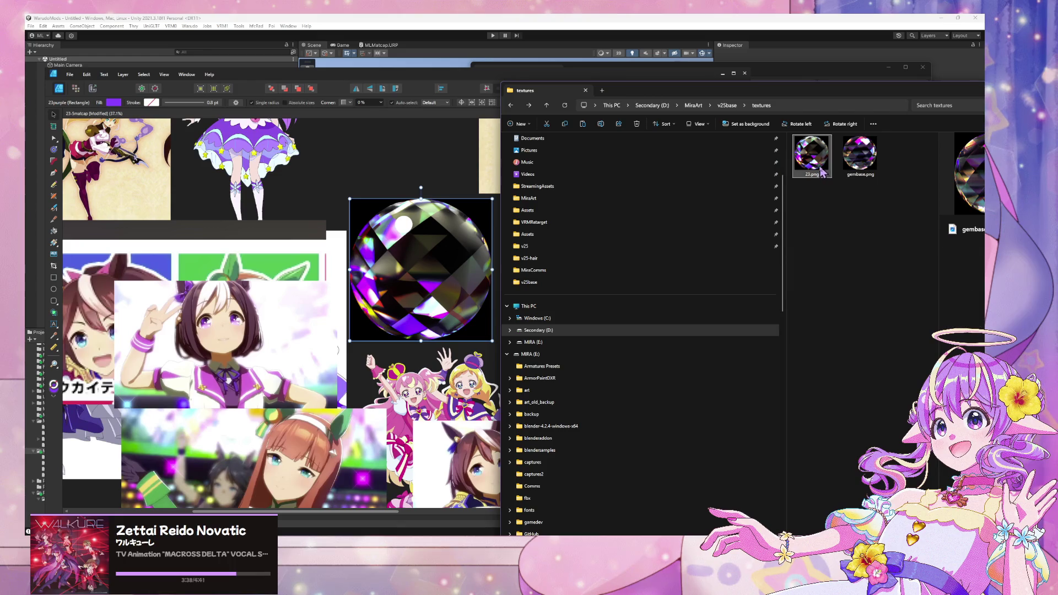
pyautogui.press('F2')
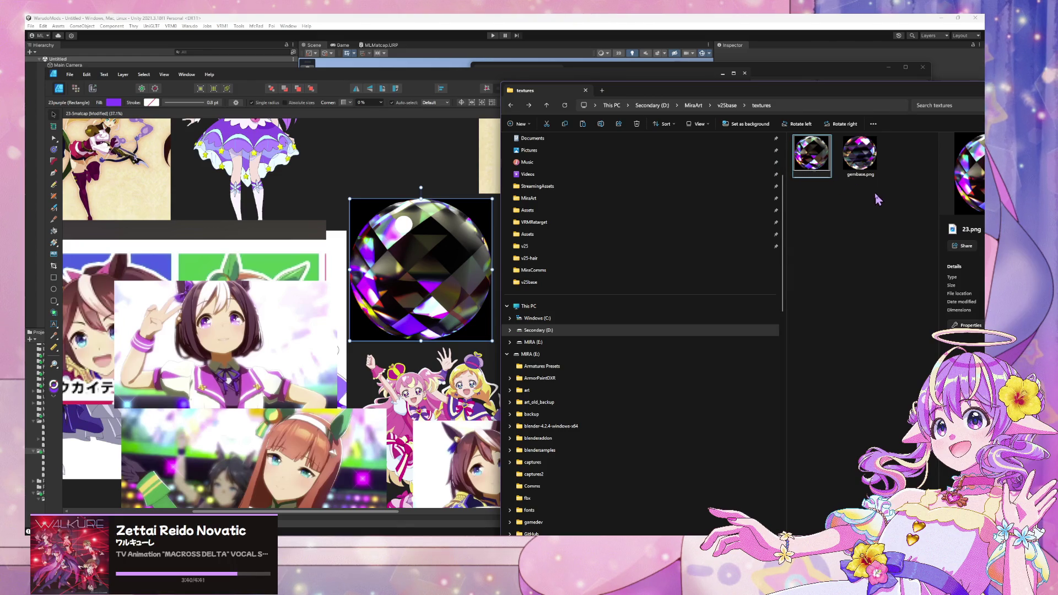
pyautogui.write('diamond')
pyautogui.click(857, 162)
pyautogui.press('Delete')
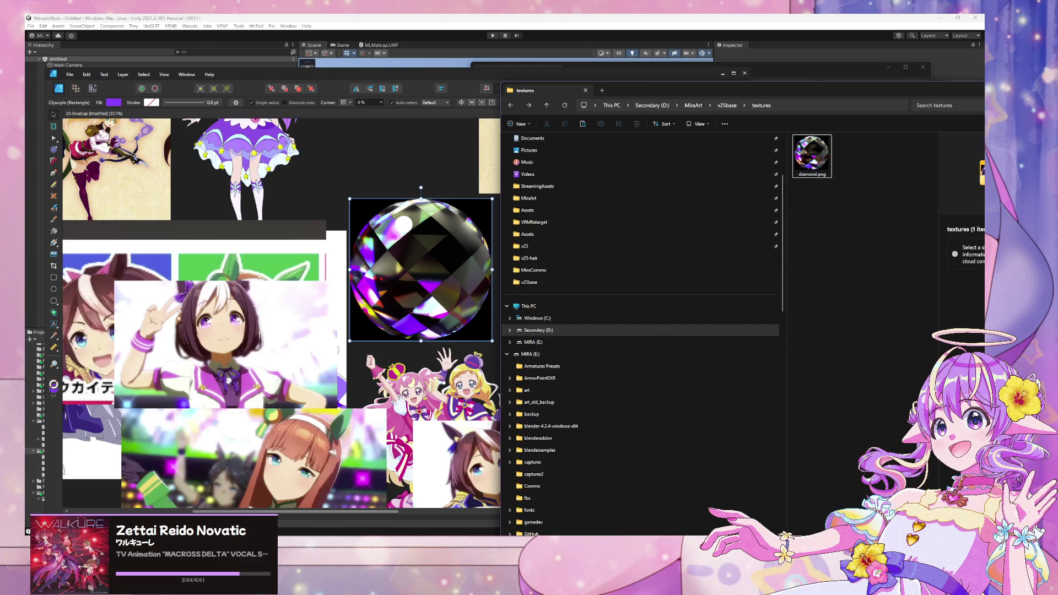
pyautogui.click(380, 61)
pyautogui.moveTo(324, 87)
pyautogui.mouseDown()
pyautogui.moveTo(686, 72)
pyautogui.moveTo(514, 81)
pyautogui.moveTo(529, 79)
pyautogui.mouseUp()
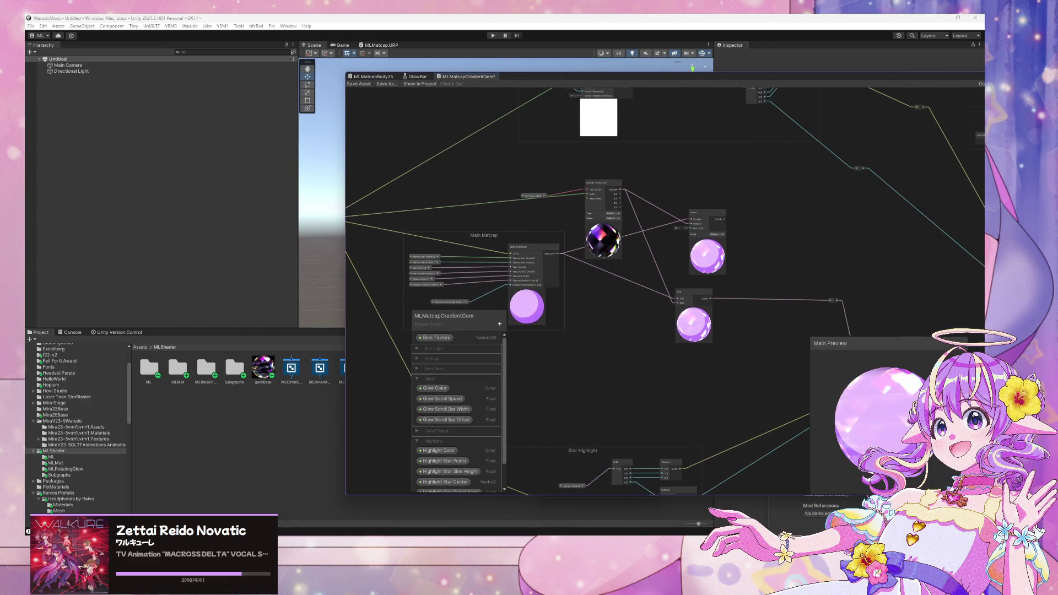
# Step: Import diamond.png from the textures folder into the MLShader project folder
pyautogui.moveTo(407, 534)
pyautogui.click(342, 504)
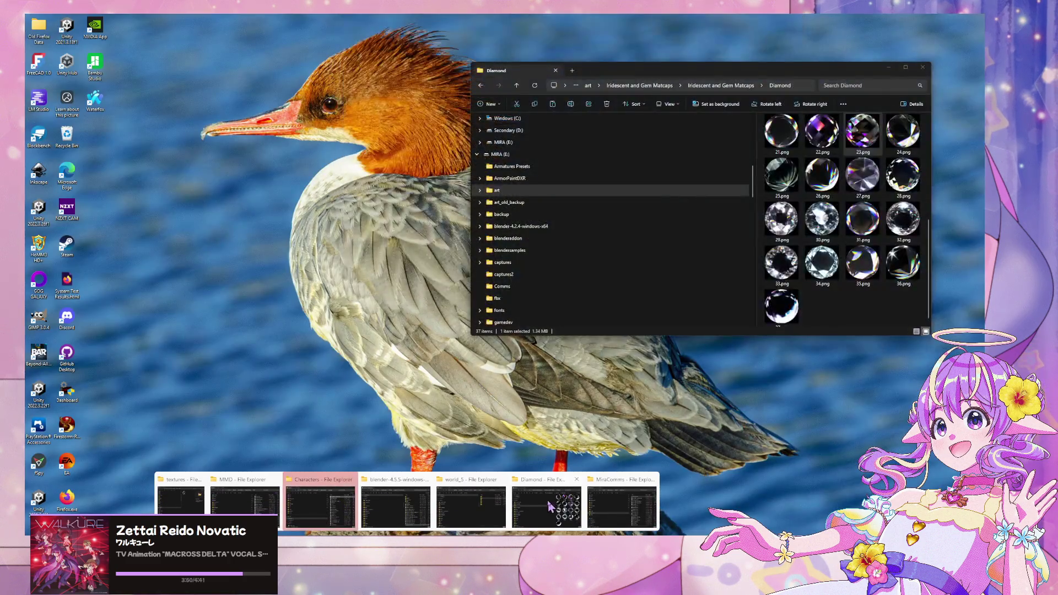
pyautogui.click(549, 506)
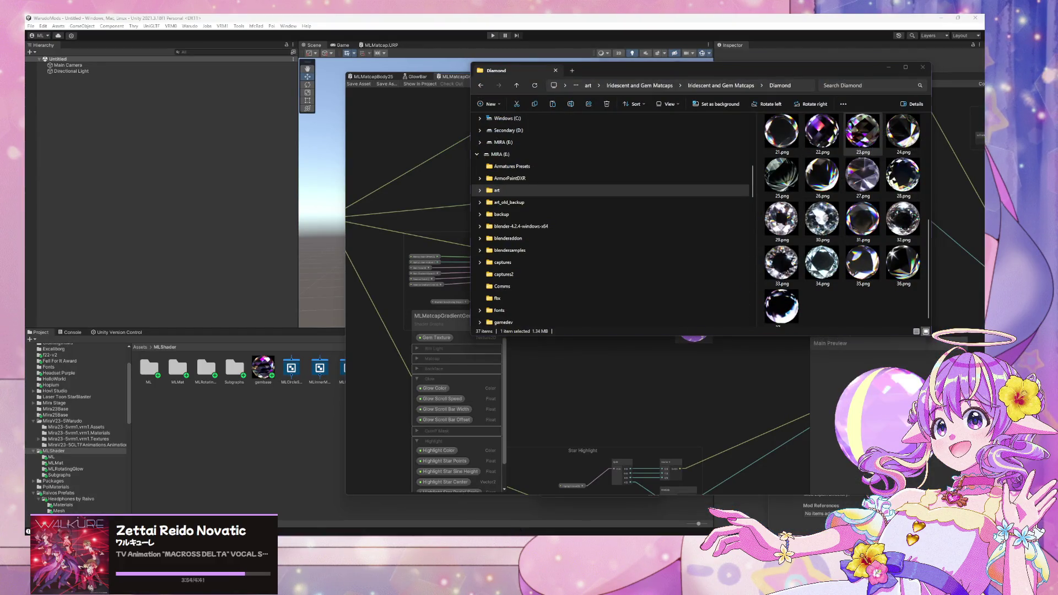
pyautogui.moveTo(399, 515)
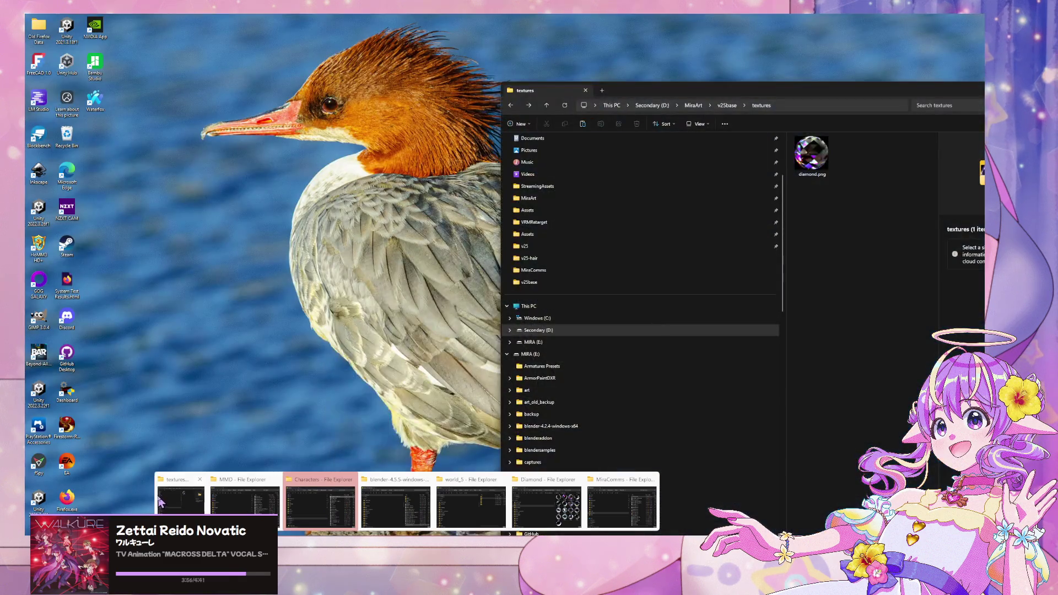
pyautogui.click(160, 499)
pyautogui.moveTo(811, 156)
pyautogui.mouseDown()
pyautogui.moveTo(661, 276)
pyautogui.moveTo(283, 405)
pyautogui.moveTo(300, 373)
pyautogui.mouseUp()
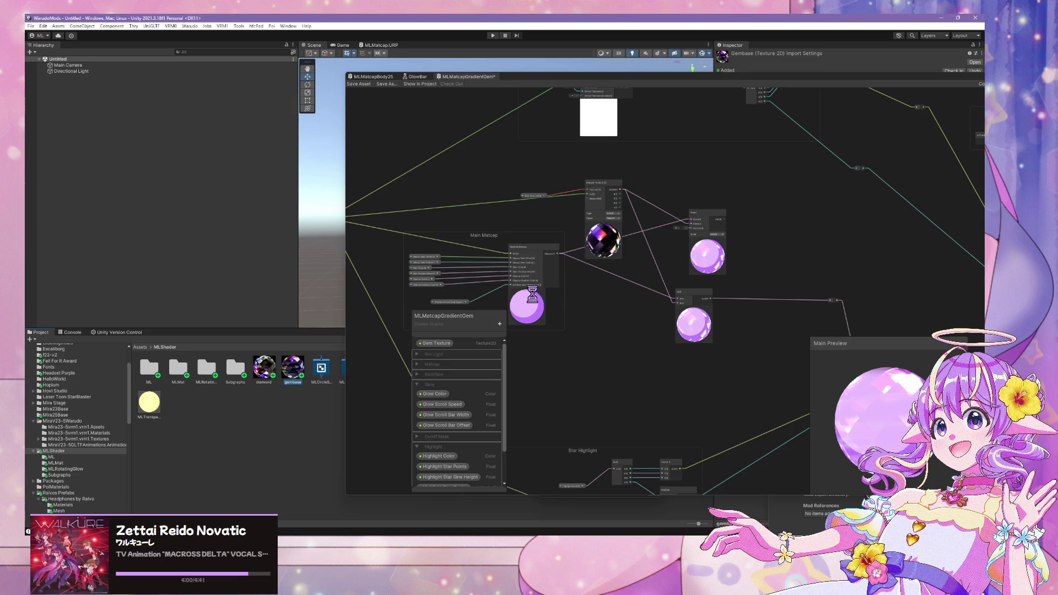
# Step: Set the Gem Texture property's default to the diamond texture, found by searching 'diamo'
pyautogui.click(429, 345)
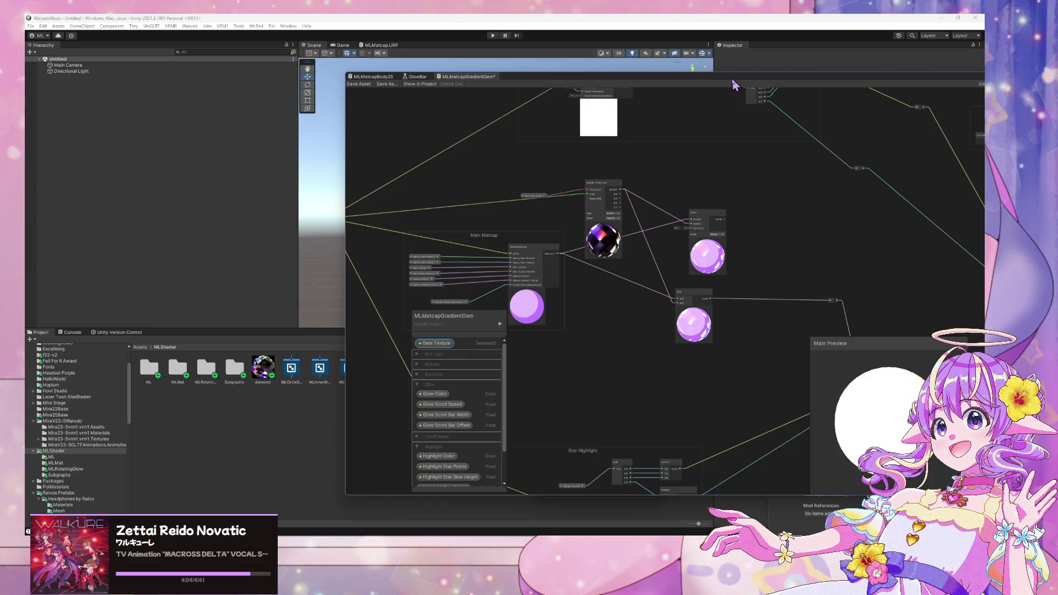
pyautogui.moveTo(733, 80); pyautogui.dragTo(412, 60)
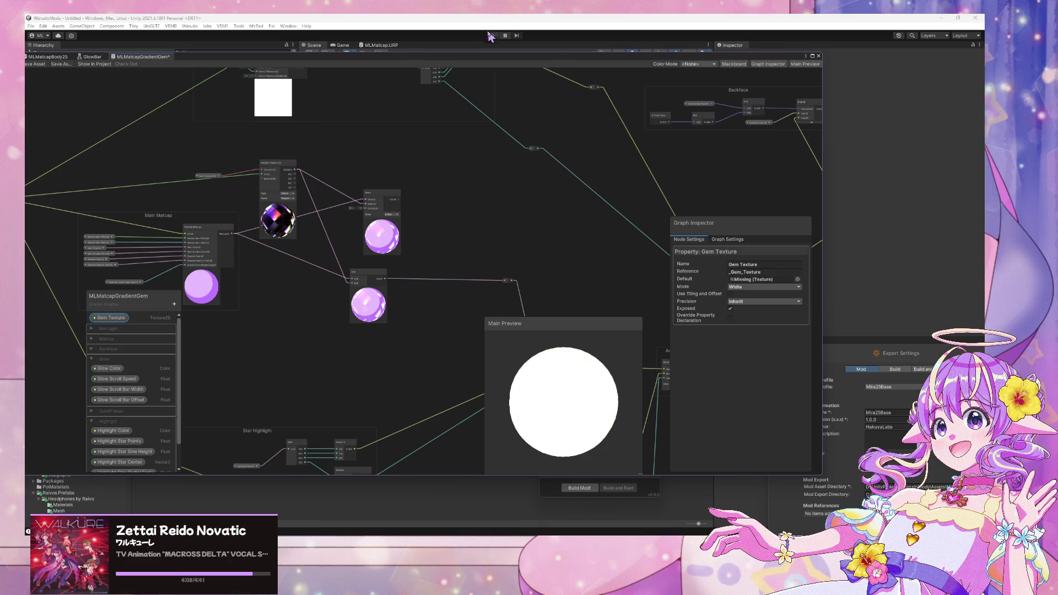
pyautogui.click(797, 279)
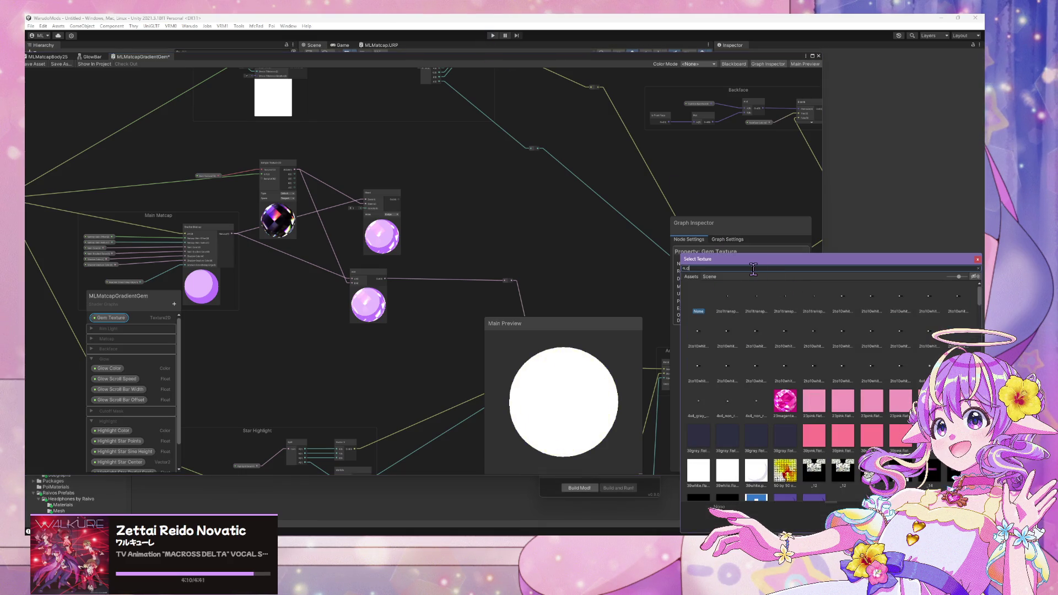
pyautogui.write('iamo')
pyautogui.click(726, 297)
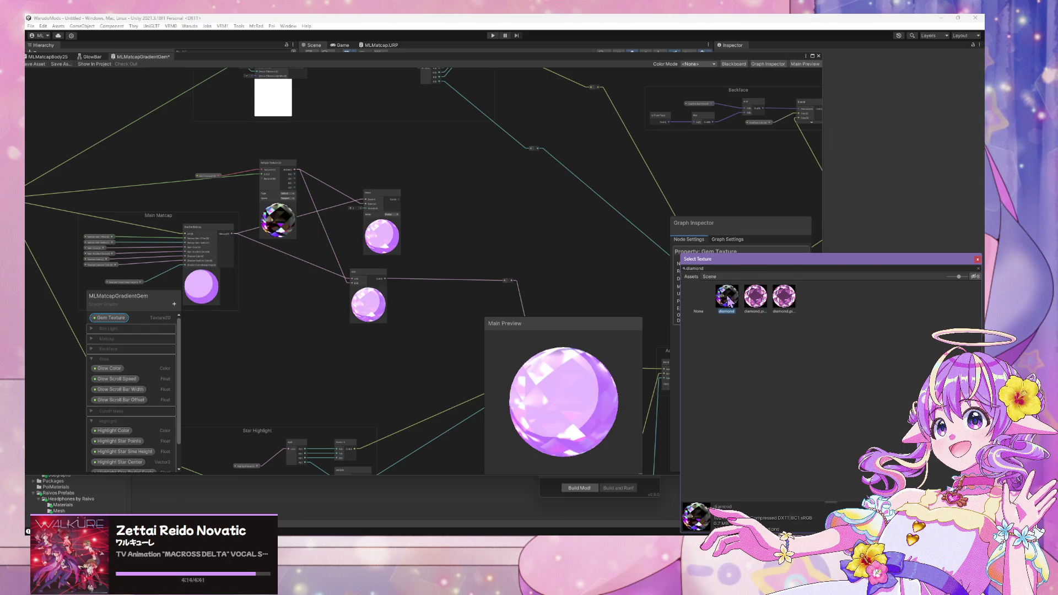
pyautogui.doubleClick(726, 298)
pyautogui.moveTo(406, 300); pyautogui.dragTo(386, 289)
pyautogui.scroll(3, 385, 288)
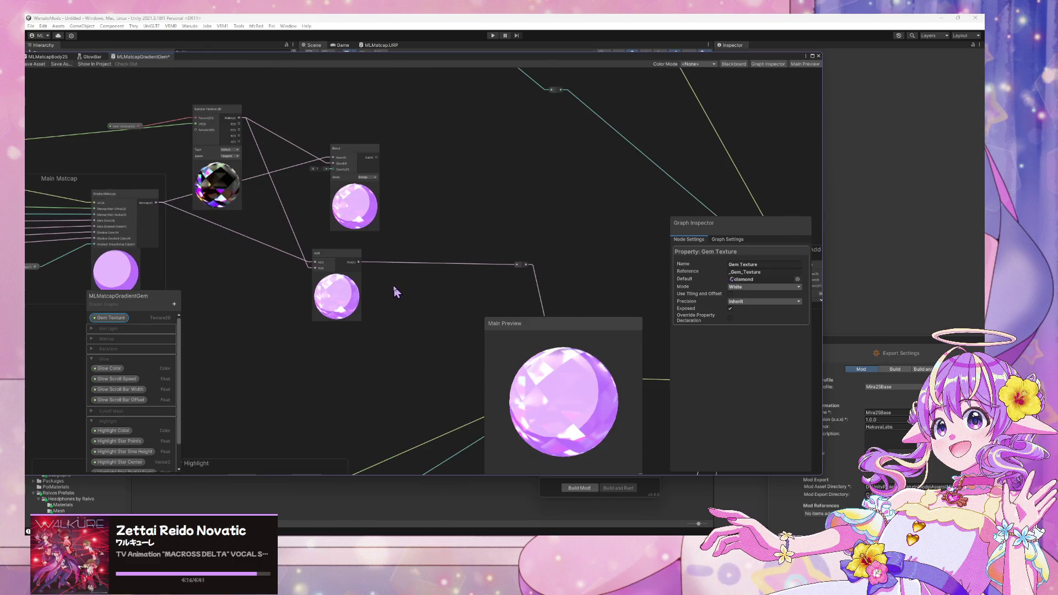
pyautogui.scroll(-3, 407, 277)
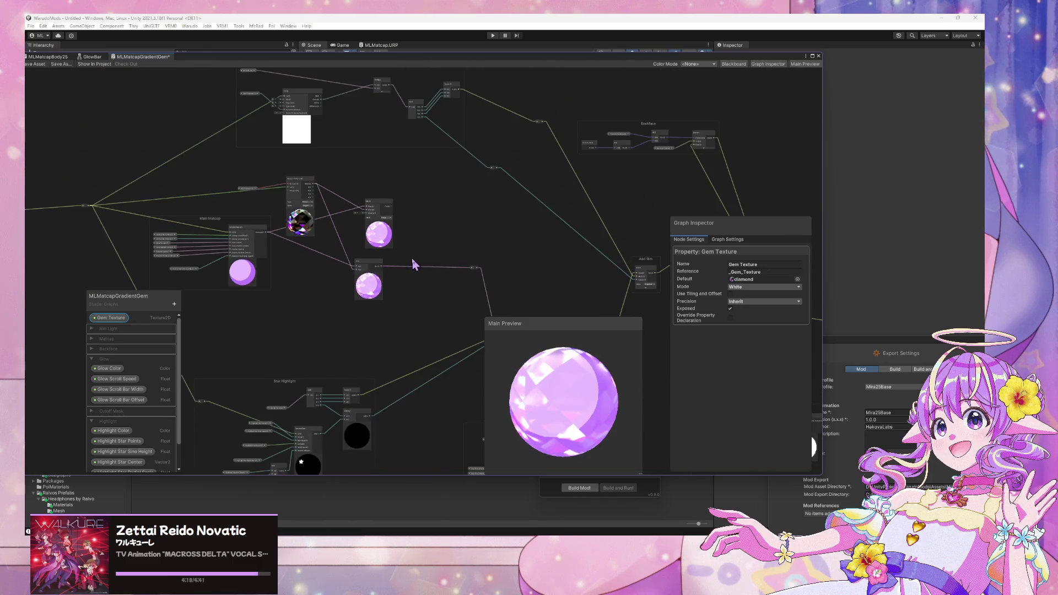
pyautogui.hotkey('alt', 'Tab')
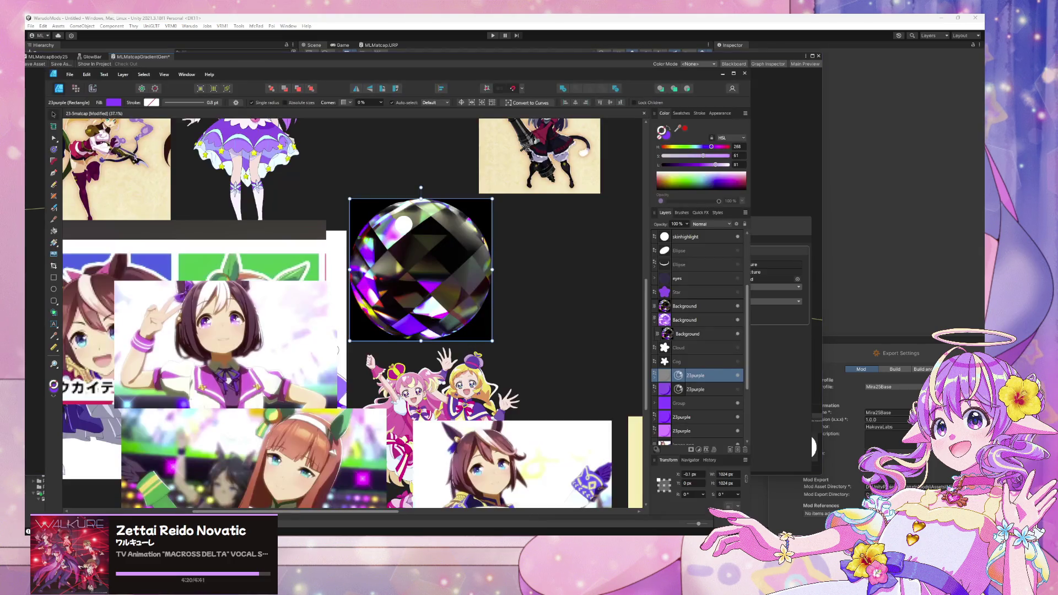
# Step: Hide the black Background layer behind the gem in Affinity Designer
pyautogui.scroll(2, 737, 380)
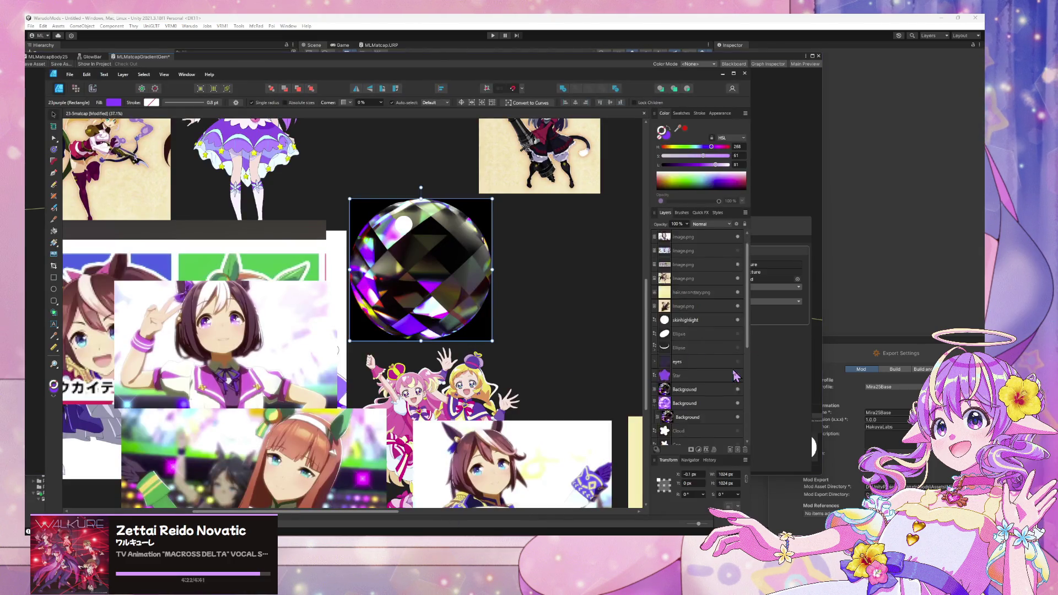
pyautogui.click(708, 377)
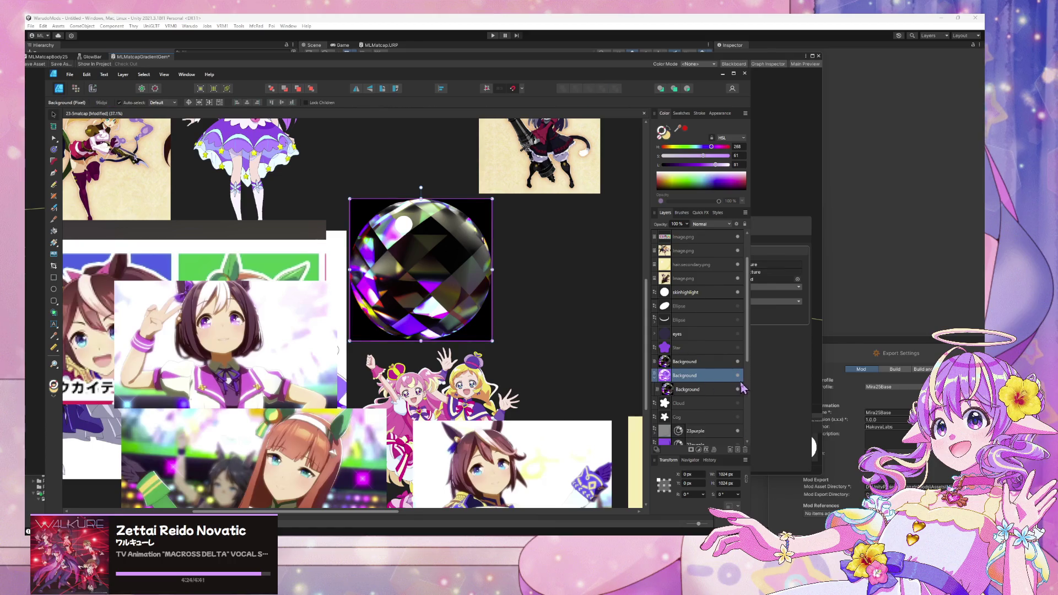
pyautogui.click(736, 363)
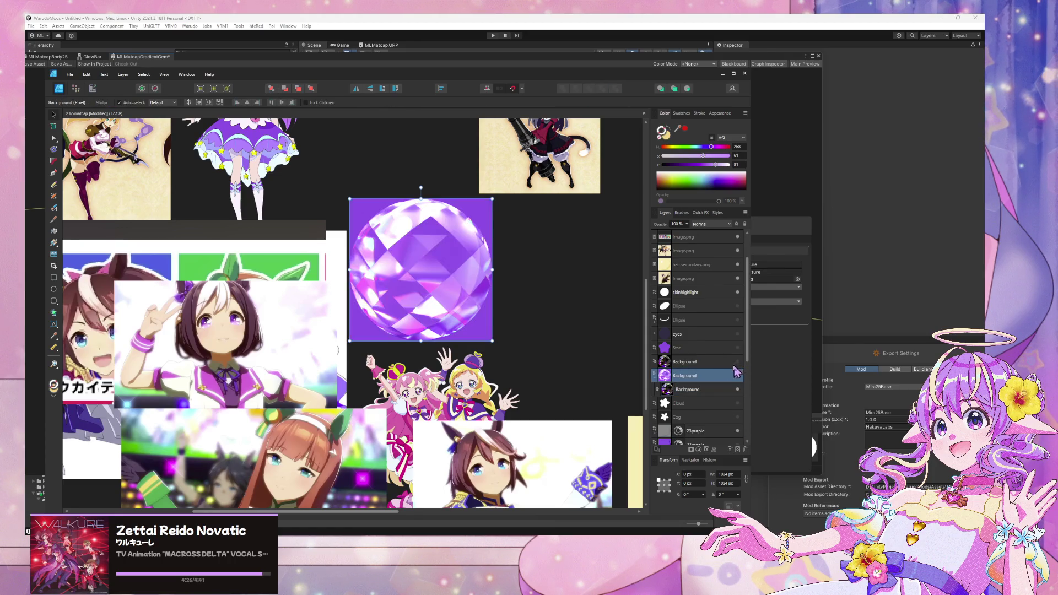
# Step: Arrange the Unity and Affinity Designer windows, selecting the gem's child Background layer
pyautogui.click(545, 66)
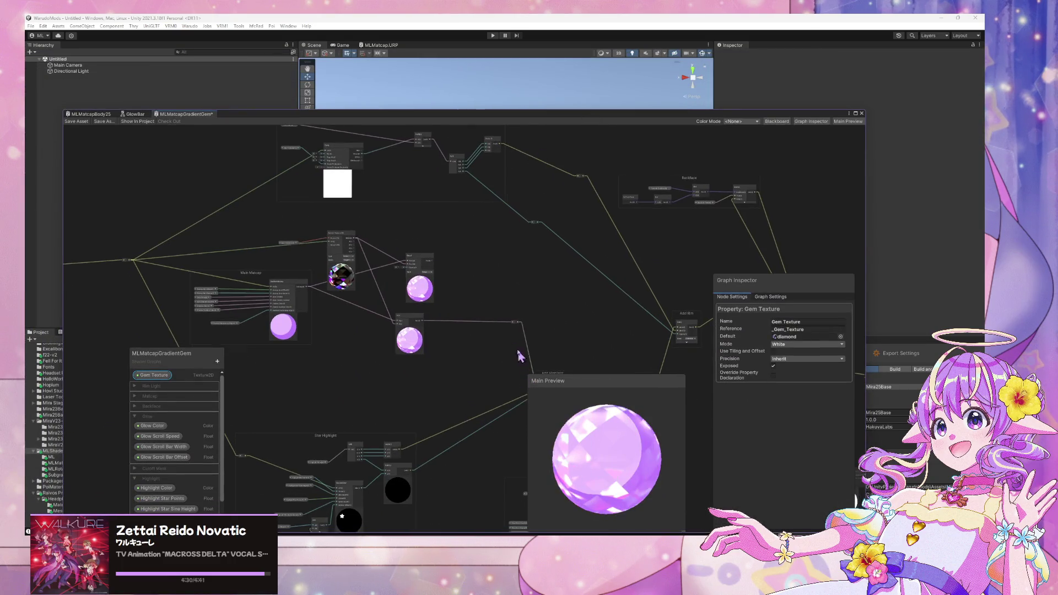
pyautogui.moveTo(760, 117); pyautogui.dragTo(334, 100)
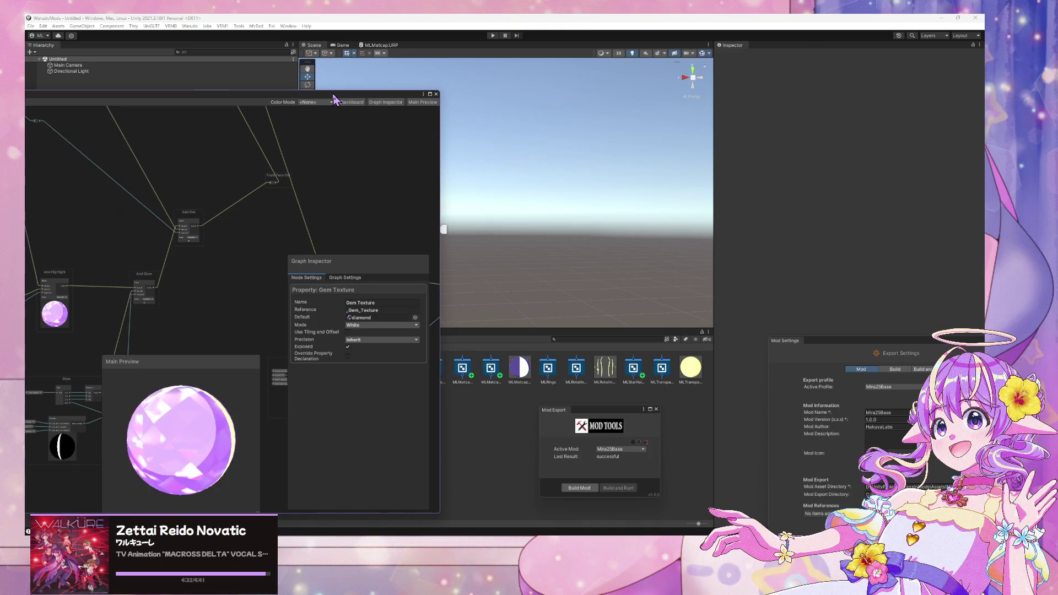
pyautogui.hotkey('alt', 'Tab')
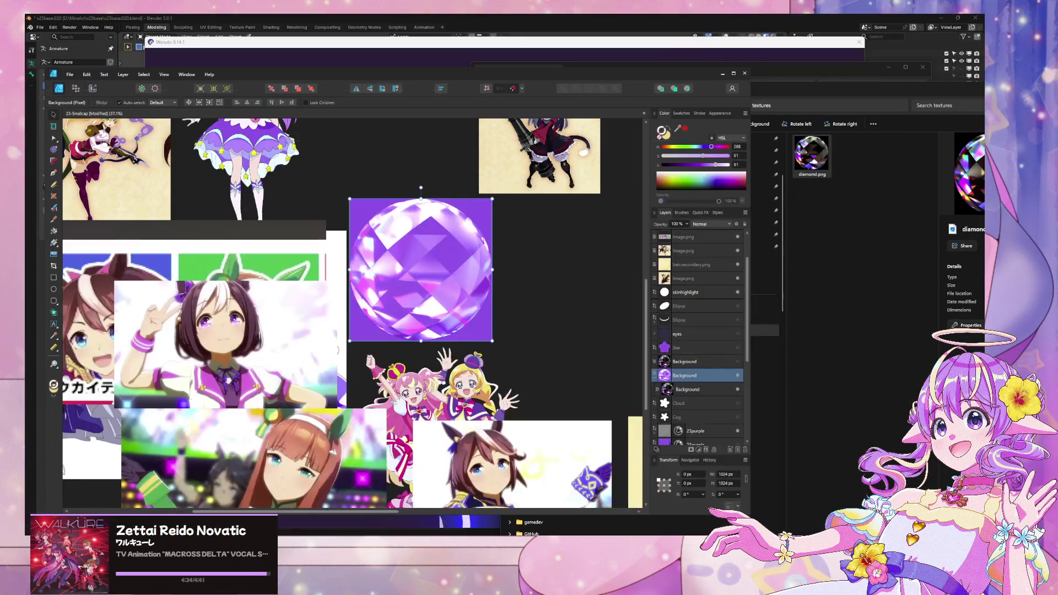
pyautogui.hotkey('alt', 'Tab')
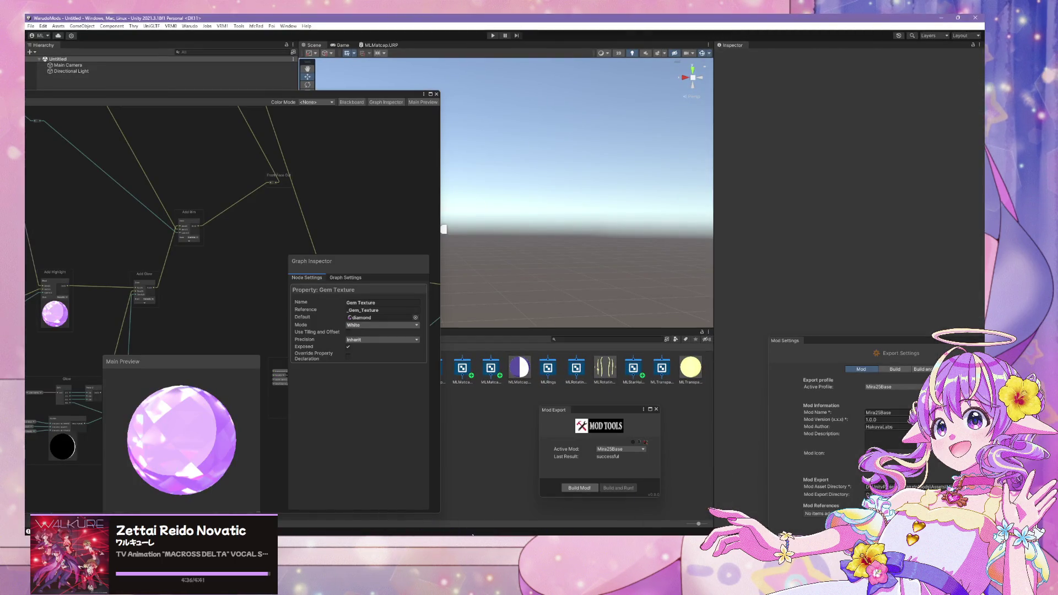
pyautogui.moveTo(488, 534)
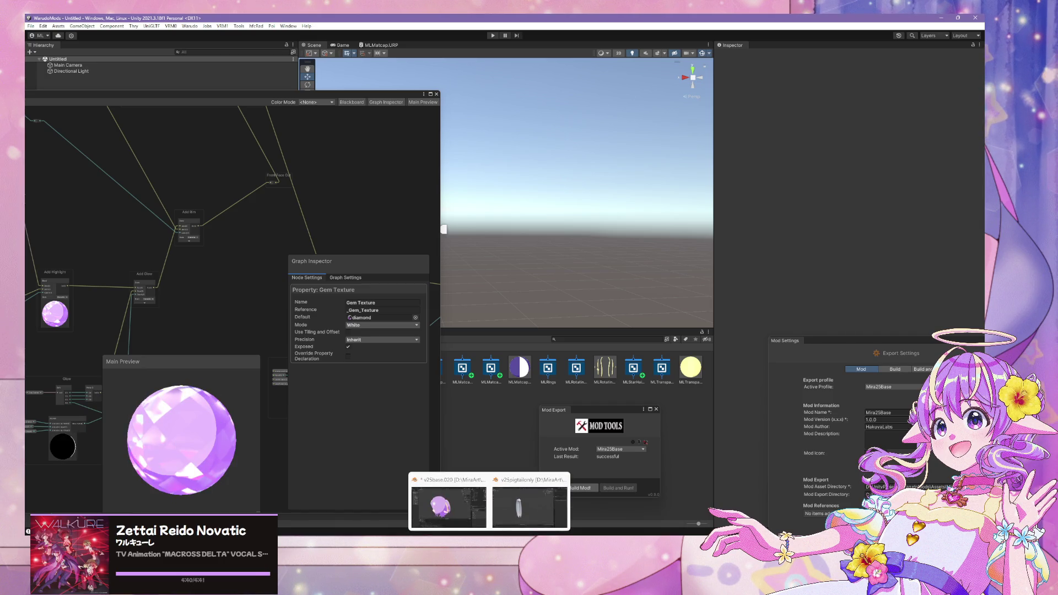
pyautogui.click(594, 499)
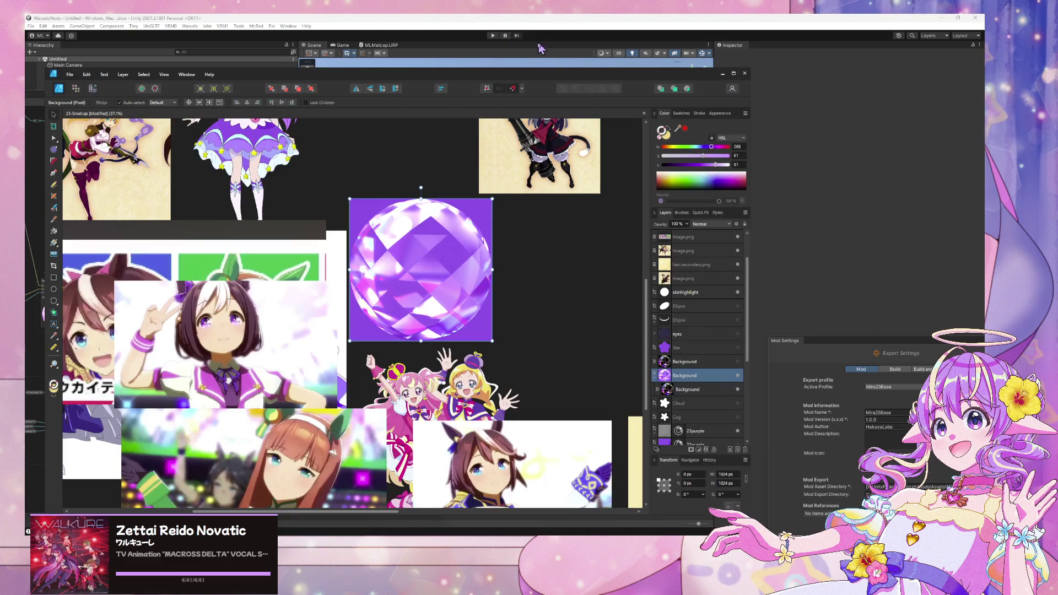
pyautogui.click(715, 391)
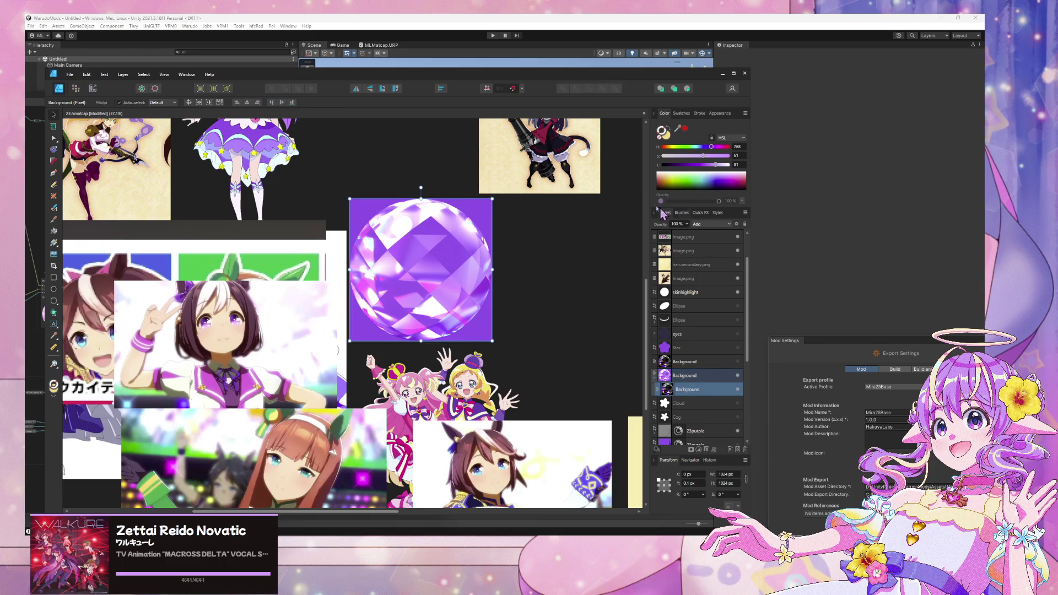
pyautogui.moveTo(394, 79)
pyautogui.mouseDown()
pyautogui.moveTo(627, 100)
pyautogui.moveTo(767, 153)
pyautogui.mouseUp()
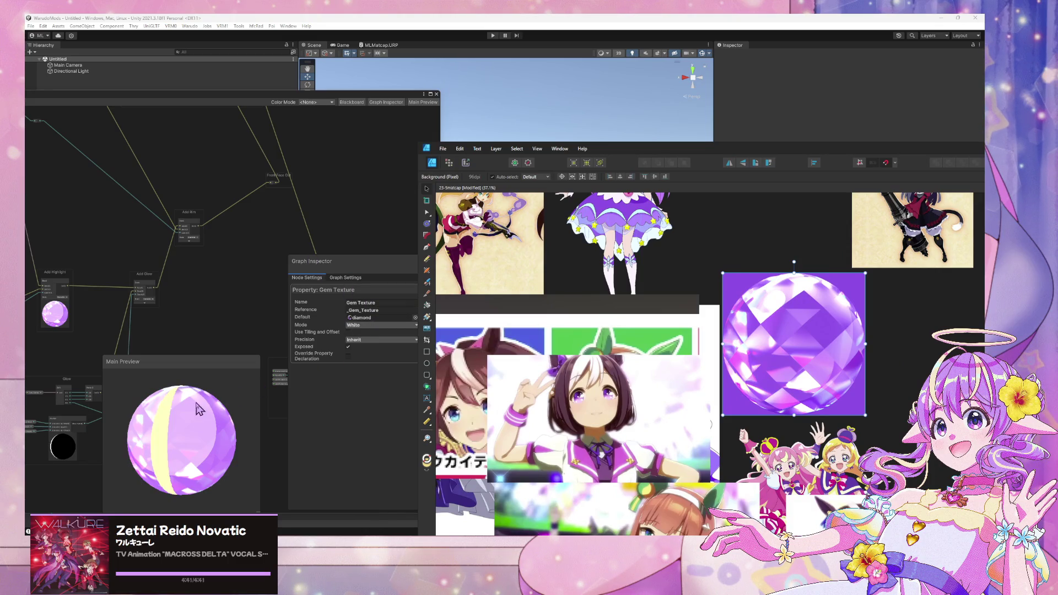
pyautogui.click(345, 306)
# Step: Disconnect the Add rim node's output and delete the Add node from the graph
pyautogui.moveTo(265, 362); pyautogui.dragTo(265, 314)
pyautogui.moveTo(262, 254)
pyautogui.mouseDown()
pyautogui.moveTo(260, 189)
pyautogui.moveTo(330, 217)
pyautogui.moveTo(408, 226)
pyautogui.mouseUp()
pyautogui.scroll(2, 279, 184)
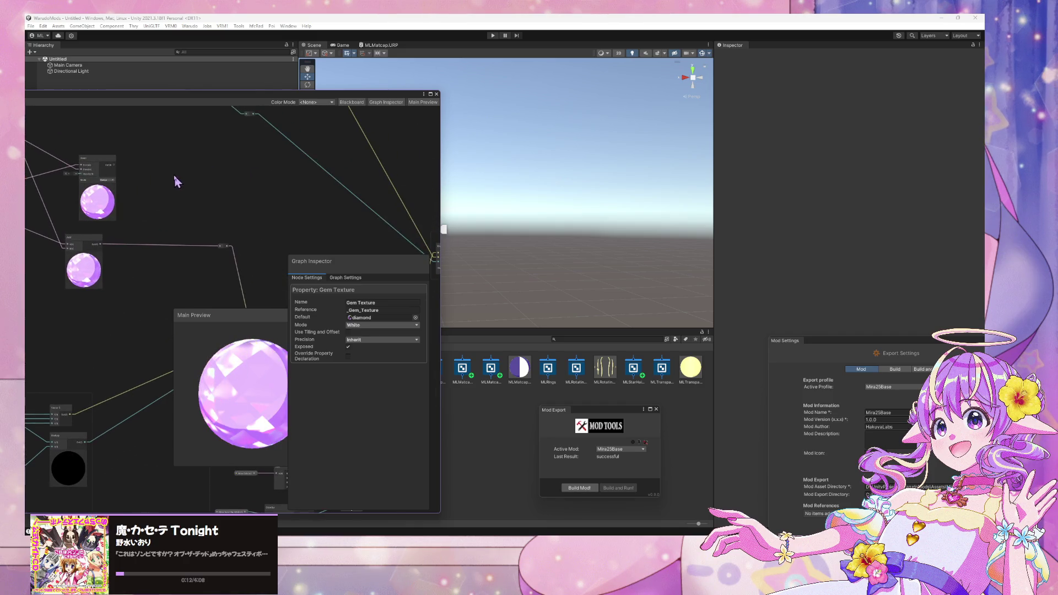
pyautogui.moveTo(232, 258); pyautogui.dragTo(131, 244)
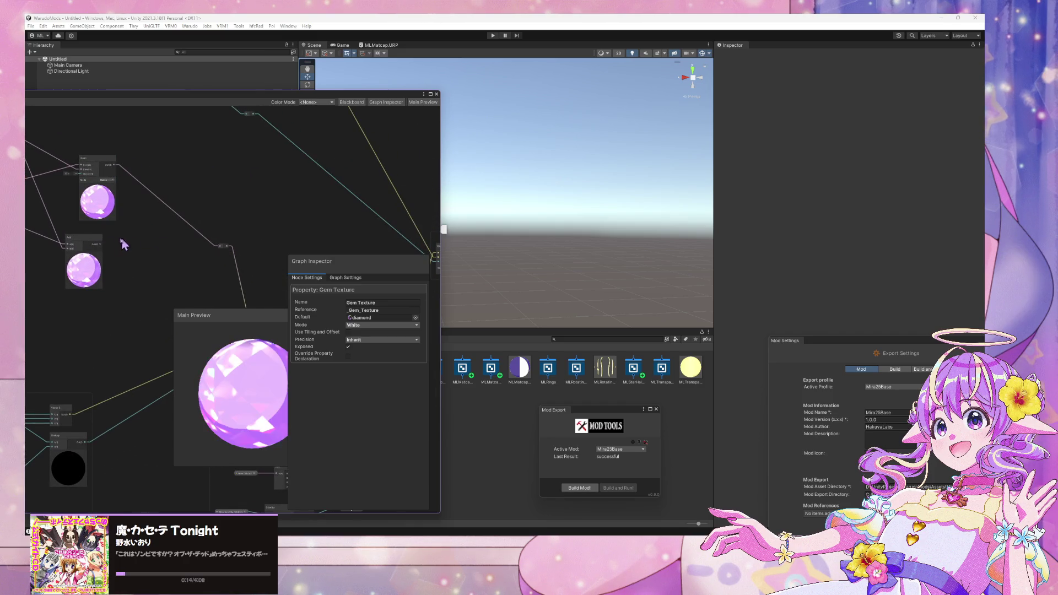
pyautogui.click(80, 241)
pyautogui.press('Delete')
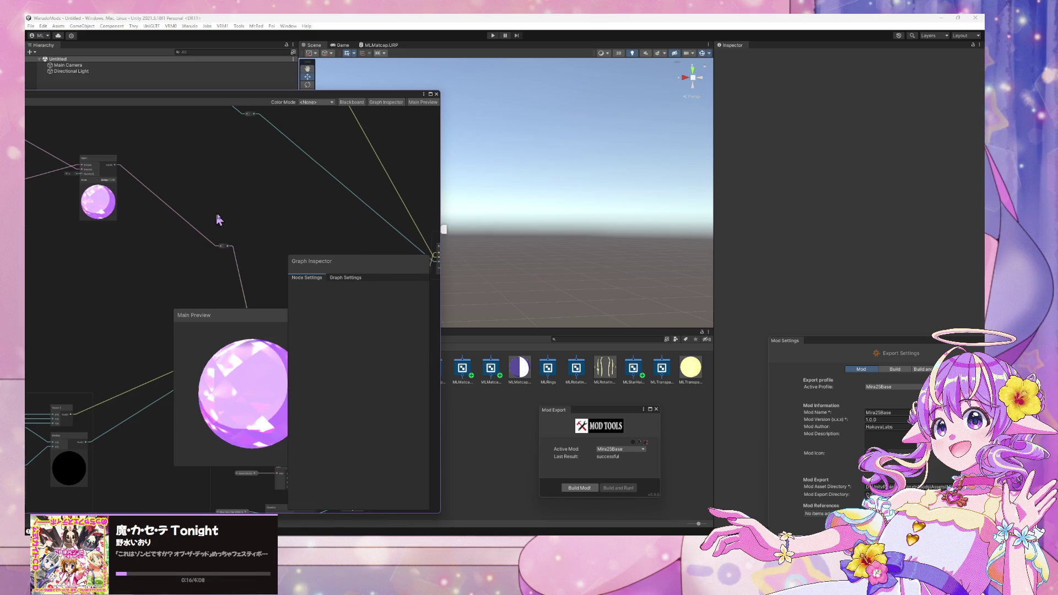
pyautogui.scroll(1, 272, 246)
pyautogui.moveTo(176, 229); pyautogui.dragTo(241, 270)
pyautogui.click(208, 237)
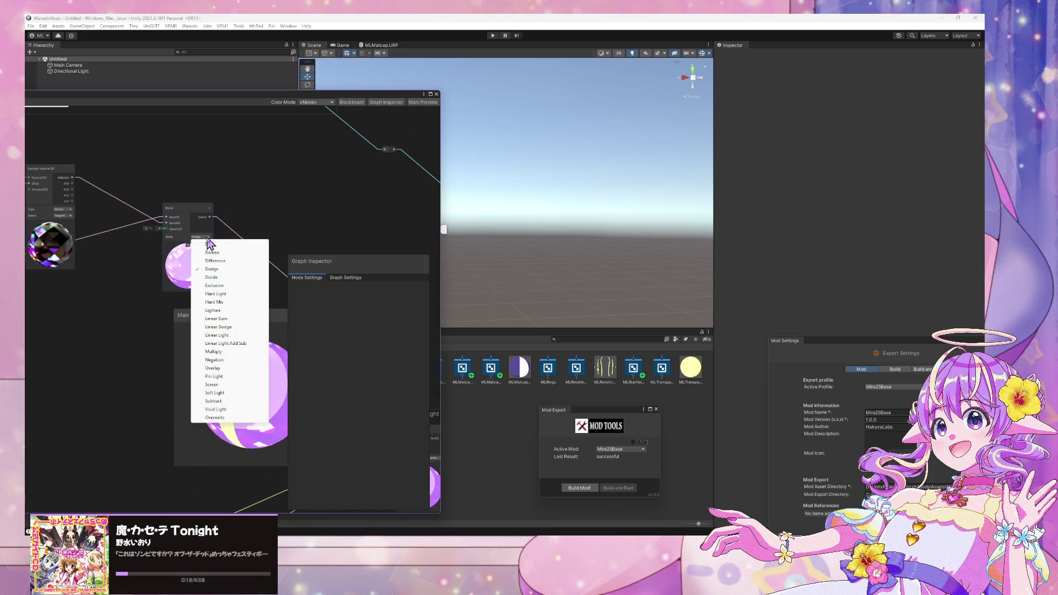
# Step: Preview the Blend node in Darken, Difference, Dodge, Divide, Screen and Soft Light modes
pyautogui.click(242, 252)
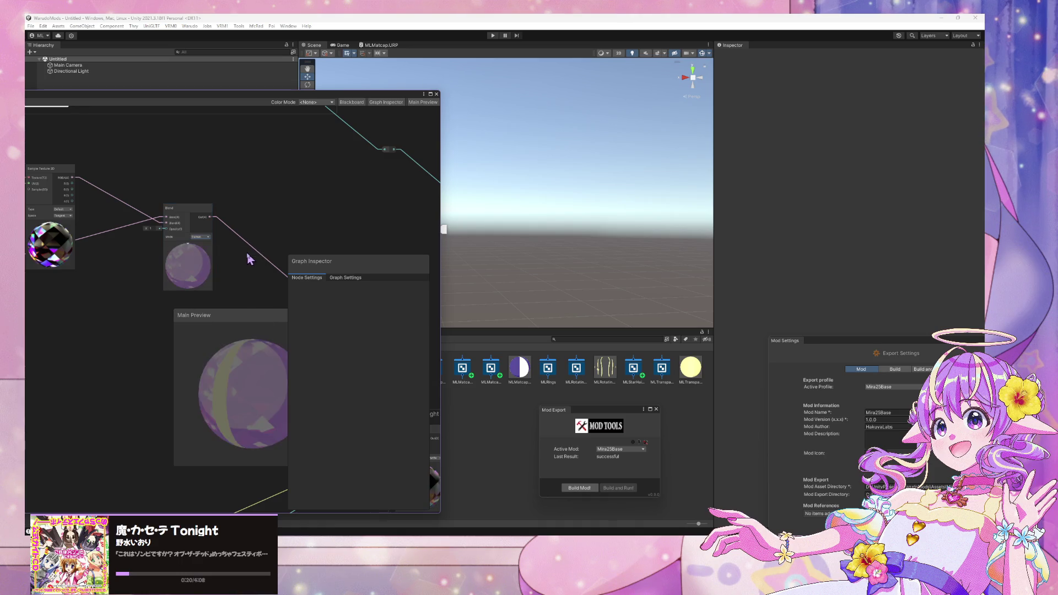
pyautogui.click(208, 237)
pyautogui.click(213, 261)
pyautogui.click(209, 237)
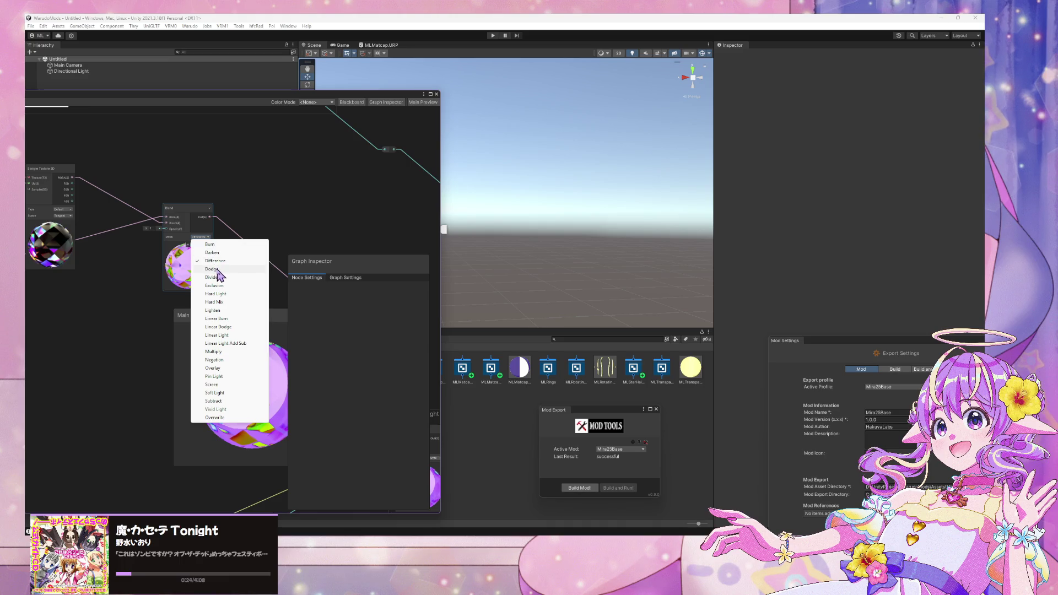
pyautogui.click(217, 270)
pyautogui.click(208, 237)
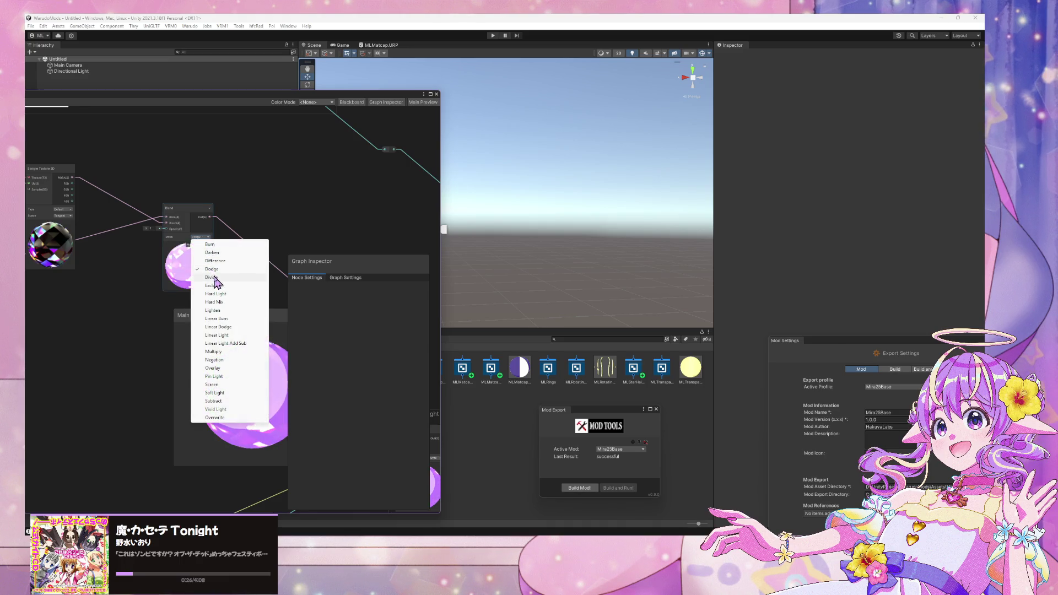
pyautogui.click(214, 277)
pyautogui.click(205, 237)
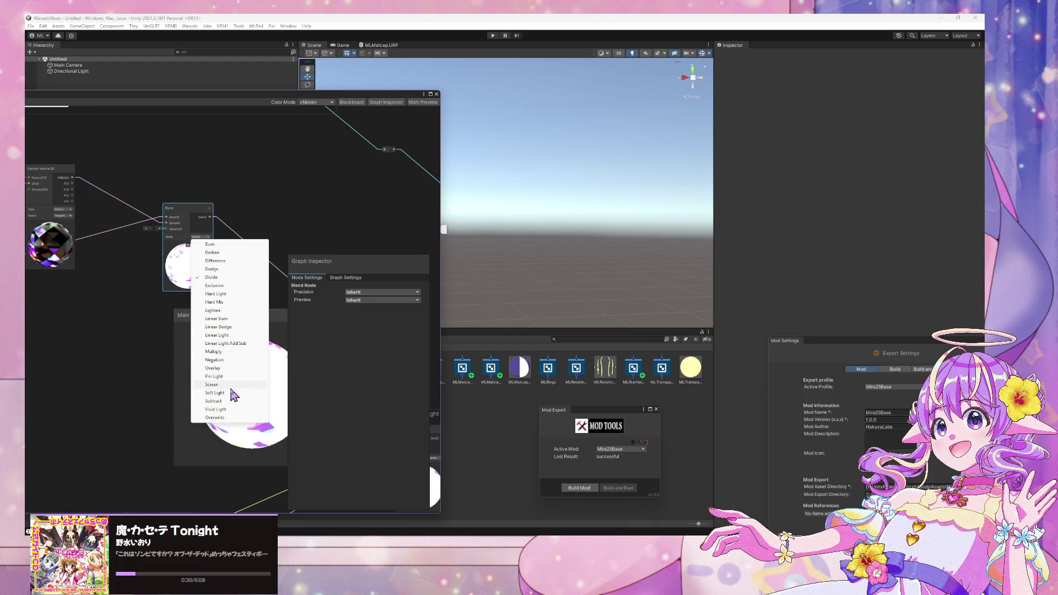
pyautogui.click(231, 386)
pyautogui.click(200, 236)
pyautogui.click(231, 394)
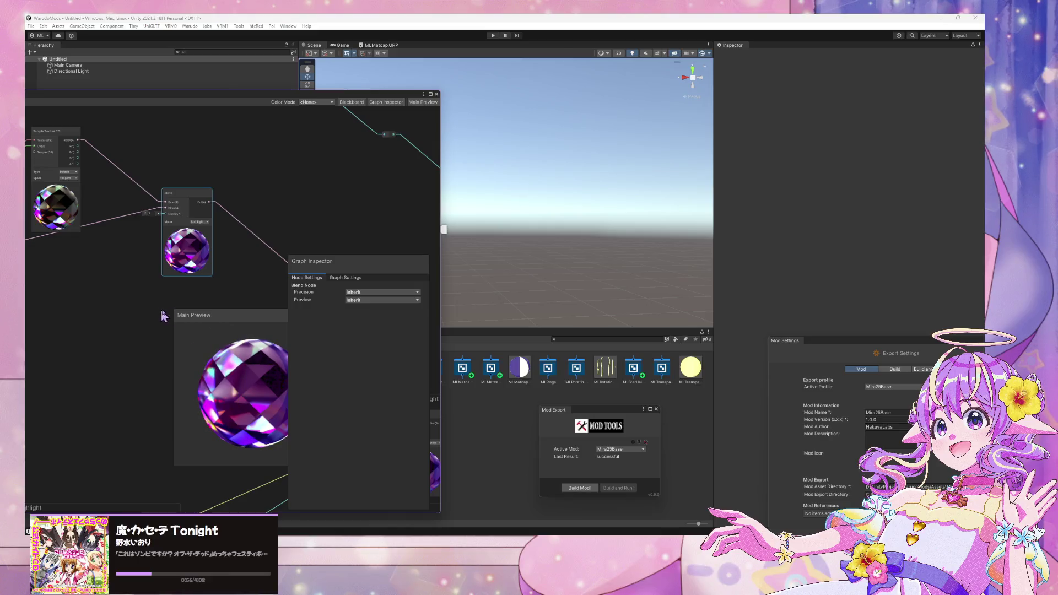
# Step: Try Overlay, Multiply, Lighten, Linear Light Add Sub and Burn, then settle on Linear Dodge
pyautogui.click(200, 223)
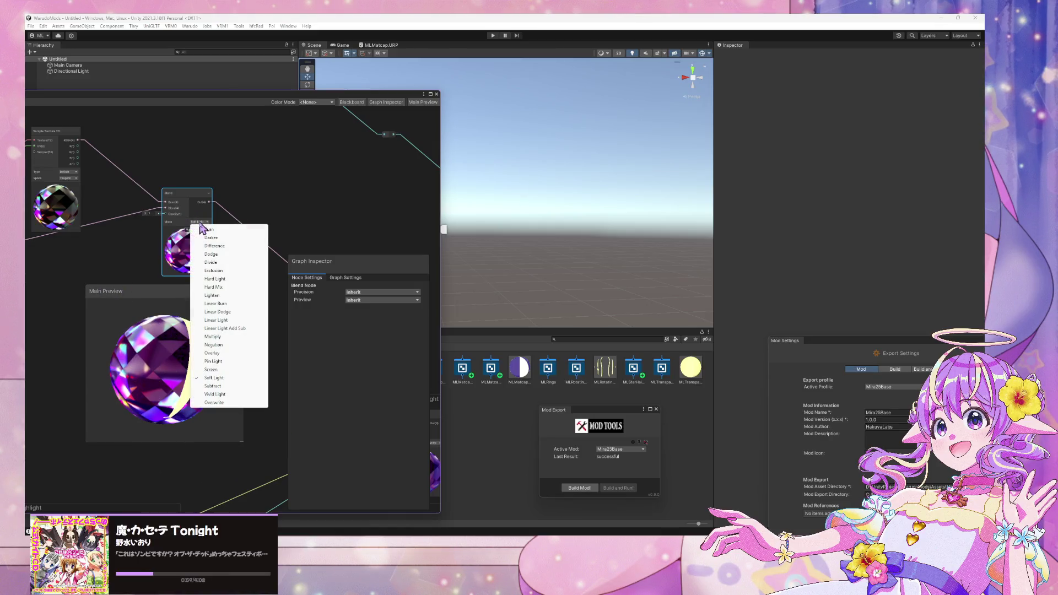
pyautogui.click(231, 353)
pyautogui.click(200, 222)
pyautogui.click(239, 336)
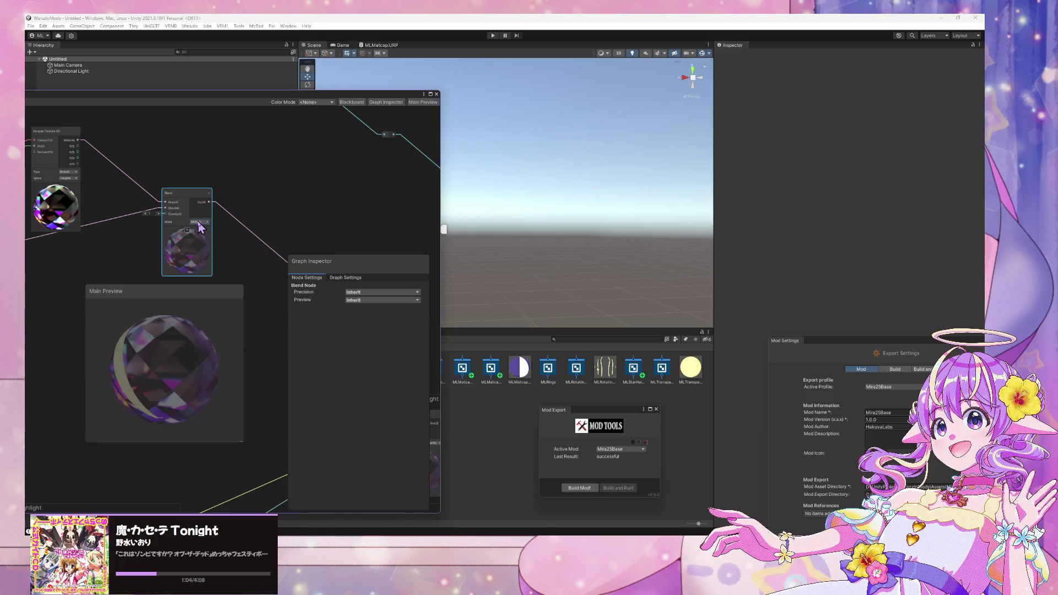
pyautogui.click(198, 222)
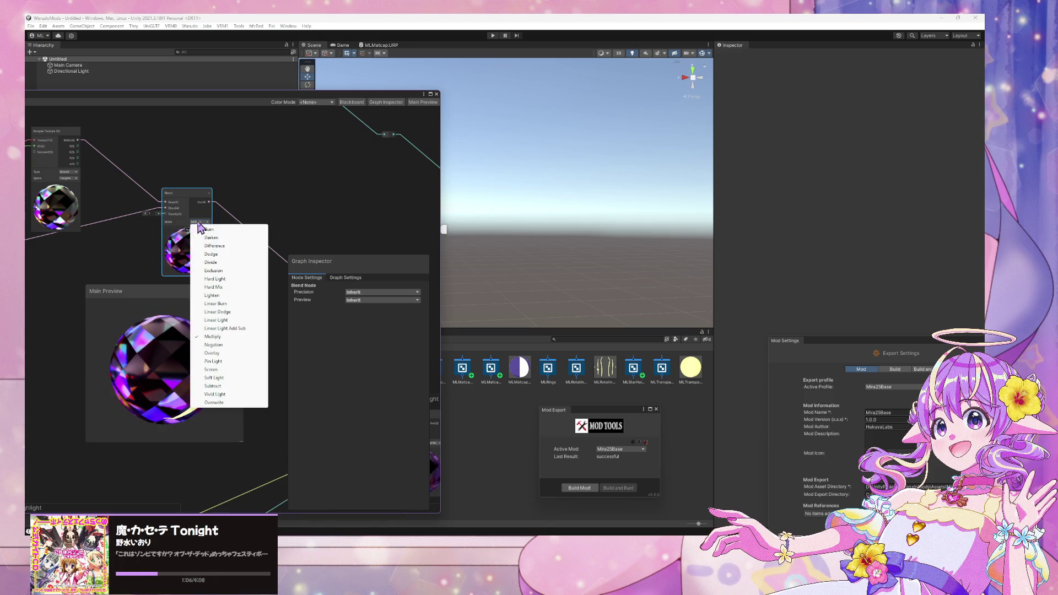
pyautogui.click(246, 297)
pyautogui.click(204, 222)
pyautogui.click(244, 328)
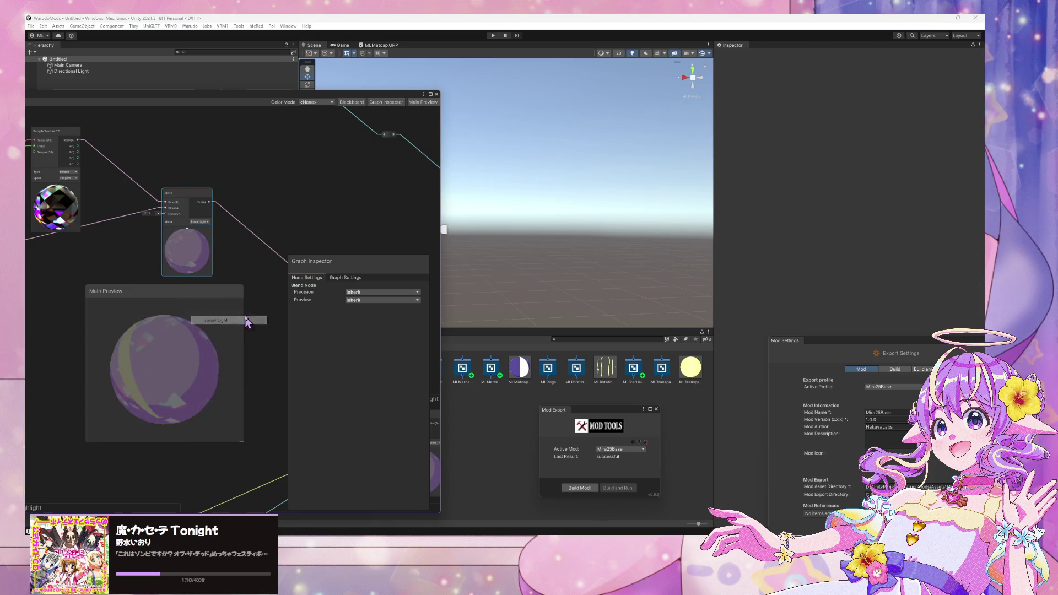
pyautogui.click(202, 222)
pyautogui.click(243, 238)
pyautogui.click(197, 220)
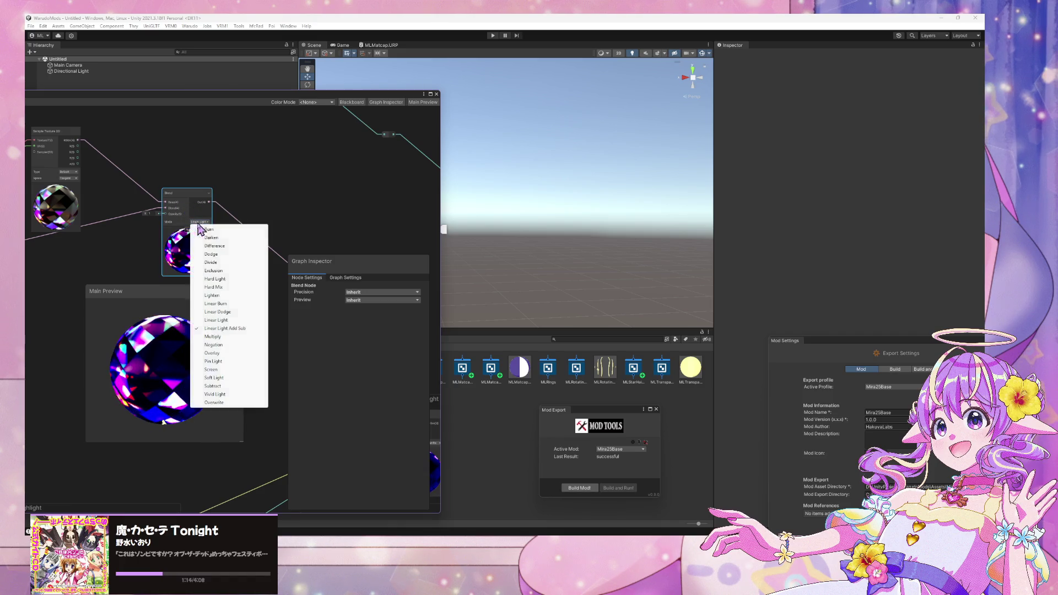
pyautogui.click(242, 312)
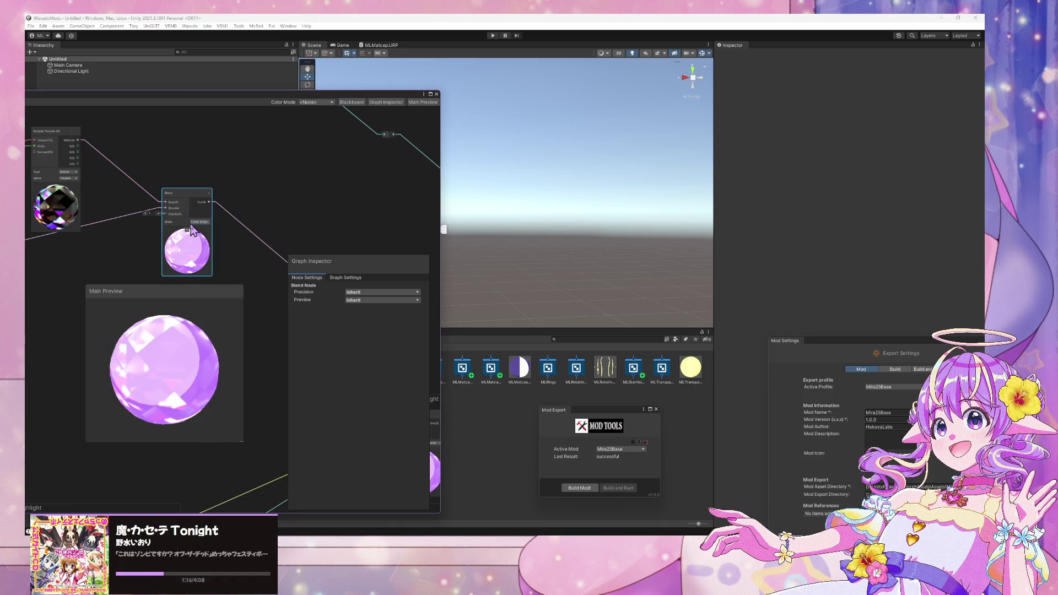
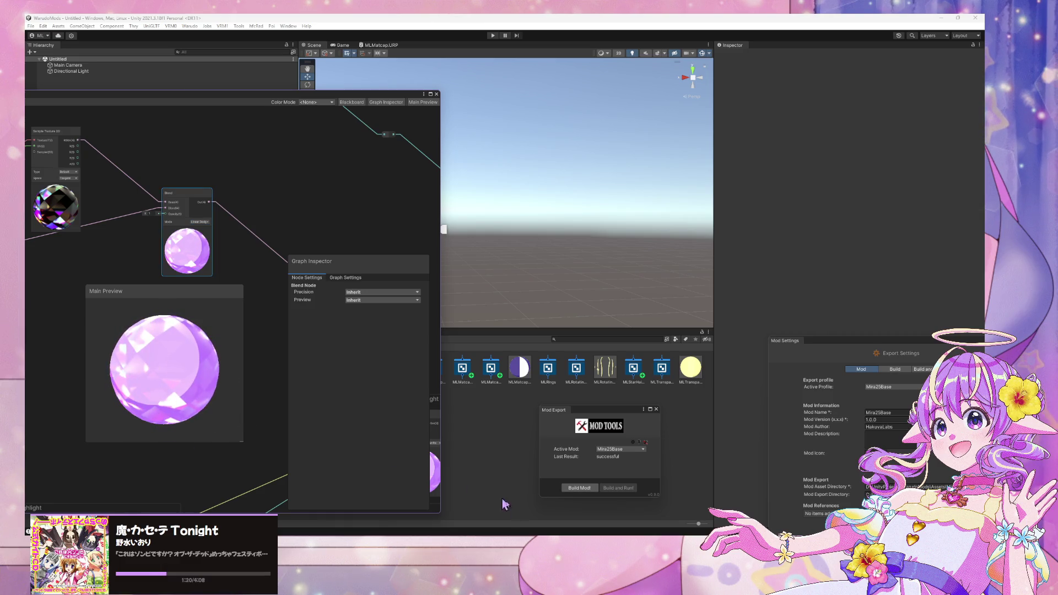
# Step: Try Linear Burn, Hard Light and Dodge blend modes on the gem's Blend node
pyautogui.hotkey('alt', 'Tab')
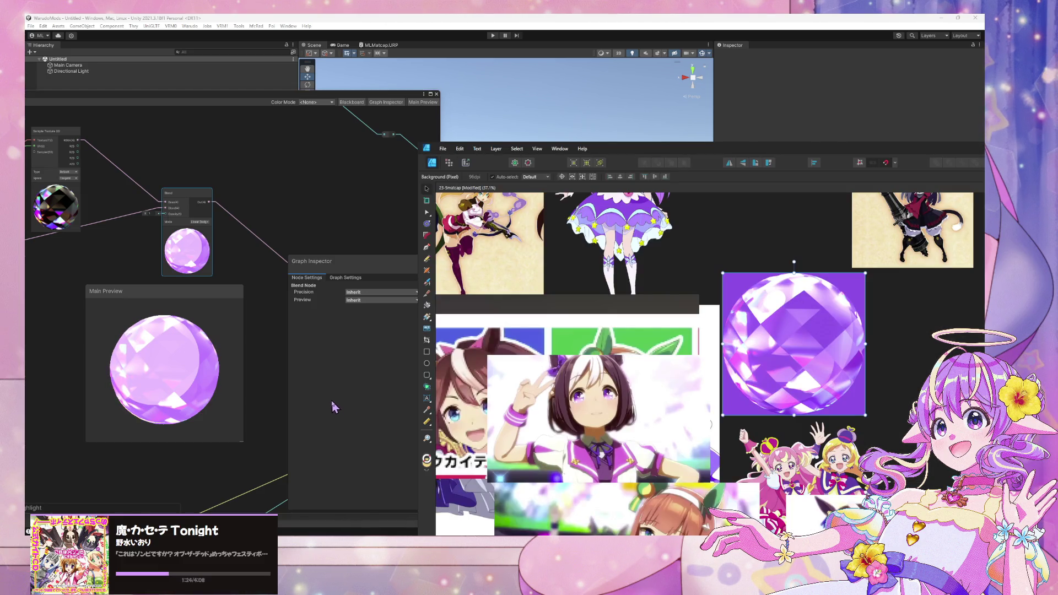
pyautogui.click(199, 221)
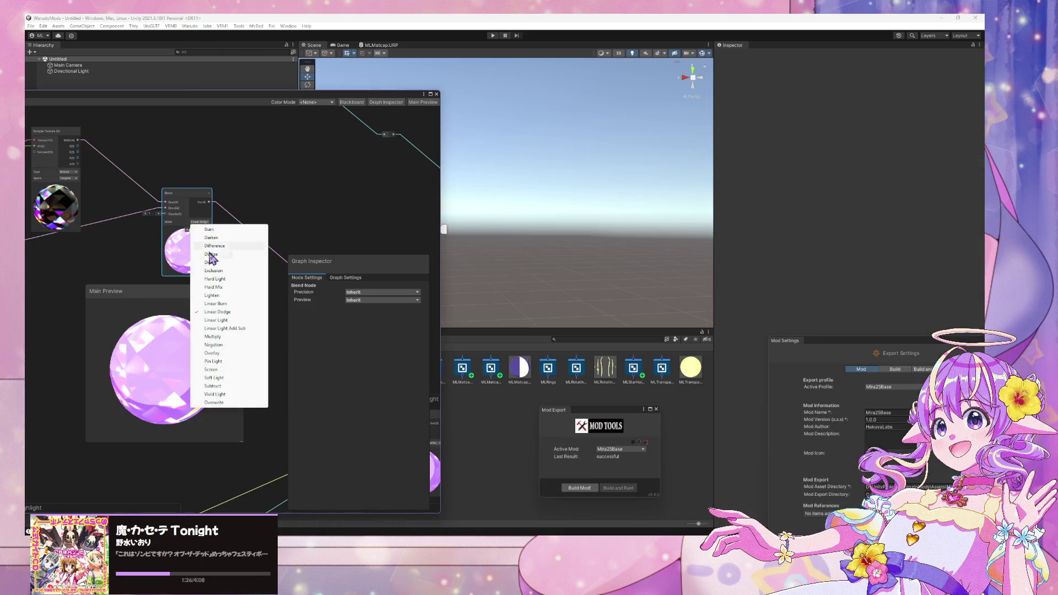
pyautogui.click(236, 304)
pyautogui.click(199, 222)
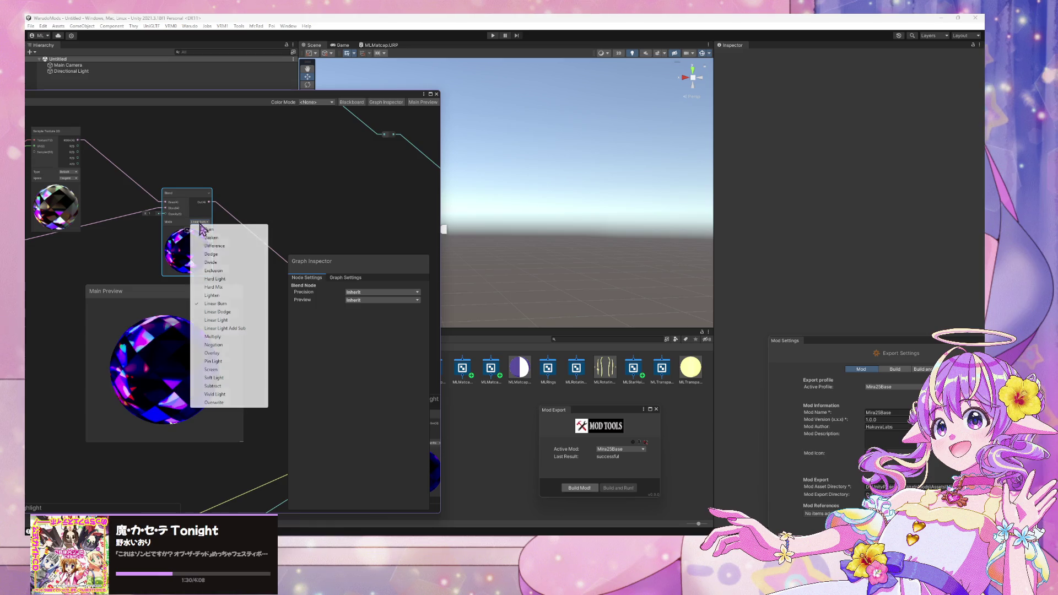
pyautogui.click(238, 279)
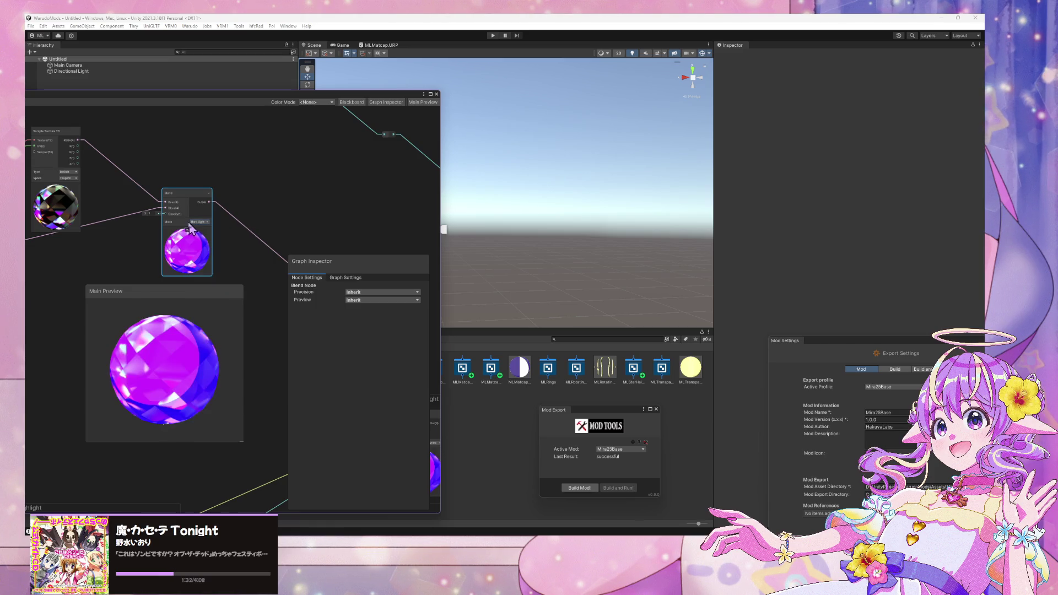
pyautogui.click(201, 222)
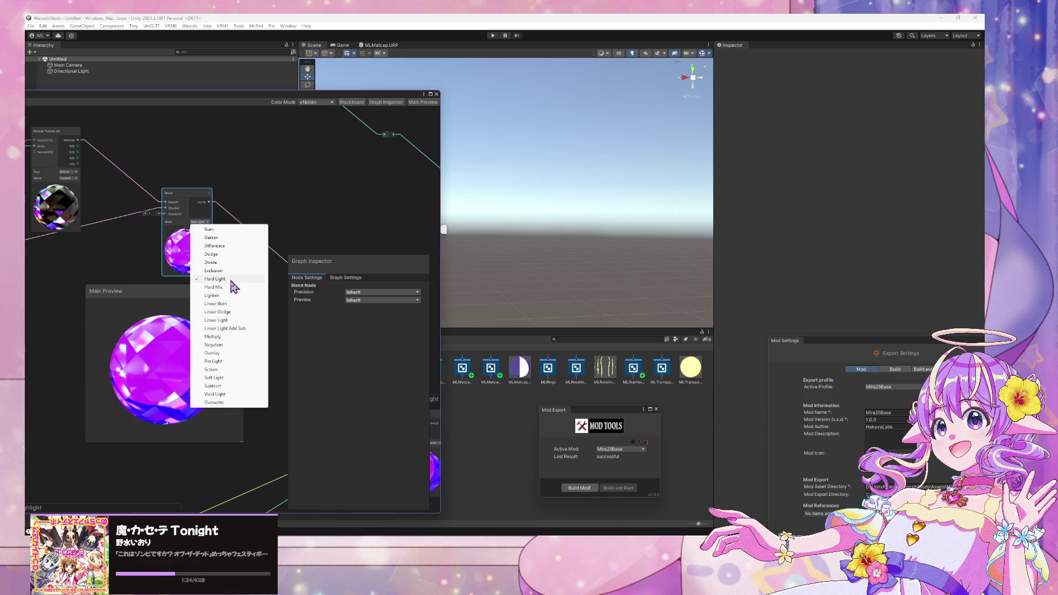
pyautogui.click(228, 255)
# Step: Try Pin Light, then settle the Blend node on Soft Light
pyautogui.click(199, 221)
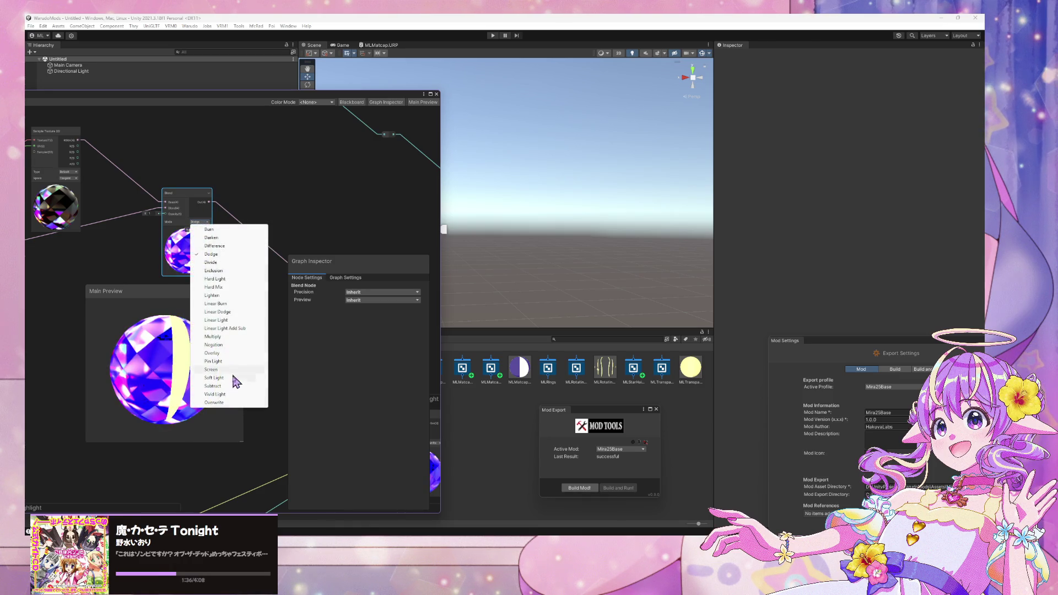
pyautogui.click(214, 361)
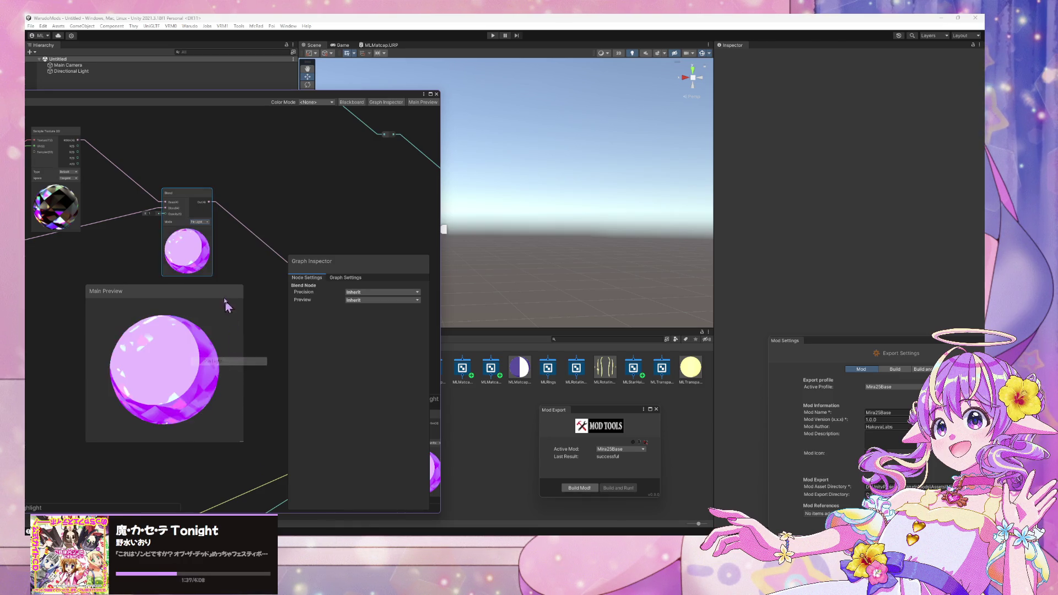
pyautogui.click(200, 222)
pyautogui.click(236, 377)
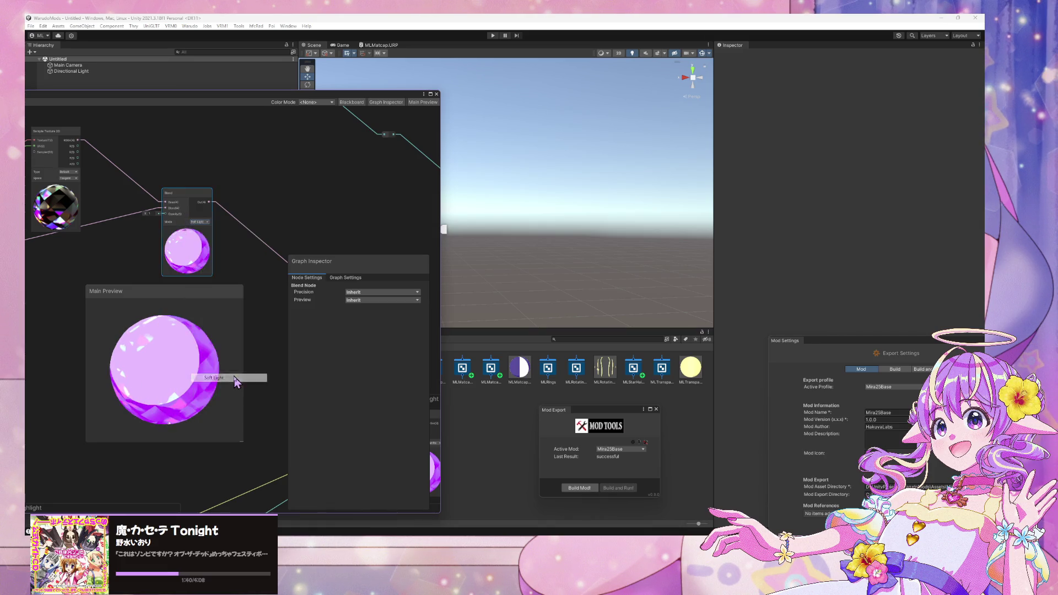
pyautogui.click(200, 222)
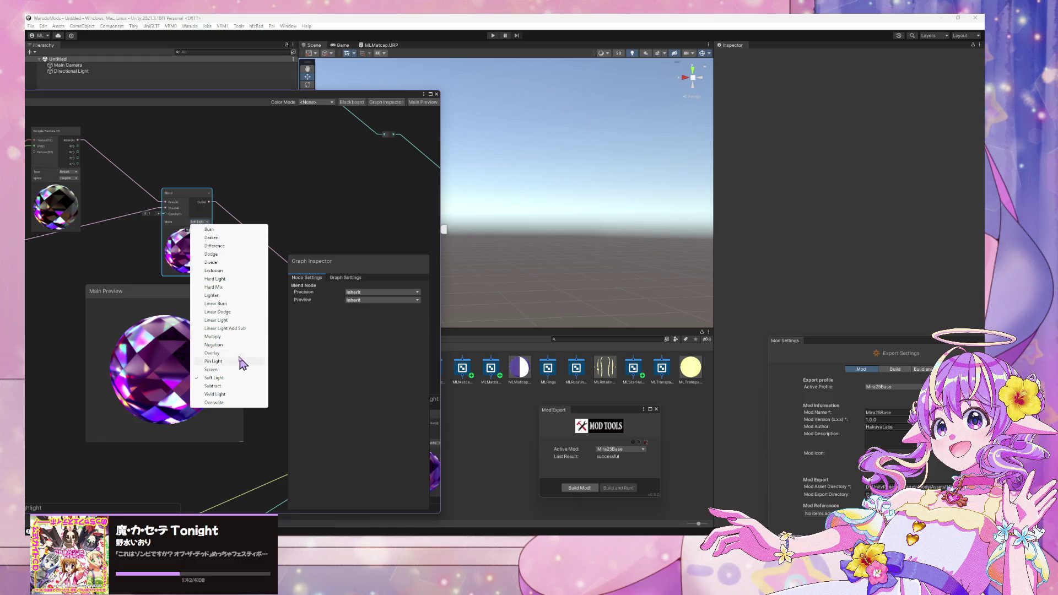
pyautogui.press('Escape')
pyautogui.hotkey('alt', 'Tab')
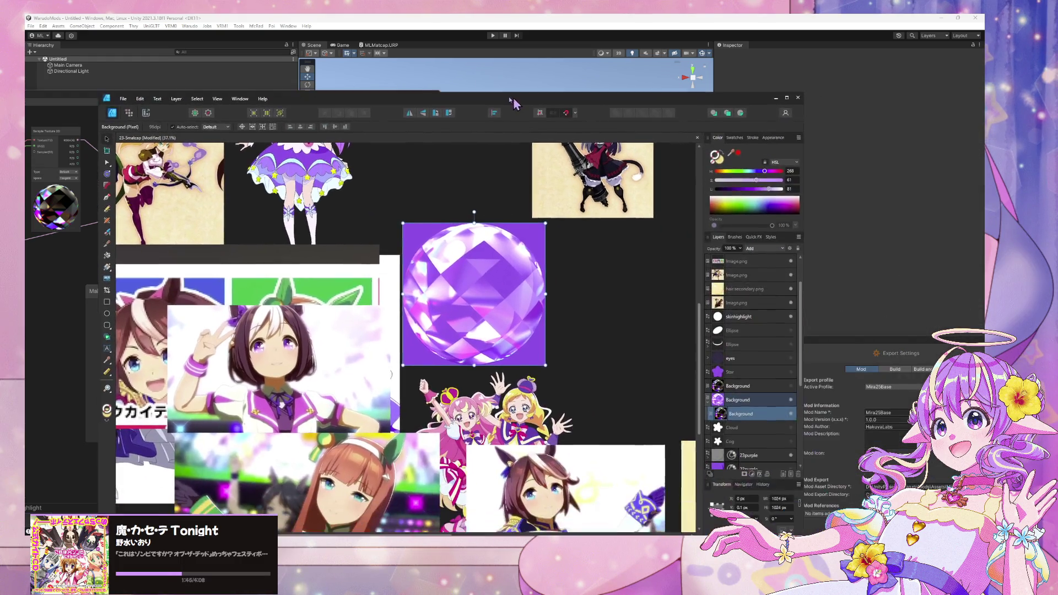
# Step: Select the Background layer, confirm its name, and hide the crystal sphere to reveal the purple disc
pyautogui.moveTo(510, 98); pyautogui.dragTo(557, 122)
pyautogui.click(798, 418)
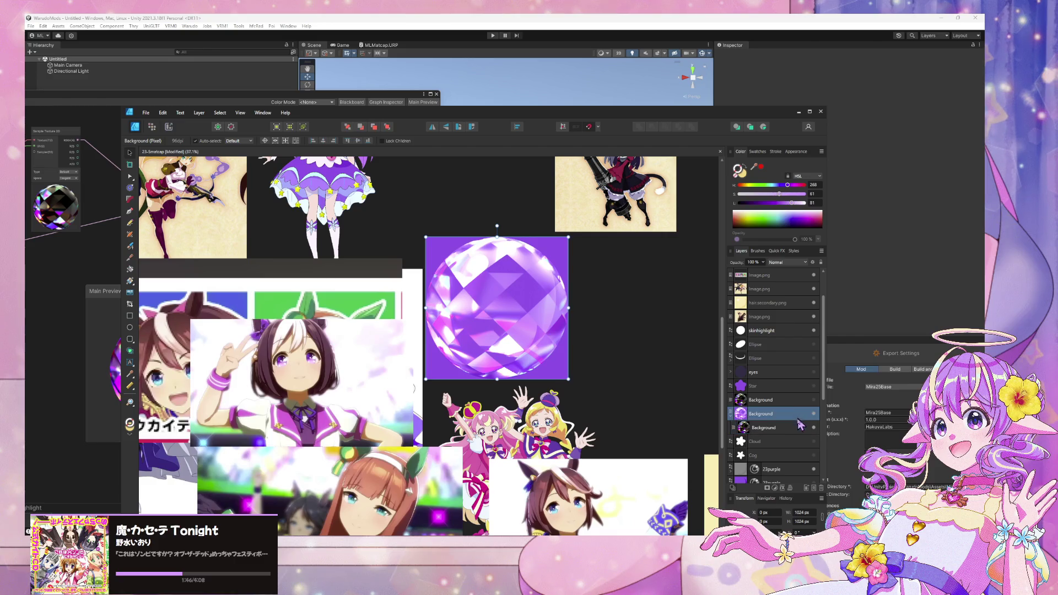
pyautogui.scroll(-2, 752, 384)
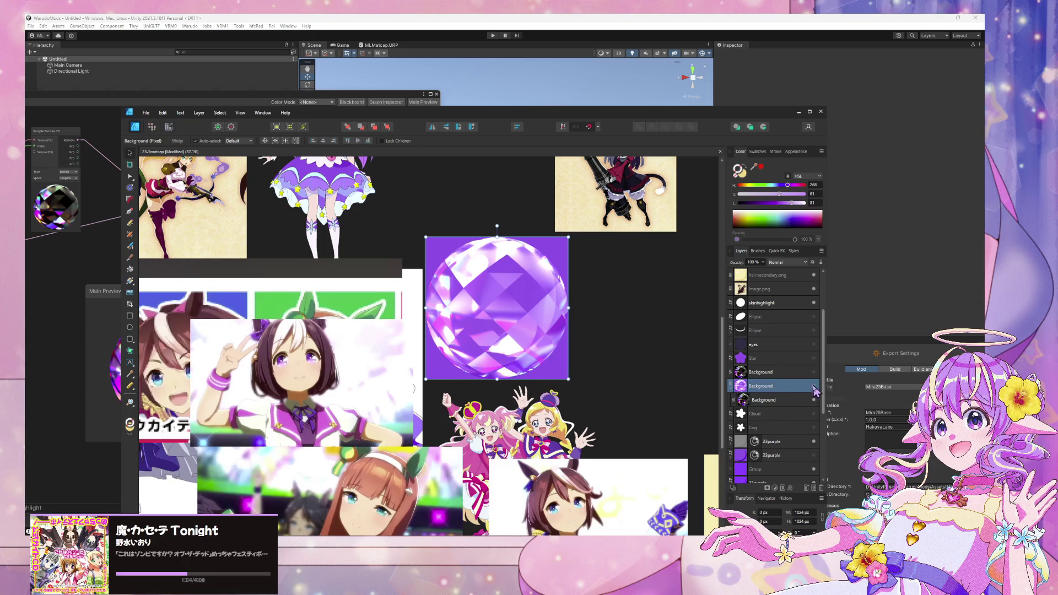
pyautogui.press('Return')
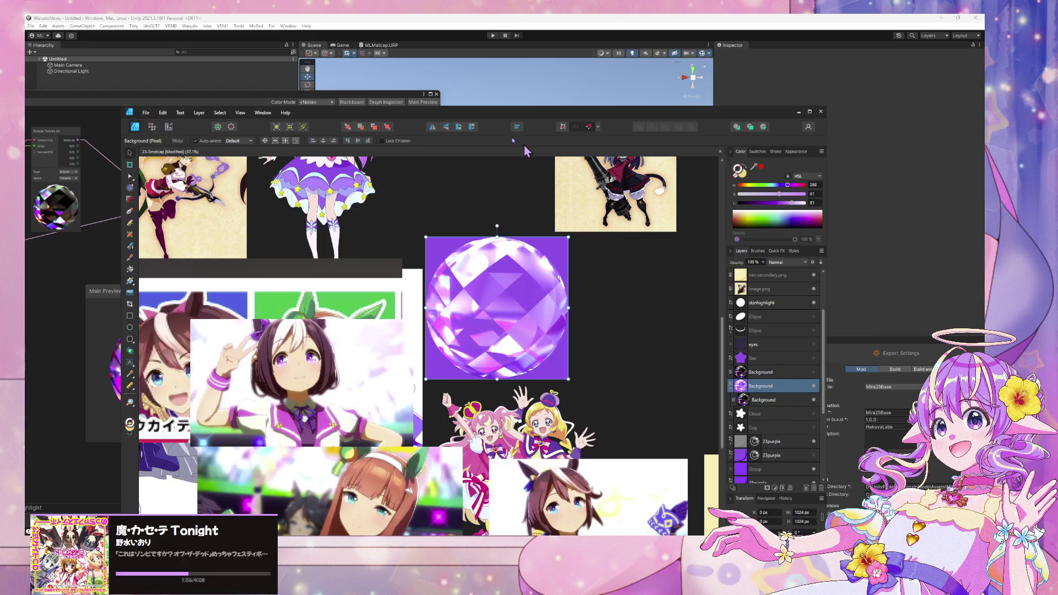
pyautogui.moveTo(396, 117)
pyautogui.mouseDown()
pyautogui.moveTo(556, 97)
pyautogui.moveTo(367, 105)
pyautogui.mouseUp()
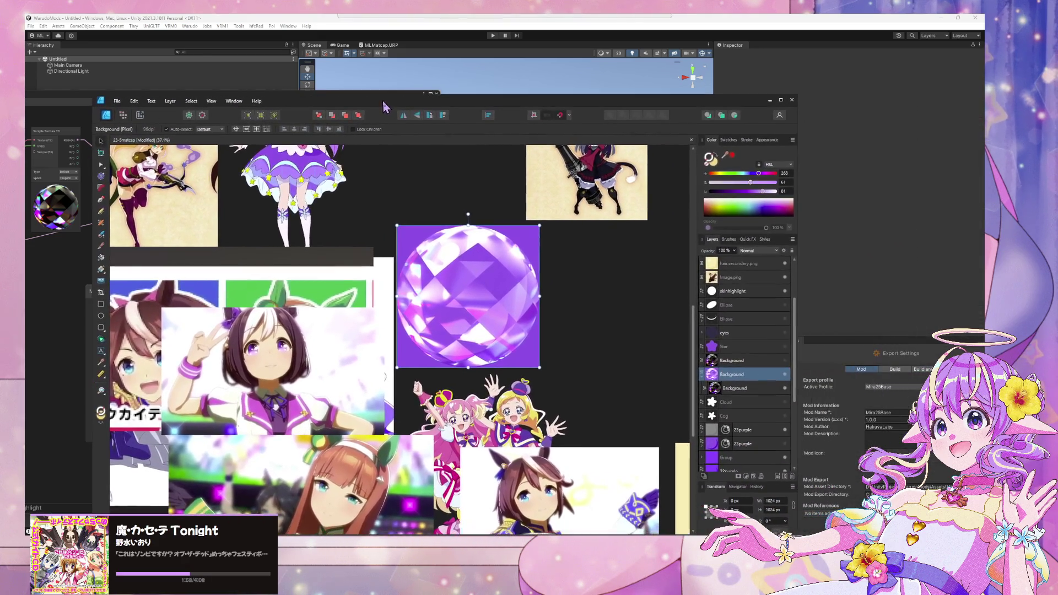
pyautogui.click(785, 388)
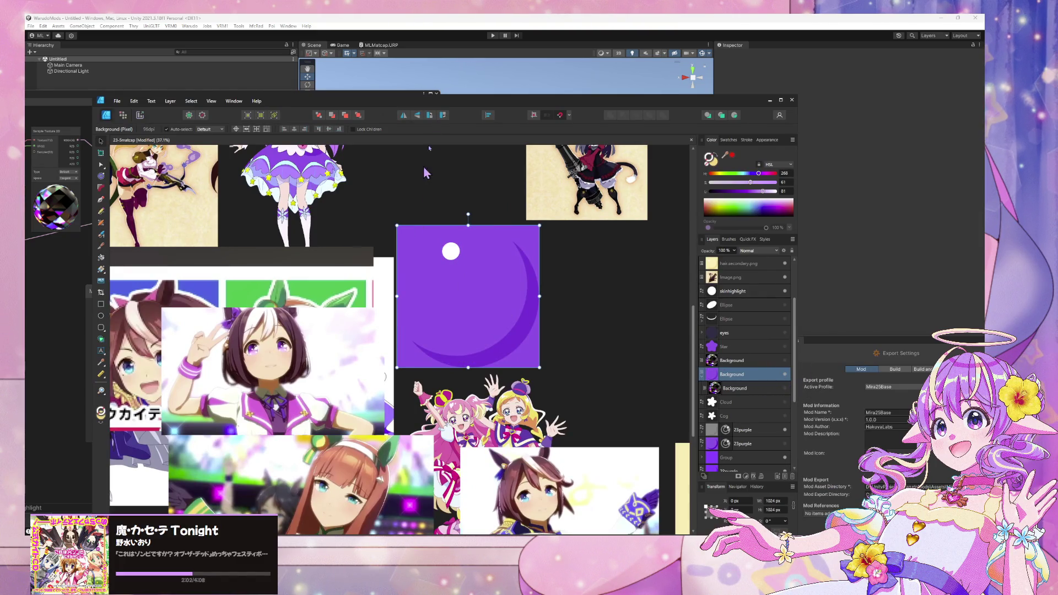
# Step: Bring Shader Graph back into view and select the Main Color property in the Blackboard
pyautogui.moveTo(455, 110)
pyautogui.mouseDown()
pyautogui.moveTo(750, 117)
pyautogui.moveTo(729, 117)
pyautogui.mouseUp()
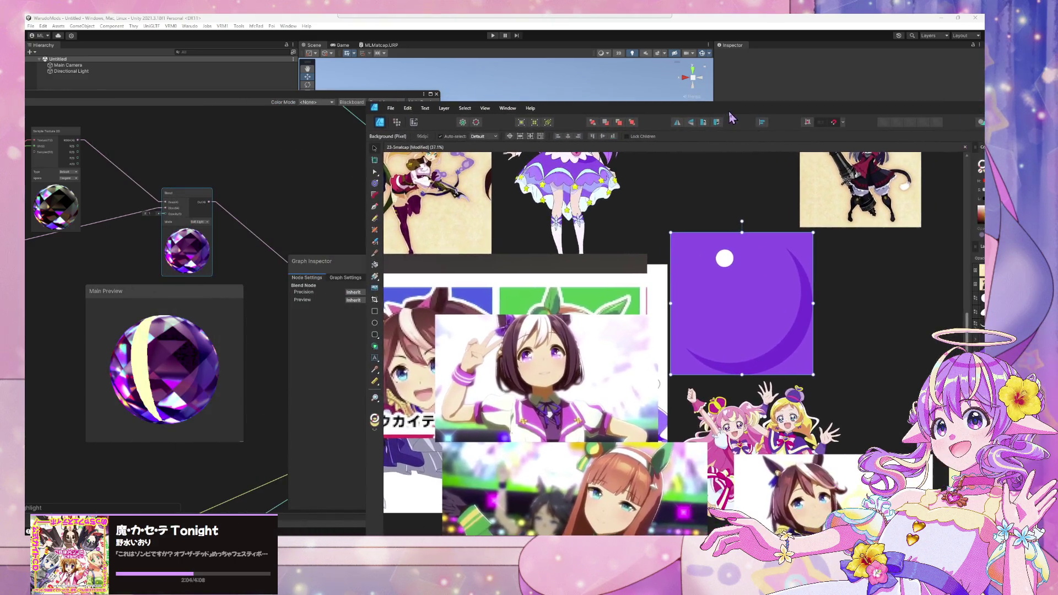
pyautogui.moveTo(193, 93); pyautogui.dragTo(114, 71)
pyautogui.click(27, 133)
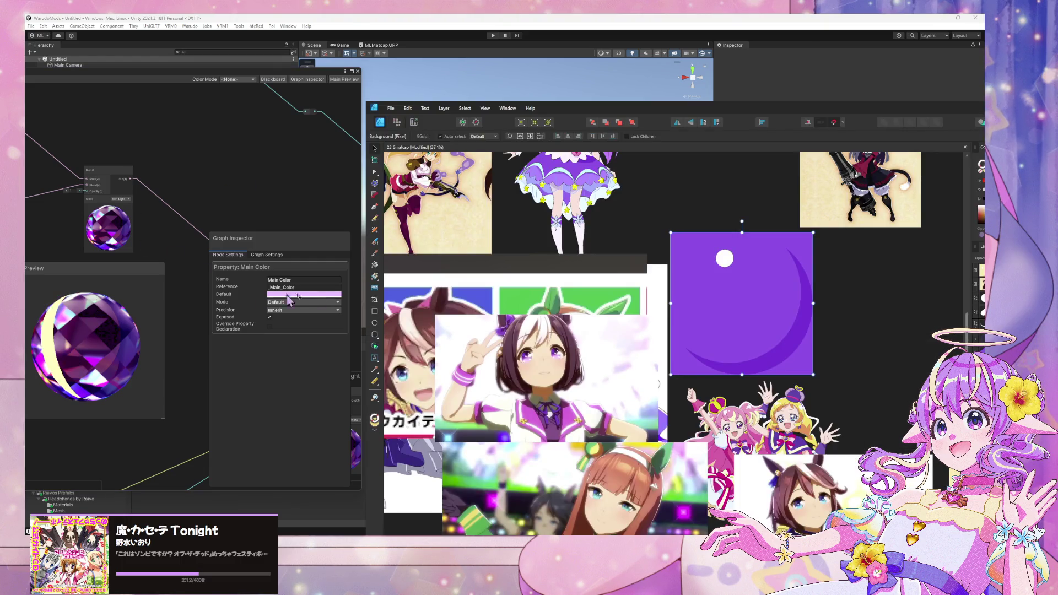
# Step: Set Main Color's default to purple 8E50E4, sampled from the Affinity disc
pyautogui.click(332, 299)
pyautogui.click(331, 295)
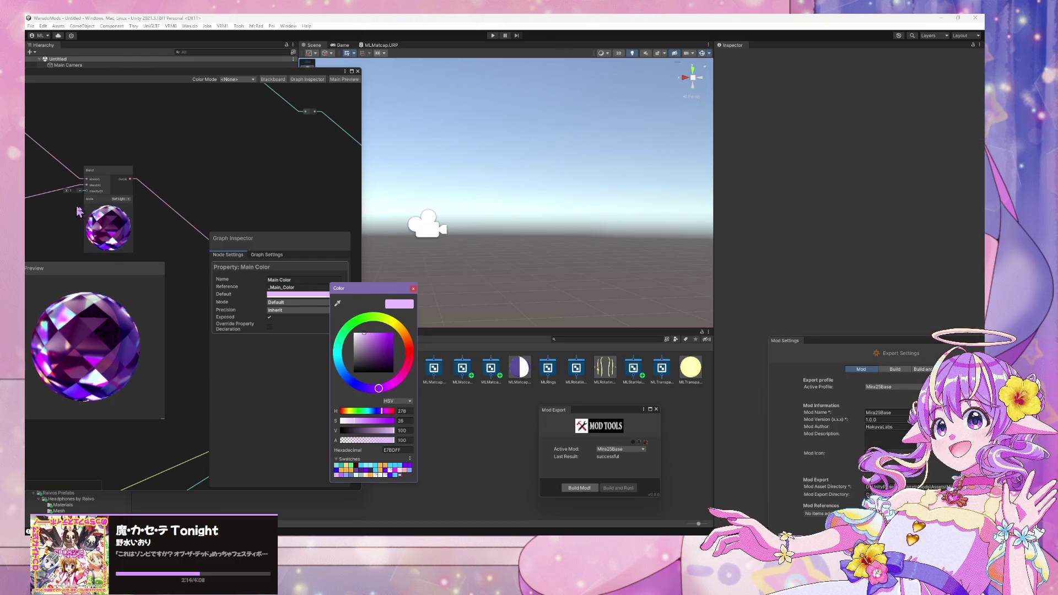
pyautogui.hotkey('alt', 'Tab')
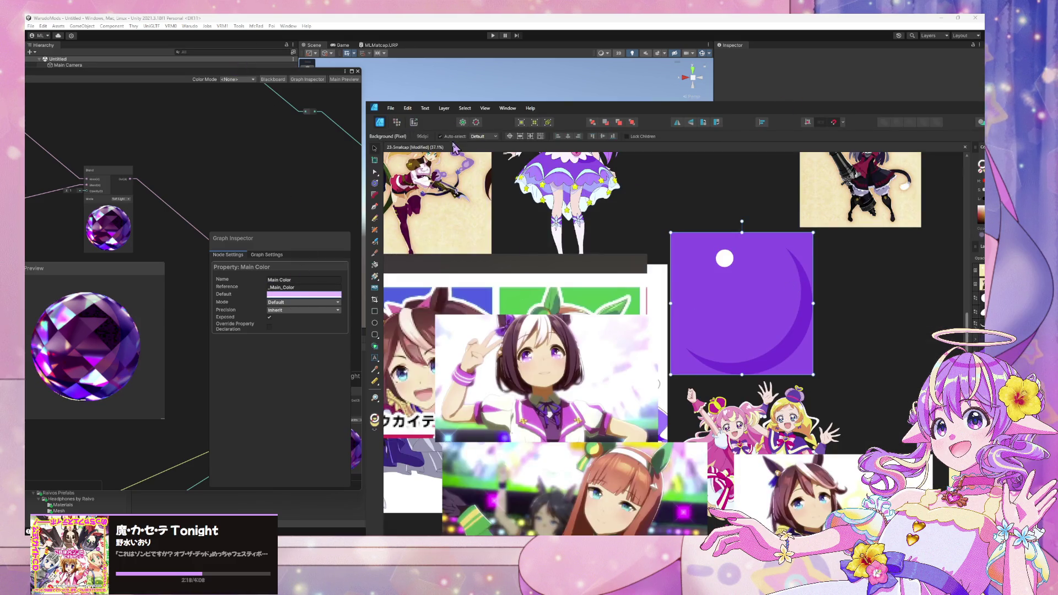
pyautogui.click(338, 297)
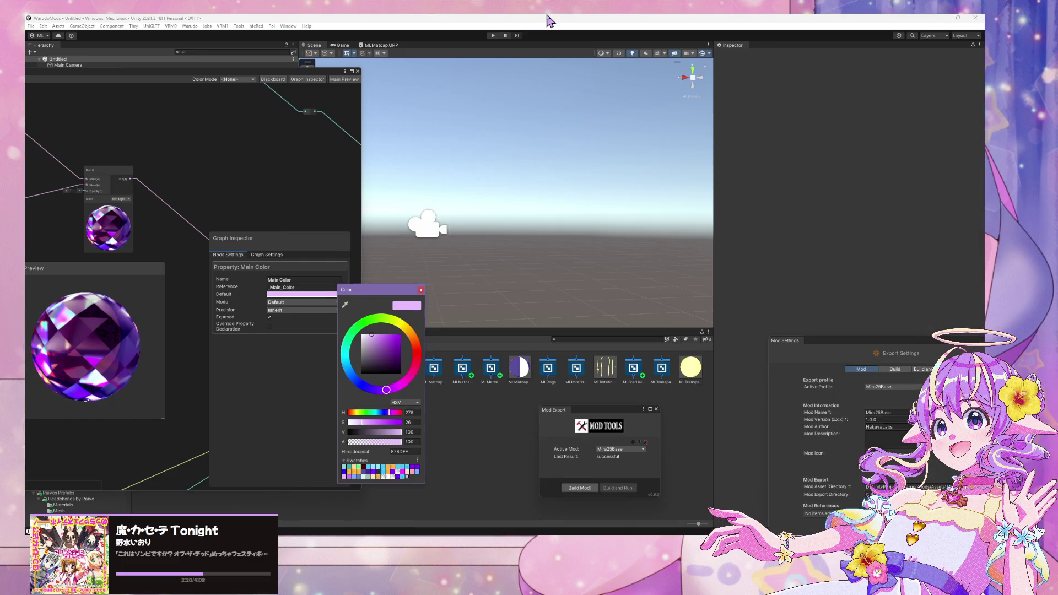
pyautogui.click(483, 55)
pyautogui.hotkey('alt', 'Tab')
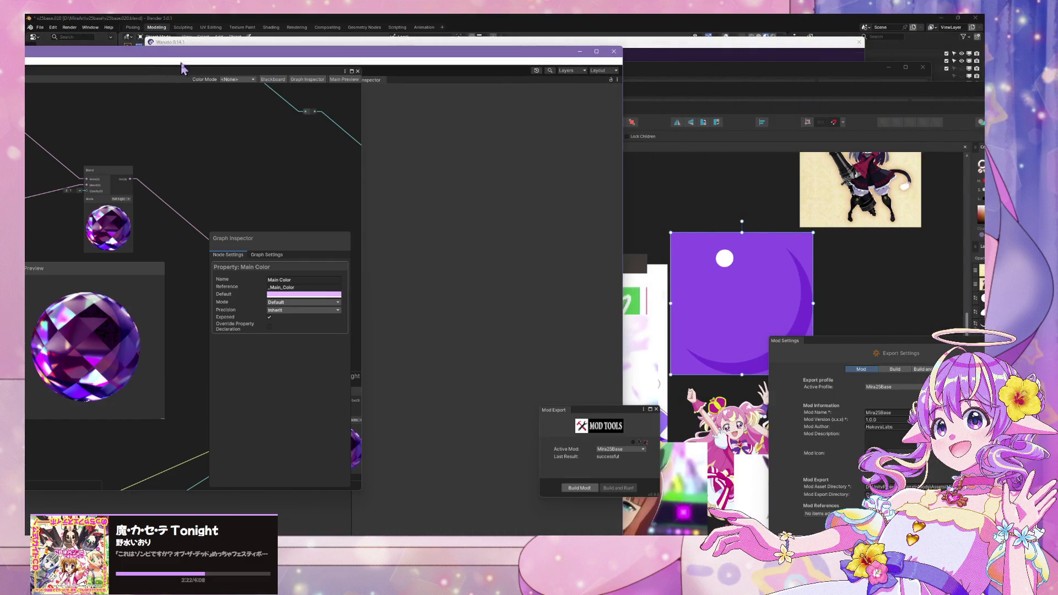
pyautogui.click(304, 294)
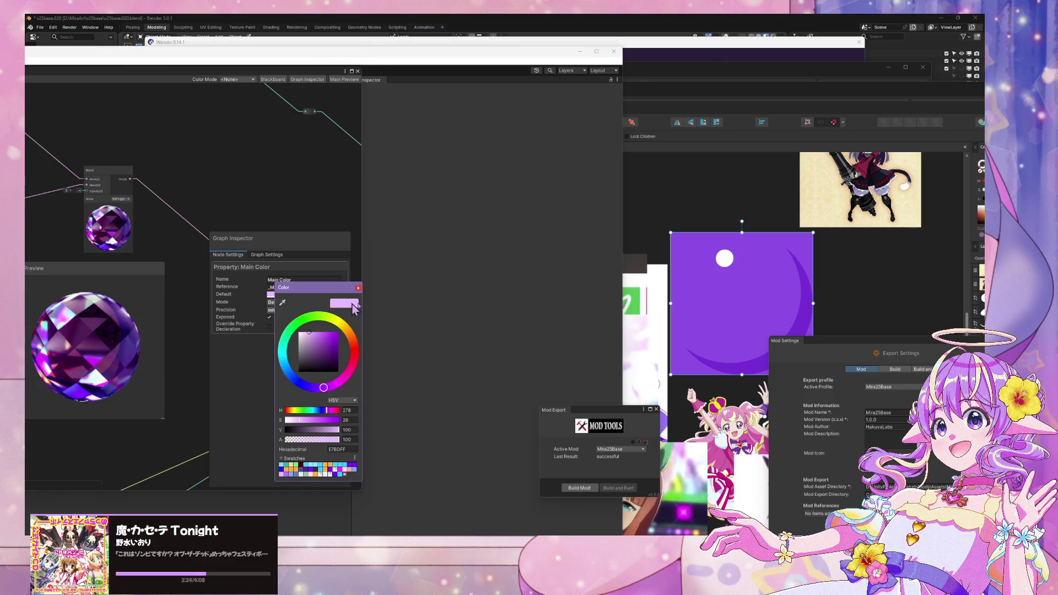
pyautogui.click(283, 302)
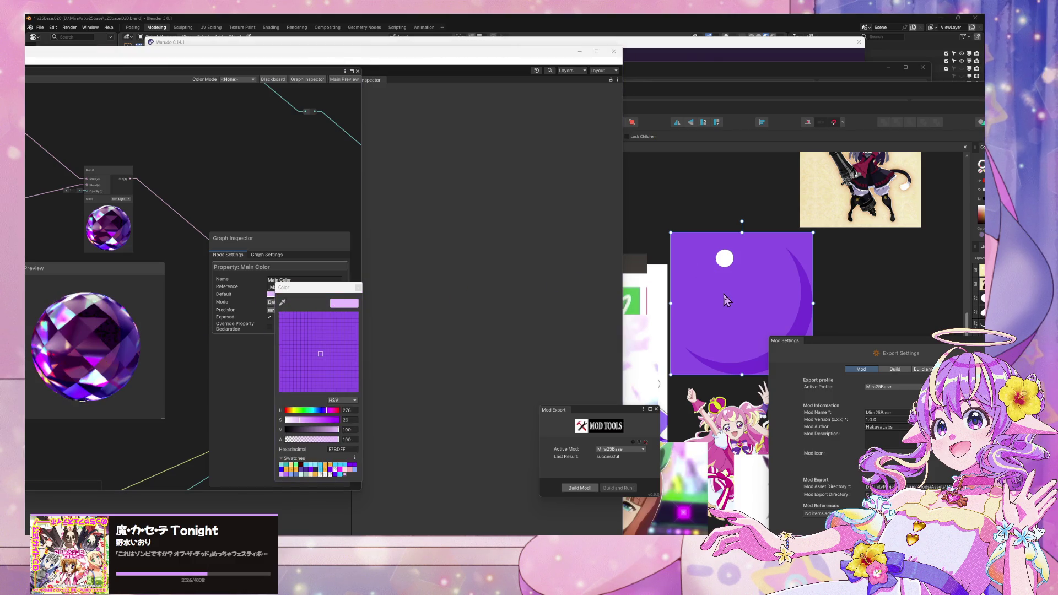
pyautogui.click(717, 278)
pyautogui.click(257, 386)
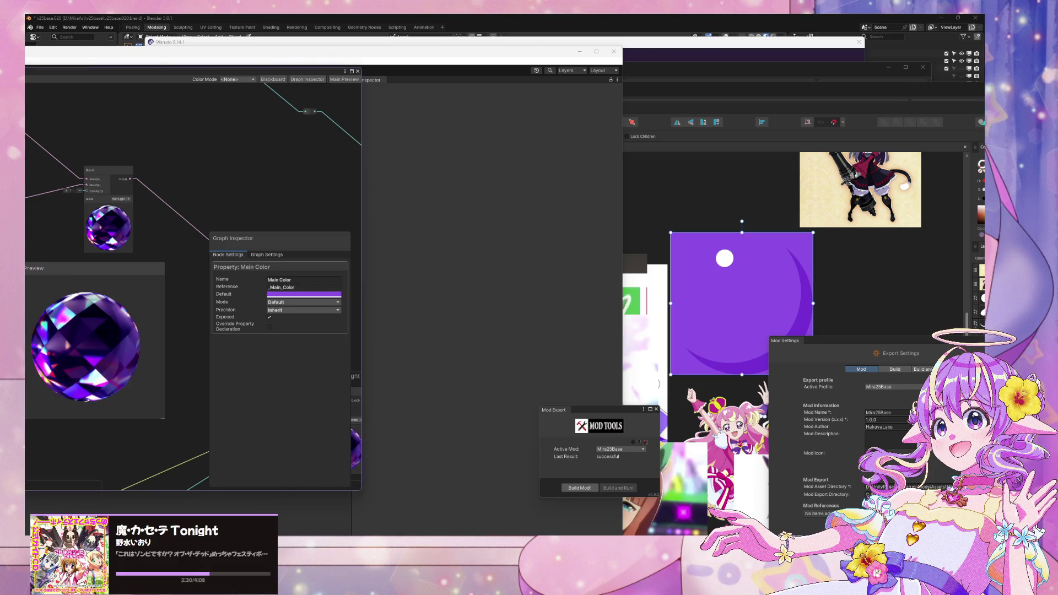
# Step: Set Shadow Color's default to deeper purple 7530D3, sampled from the disc
pyautogui.hotkey('ctrl', 'z')
pyautogui.hotkey('ctrl', 'z')
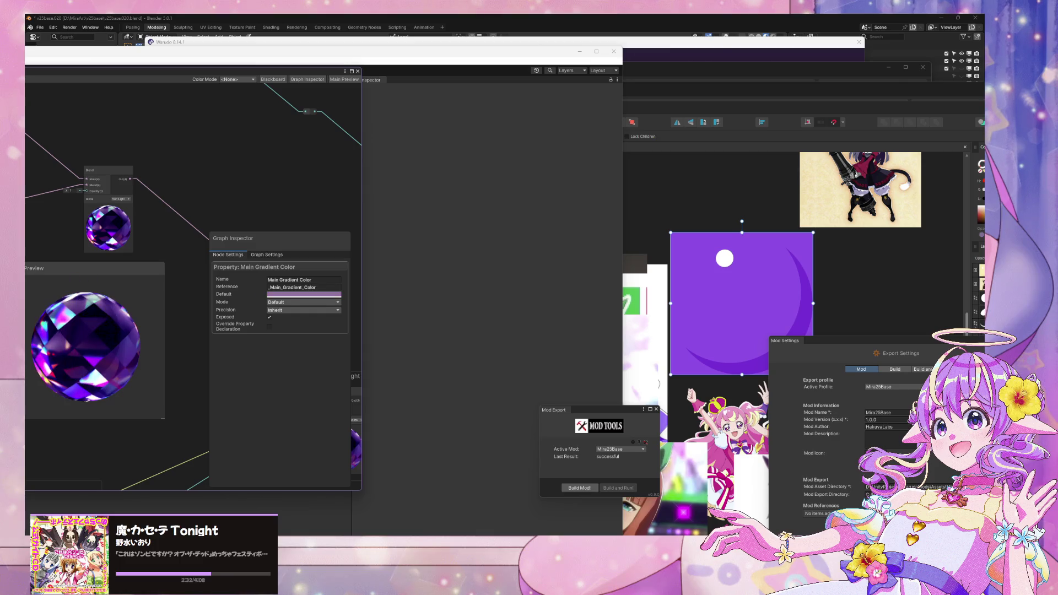
pyautogui.hotkey('ctrl', 'y')
pyautogui.hotkey('ctrl', 'y')
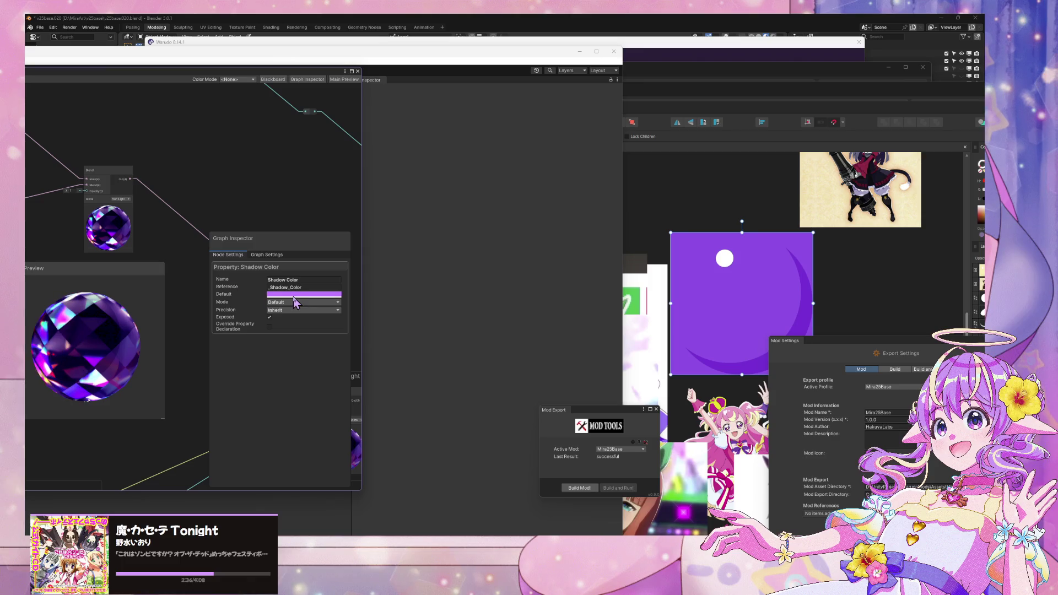
pyautogui.click(337, 294)
pyautogui.click(302, 303)
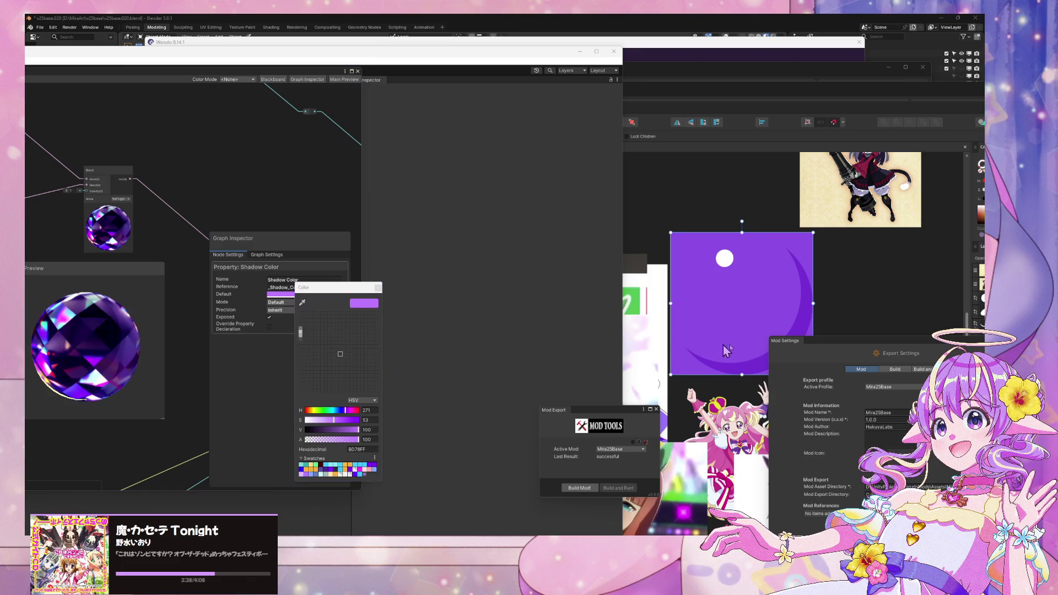
pyautogui.click(743, 369)
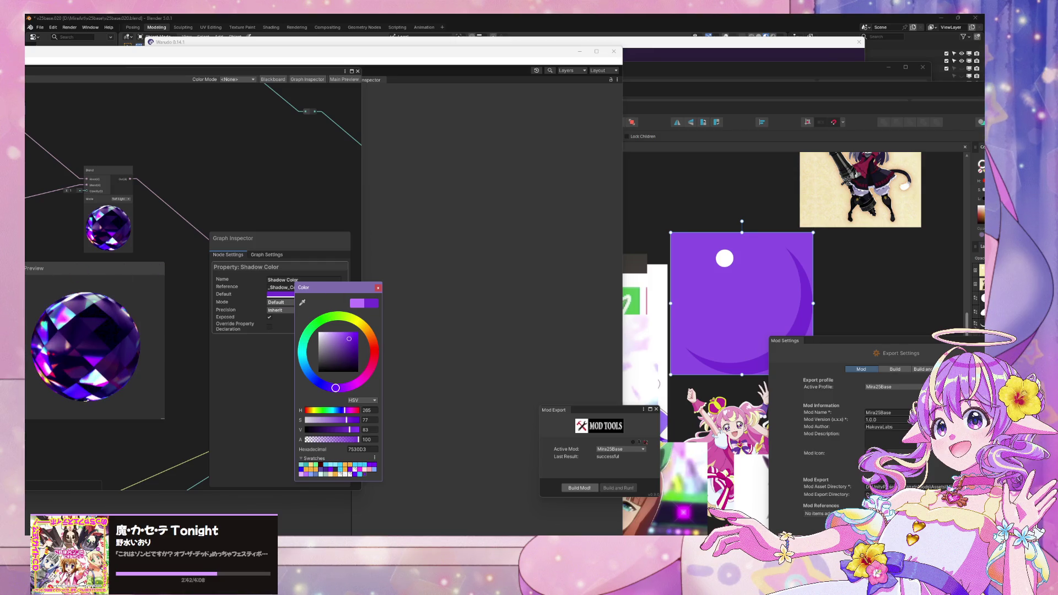
pyautogui.click(122, 200)
pyautogui.click(153, 205)
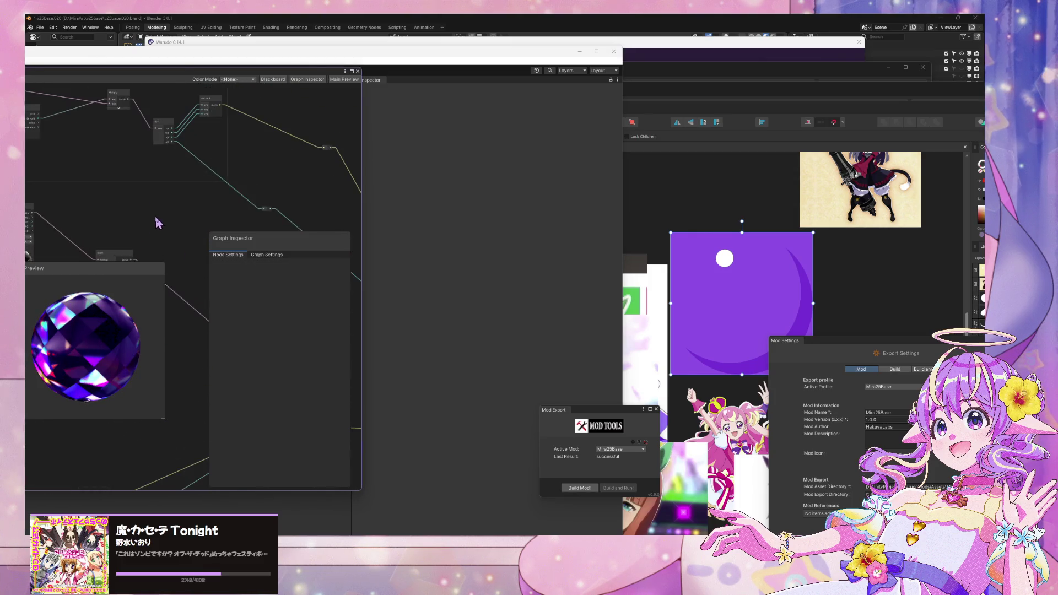
# Step: Rearrange the graph view and nudge the Sample Texture 2D node into place
pyautogui.moveTo(278, 78); pyautogui.dragTo(342, 69)
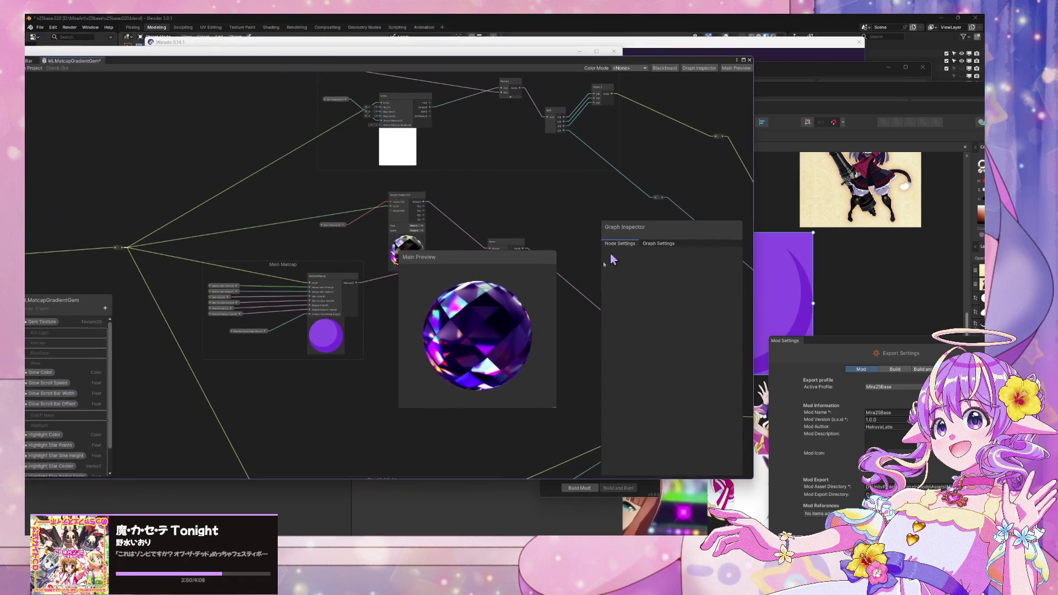
pyautogui.moveTo(528, 254); pyautogui.dragTo(364, 207)
pyautogui.scroll(-1, 353, 203)
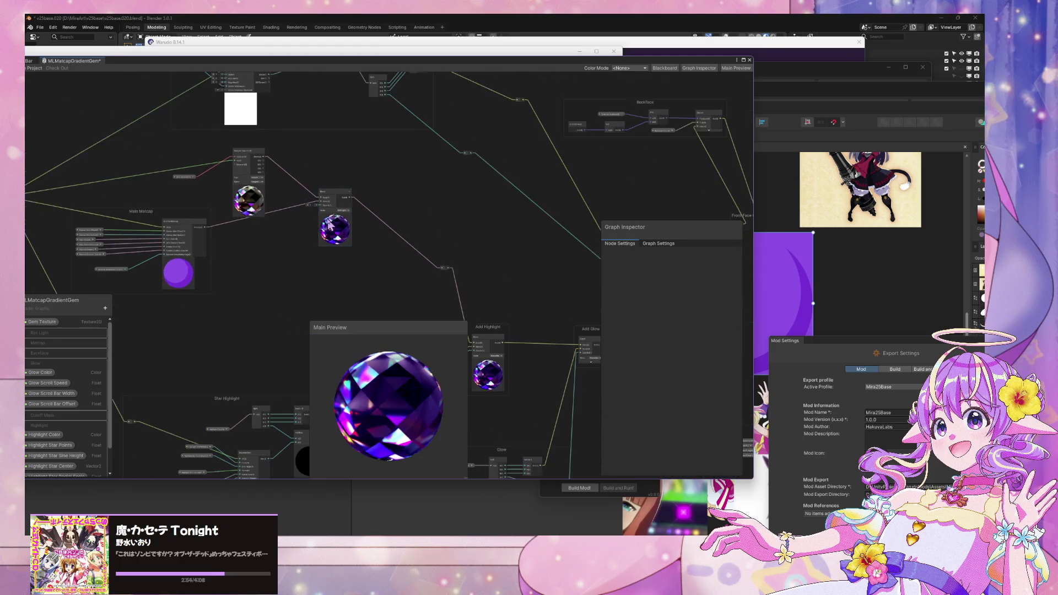
pyautogui.scroll(1, 415, 253)
pyautogui.moveTo(461, 272); pyautogui.dragTo(444, 198)
pyautogui.scroll(-1, 435, 187)
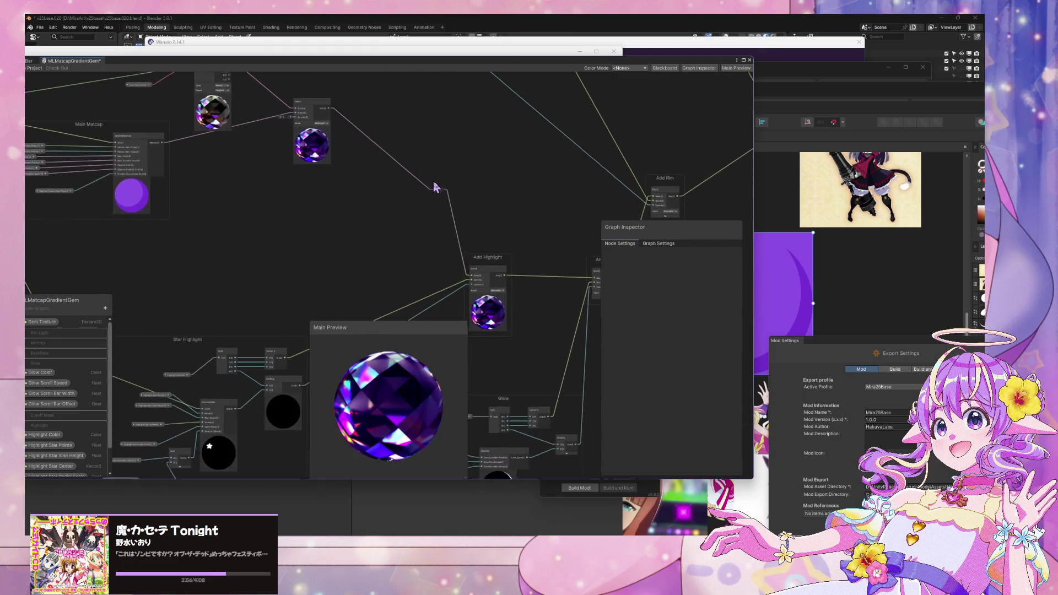
pyautogui.scroll(1, 531, 290)
pyautogui.moveTo(316, 184); pyautogui.dragTo(307, 175)
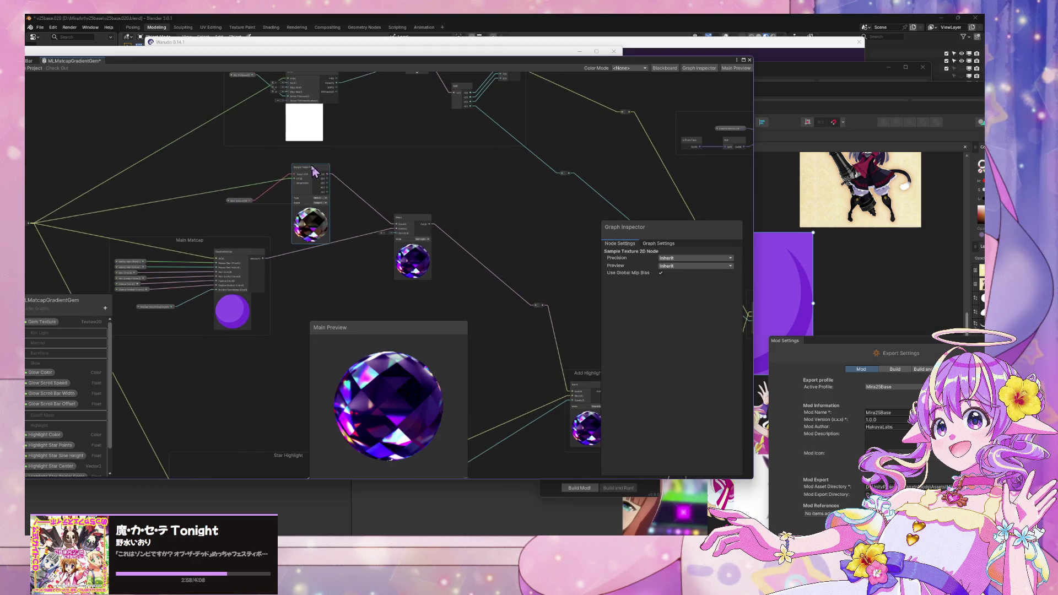
# Step: Create an Add node beside the Main Matcap group
pyautogui.moveTo(459, 309); pyautogui.dragTo(408, 238)
pyautogui.click(408, 238)
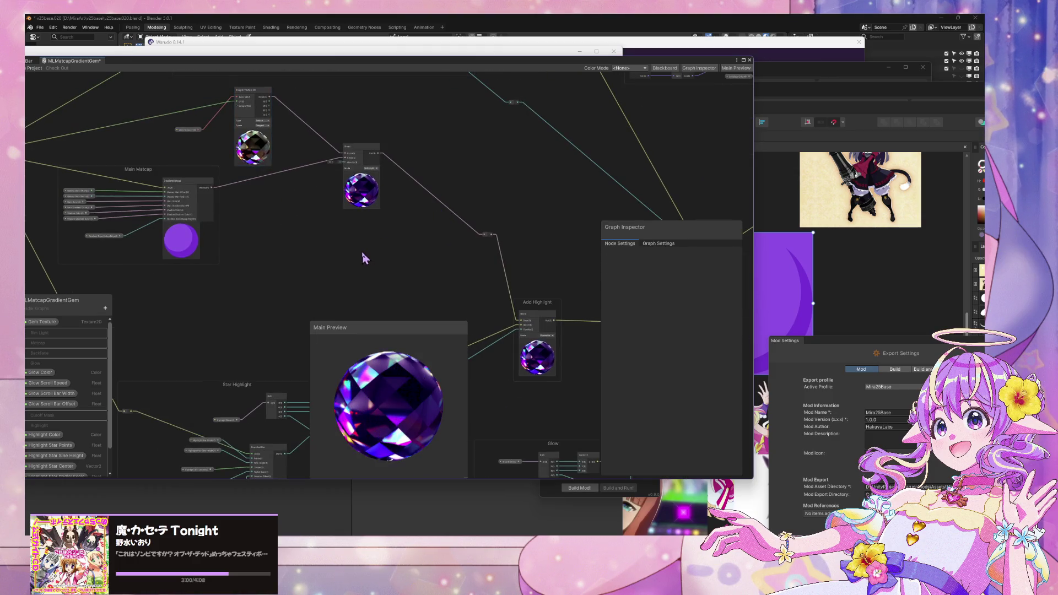
pyautogui.press('space')
pyautogui.write('add')
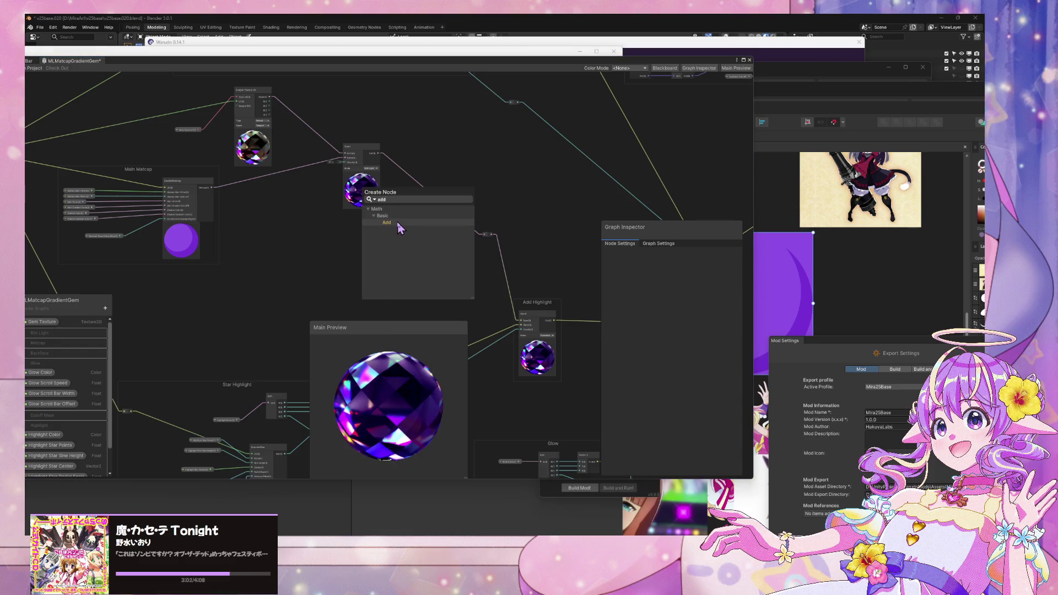
pyautogui.click(396, 223)
pyautogui.moveTo(376, 271); pyautogui.dragTo(332, 234)
# Step: Wire the GradientMatcap output into Add's A and Sample Texture 2D output into B
pyautogui.moveTo(259, 214); pyautogui.dragTo(320, 232)
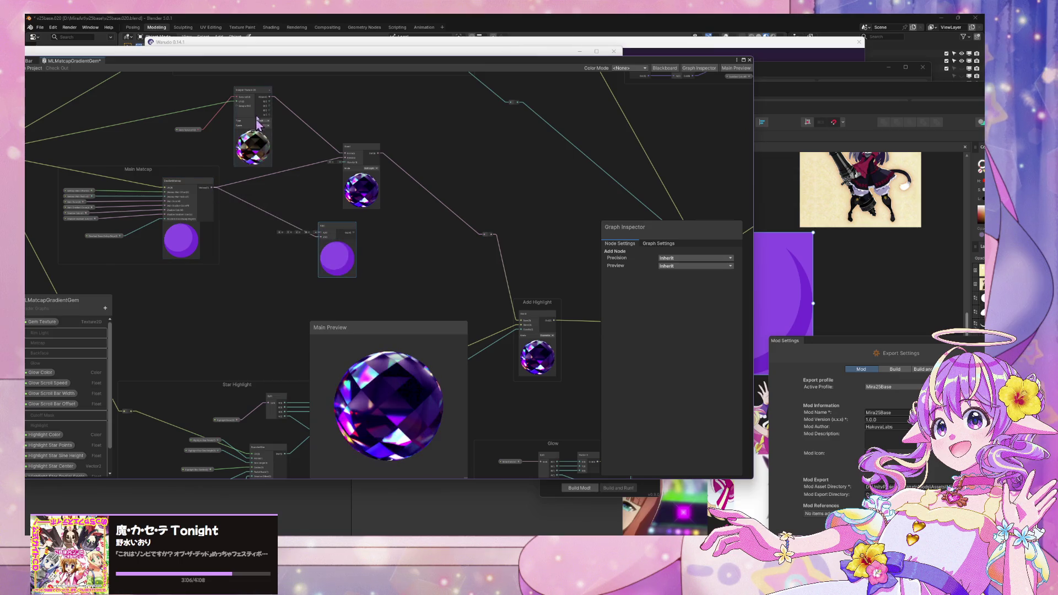
pyautogui.moveTo(271, 103); pyautogui.dragTo(320, 227)
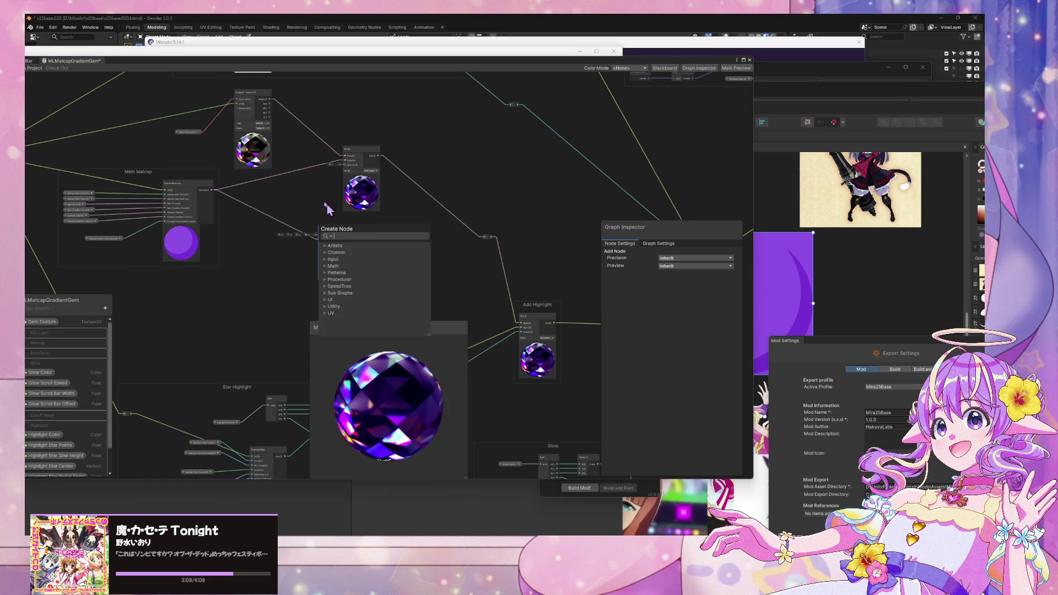
pyautogui.moveTo(273, 103)
pyautogui.mouseDown()
pyautogui.moveTo(321, 241)
pyautogui.moveTo(490, 239)
pyautogui.mouseUp()
# Step: Check the Blend node's mode options, leaving it on Soft Light
pyautogui.scroll(5, 385, 296)
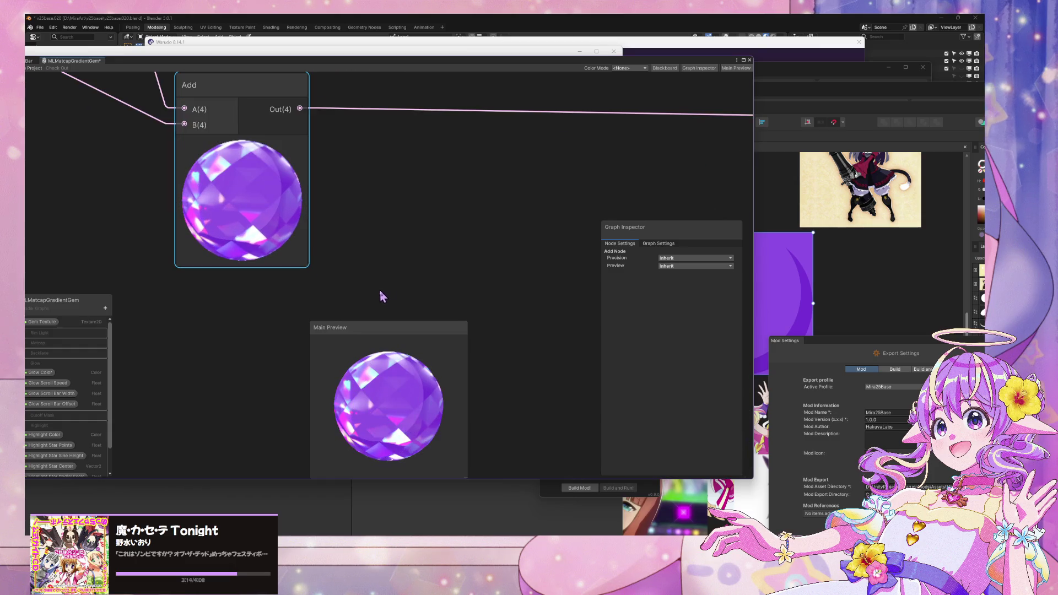
pyautogui.scroll(-5, 376, 292)
pyautogui.scroll(2, 374, 290)
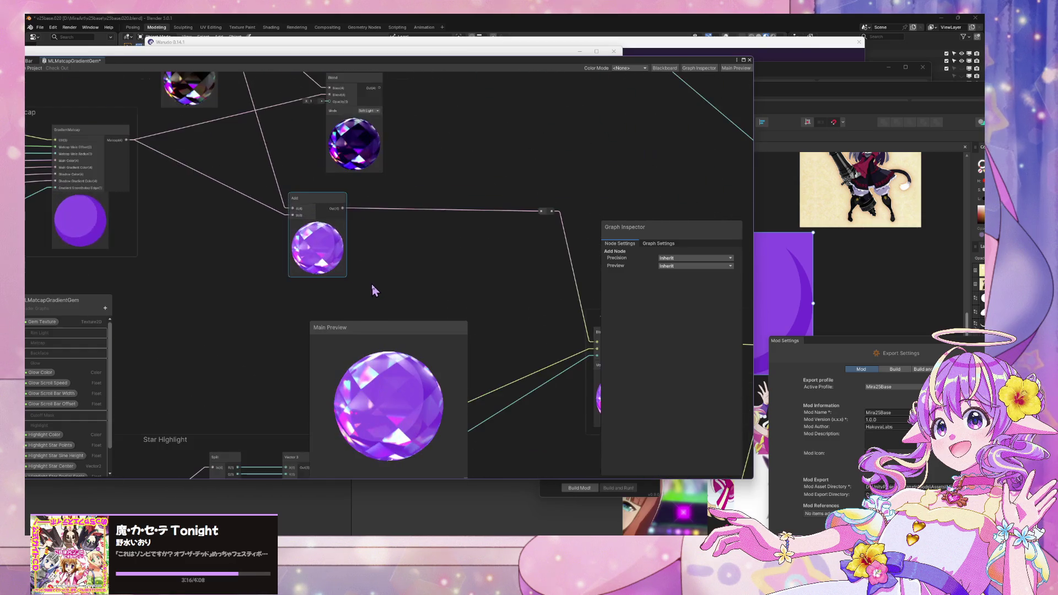
pyautogui.scroll(-2, 368, 238)
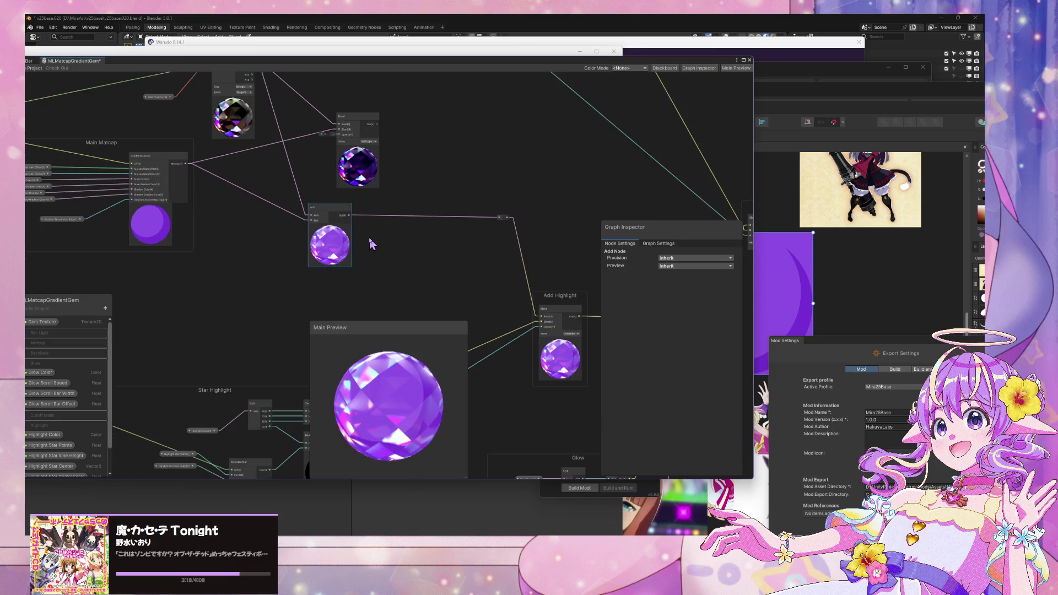
pyautogui.click(366, 142)
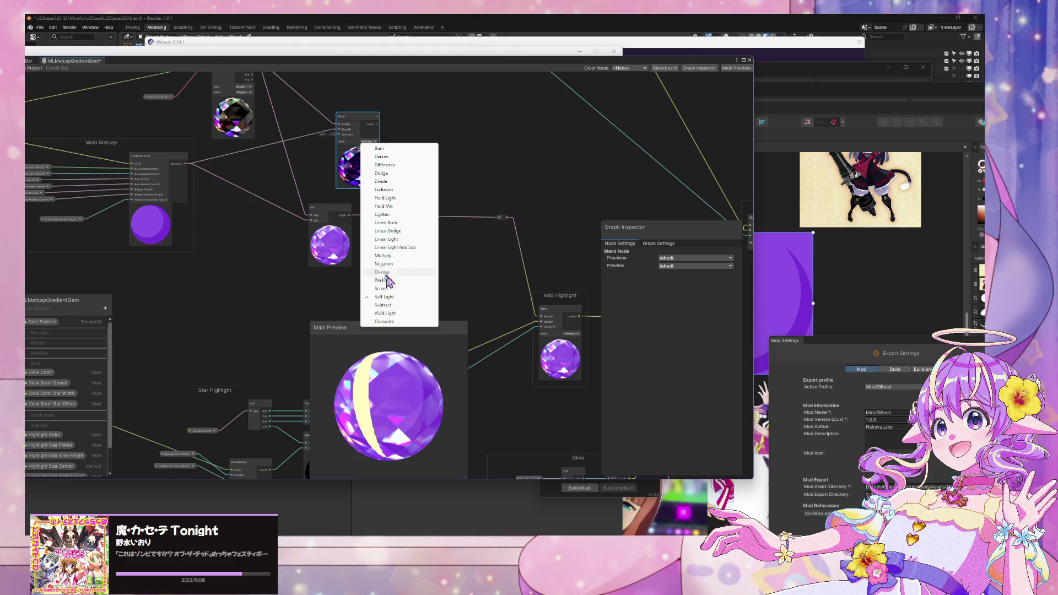
pyautogui.click(314, 288)
pyautogui.scroll(3, 347, 255)
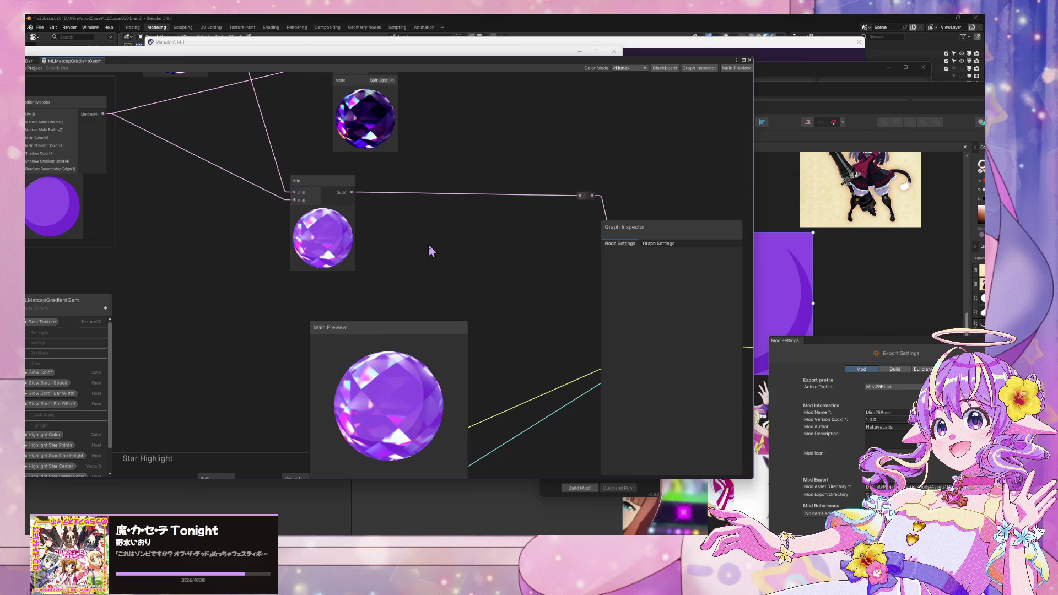
# Step: Add a Saturate node fed by the Add result and route it to the highlight stage
pyautogui.press('space')
pyautogui.write('satu')
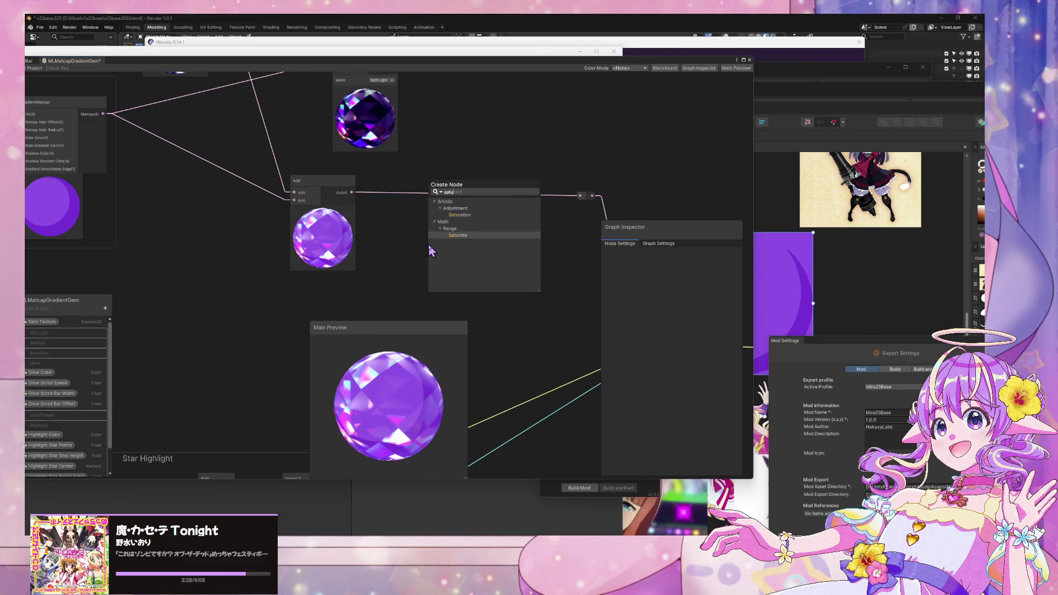
pyautogui.press('Return')
pyautogui.moveTo(420, 235); pyautogui.dragTo(402, 222)
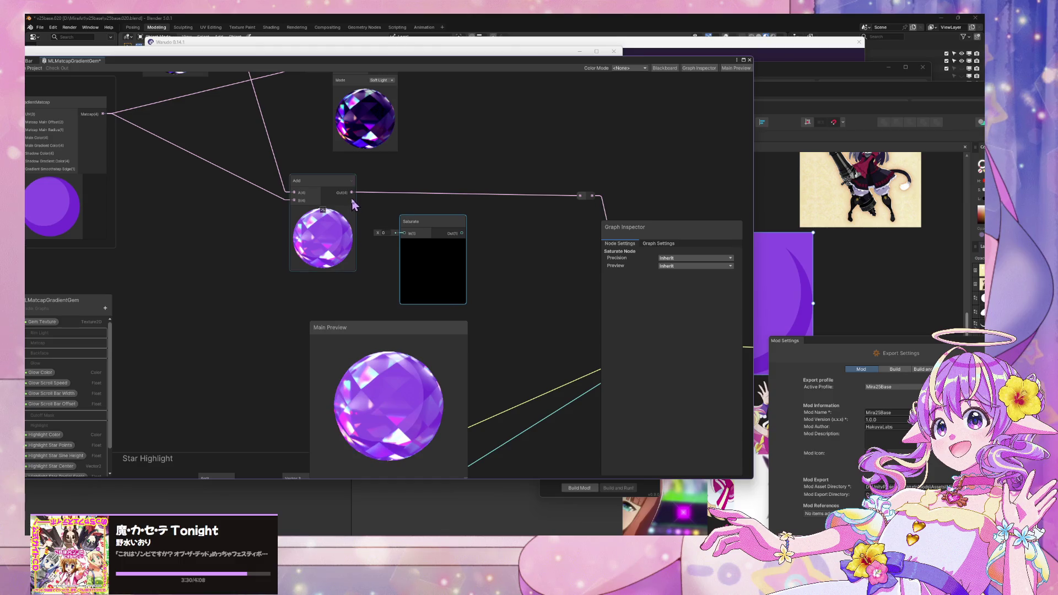
pyautogui.moveTo(351, 192)
pyautogui.mouseDown()
pyautogui.moveTo(405, 233)
pyautogui.moveTo(550, 220)
pyautogui.moveTo(580, 197)
pyautogui.mouseUp()
pyautogui.moveTo(451, 163); pyautogui.dragTo(456, 265)
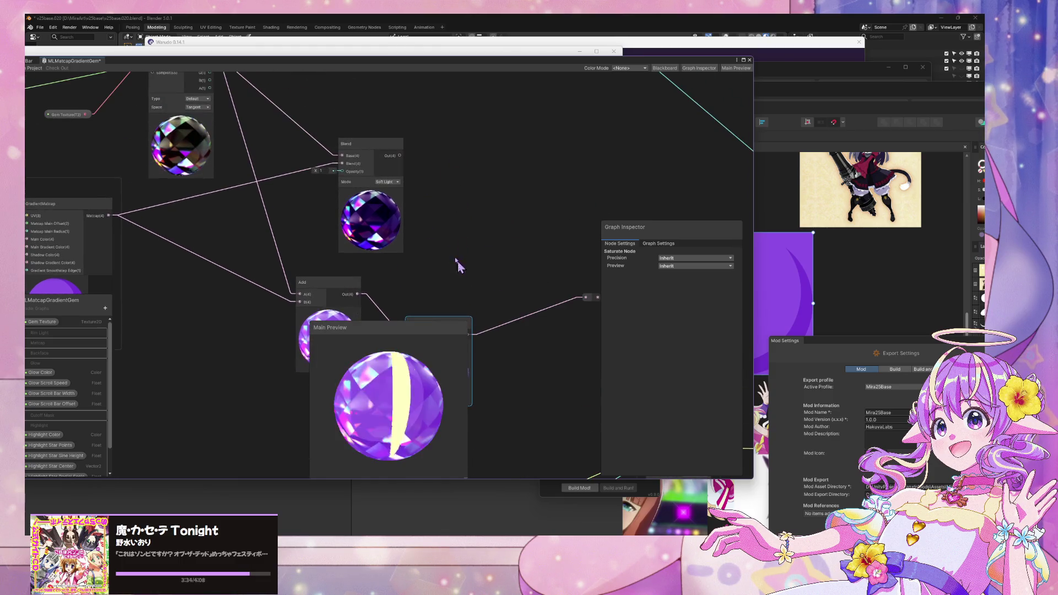
# Step: Delete the Soft Light Blend node and reposition the Saturate node
pyautogui.click(370, 145)
pyautogui.press('Delete')
pyautogui.scroll(-3, 395, 184)
pyautogui.scroll(3, 408, 187)
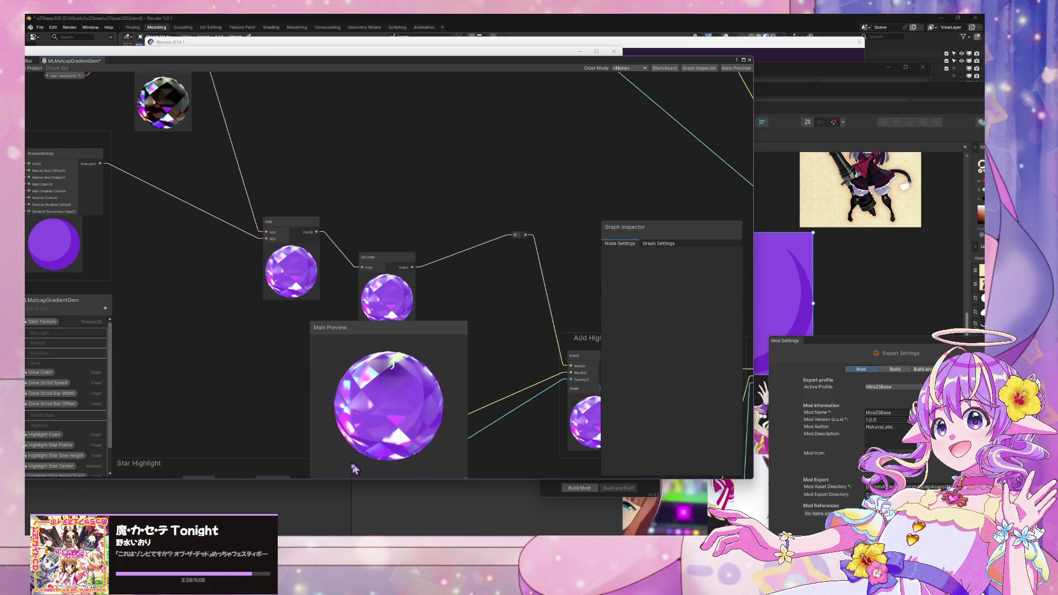
pyautogui.moveTo(401, 253); pyautogui.dragTo(423, 213)
pyautogui.scroll(-3, 326, 173)
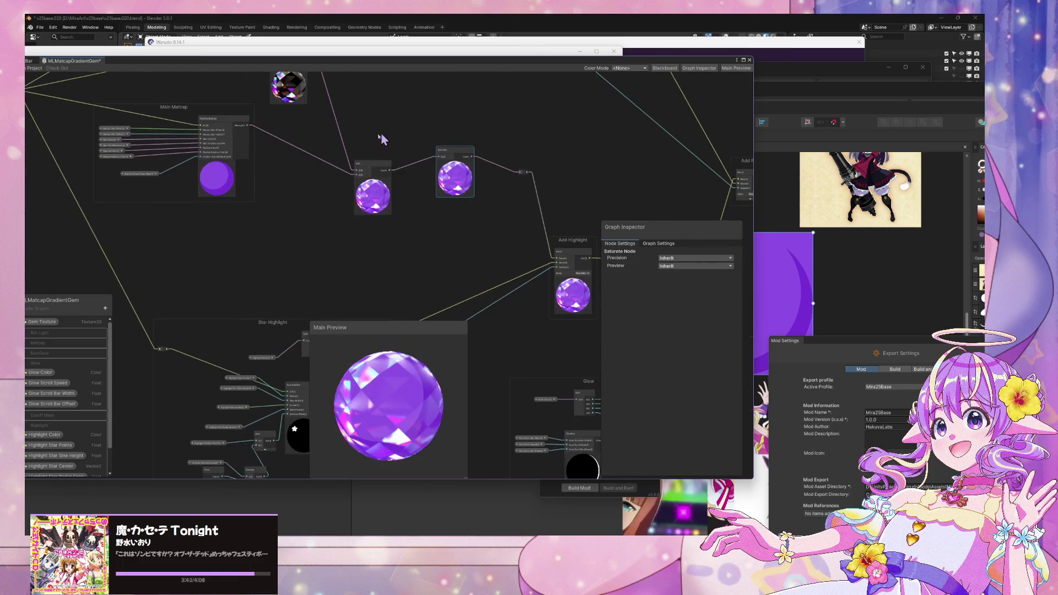
pyautogui.scroll(-3, 391, 135)
pyautogui.scroll(2, 306, 305)
pyautogui.scroll(3, 307, 305)
# Step: Select Shadow Gradient Color and dock the shader graph beside the Unity scene view
pyautogui.click(161, 214)
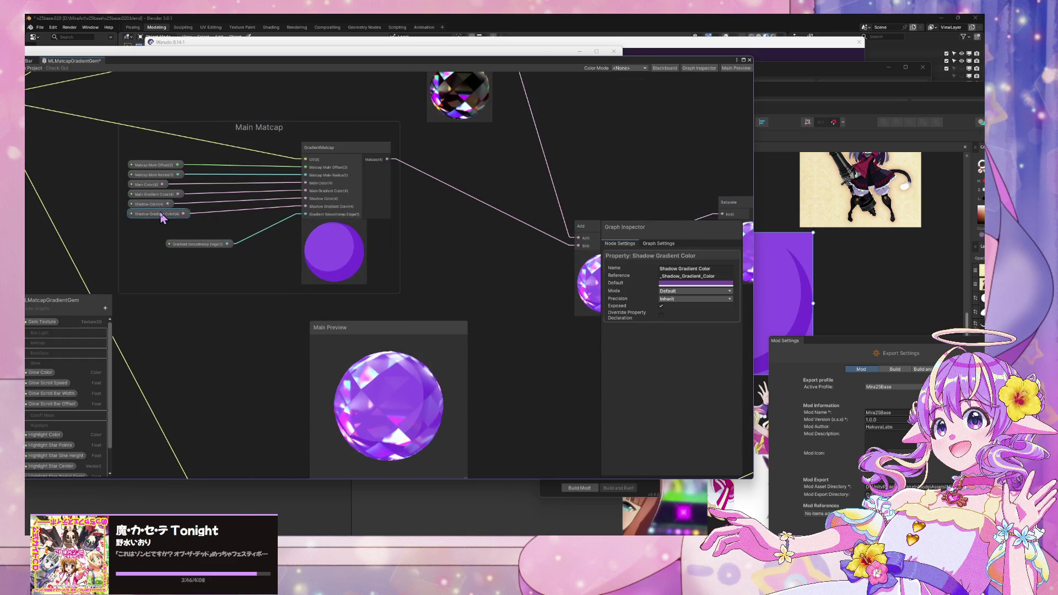
pyautogui.scroll(-2, 482, 278)
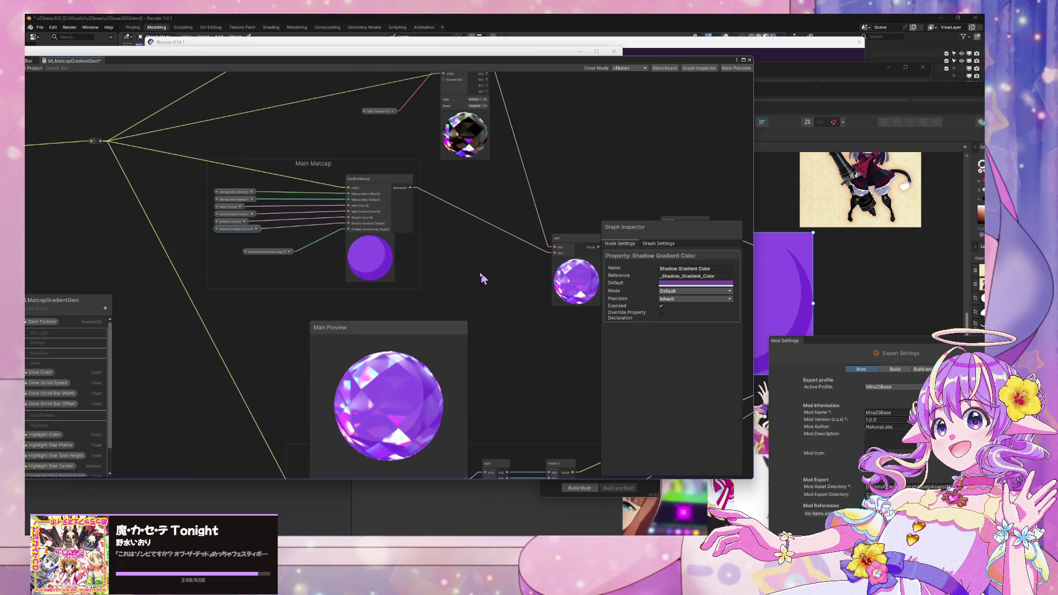
pyautogui.moveTo(483, 278); pyautogui.dragTo(368, 271)
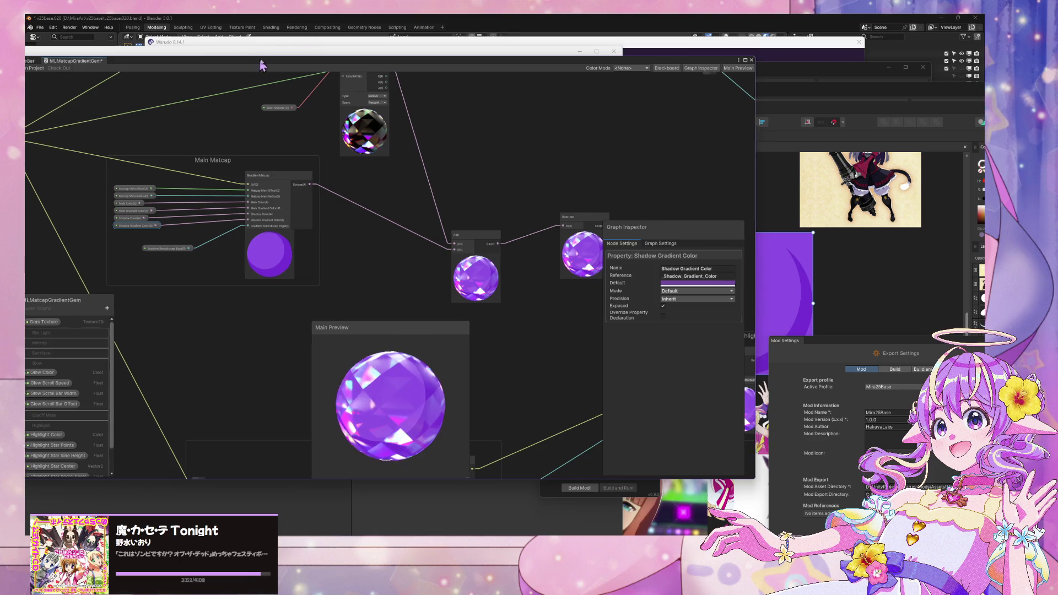
pyautogui.moveTo(259, 65); pyautogui.dragTo(280, 88)
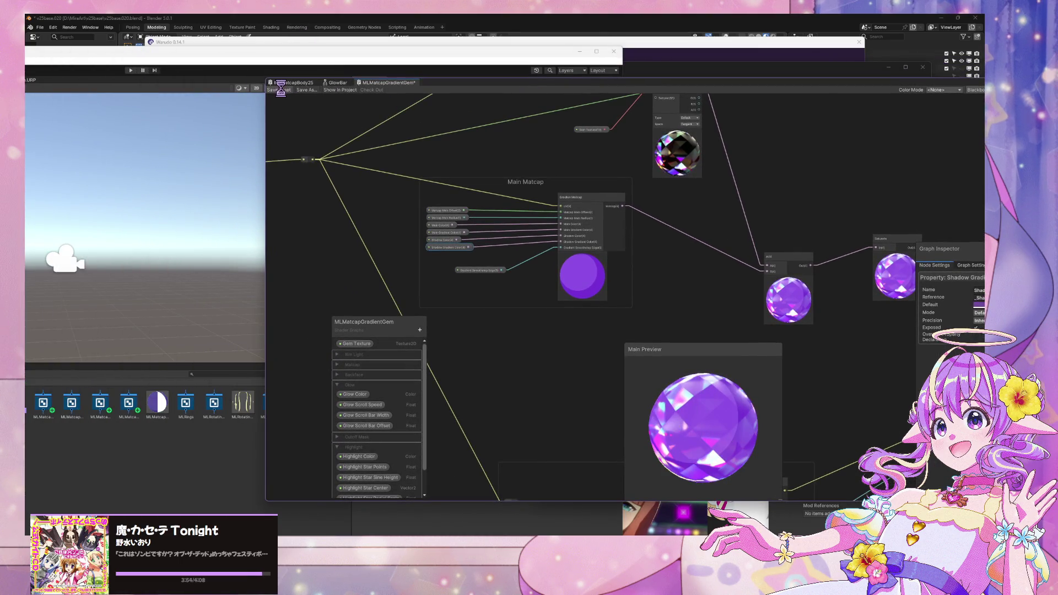
pyautogui.moveTo(514, 235); pyautogui.dragTo(379, 234)
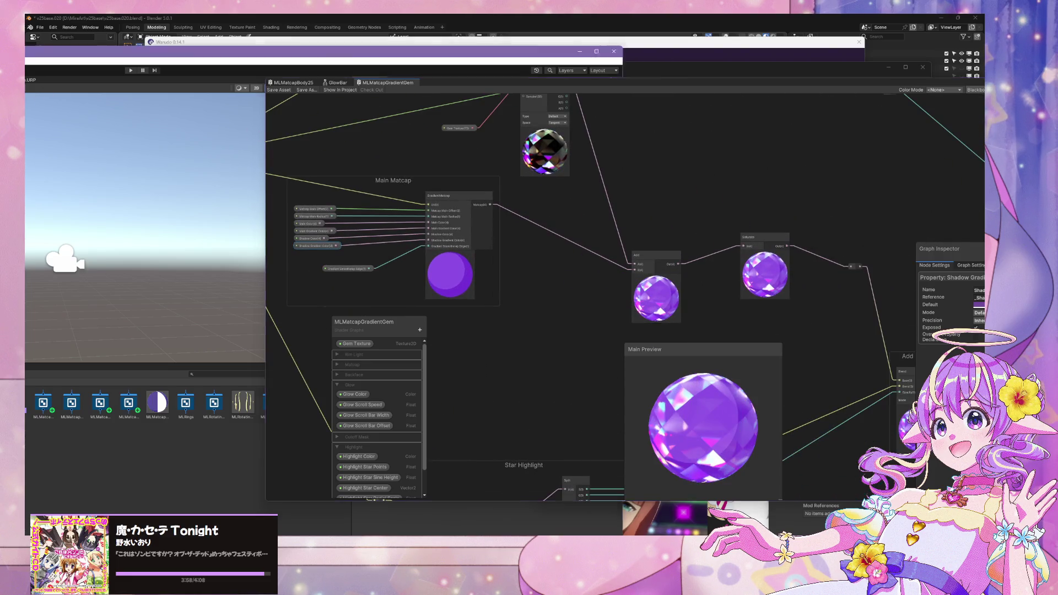
pyautogui.click(369, 69)
pyautogui.moveTo(832, 78)
pyautogui.mouseDown()
pyautogui.moveTo(709, 153)
pyautogui.moveTo(791, 303)
pyautogui.moveTo(836, 85)
pyautogui.mouseUp()
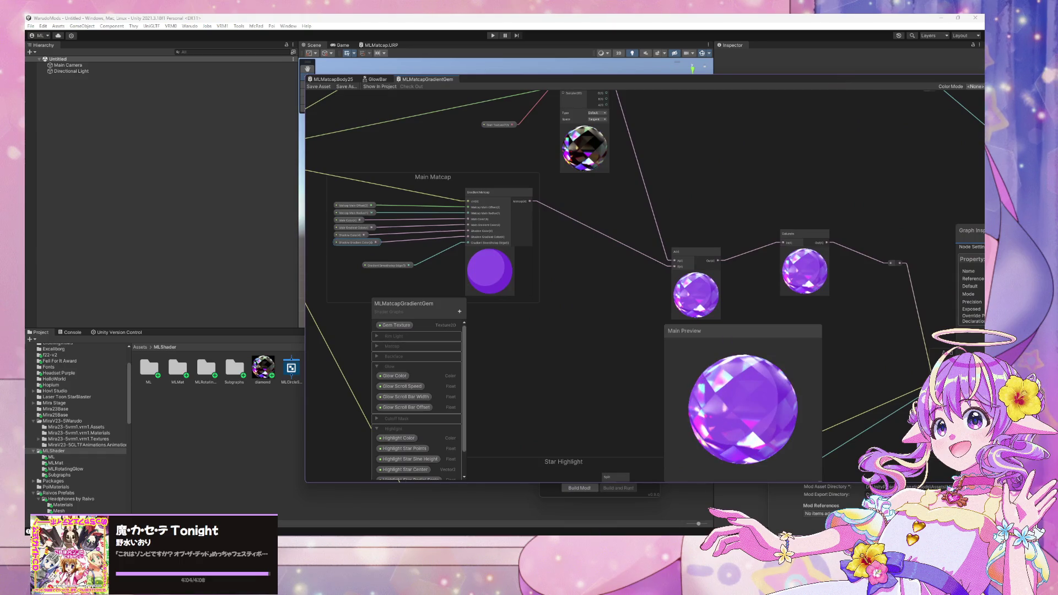
# Step: Reposition the shader graph and inspect the Highlight properties, entering 1 for Highlight Star Points
pyautogui.hotkey('alt', 'Tab')
pyautogui.moveTo(912, 88)
pyautogui.mouseDown()
pyautogui.moveTo(711, 267)
pyautogui.moveTo(835, 353)
pyautogui.moveTo(944, 140)
pyautogui.moveTo(748, 67)
pyautogui.moveTo(657, 101)
pyautogui.moveTo(660, 89)
pyautogui.mouseUp()
pyautogui.scroll(-2, 169, 433)
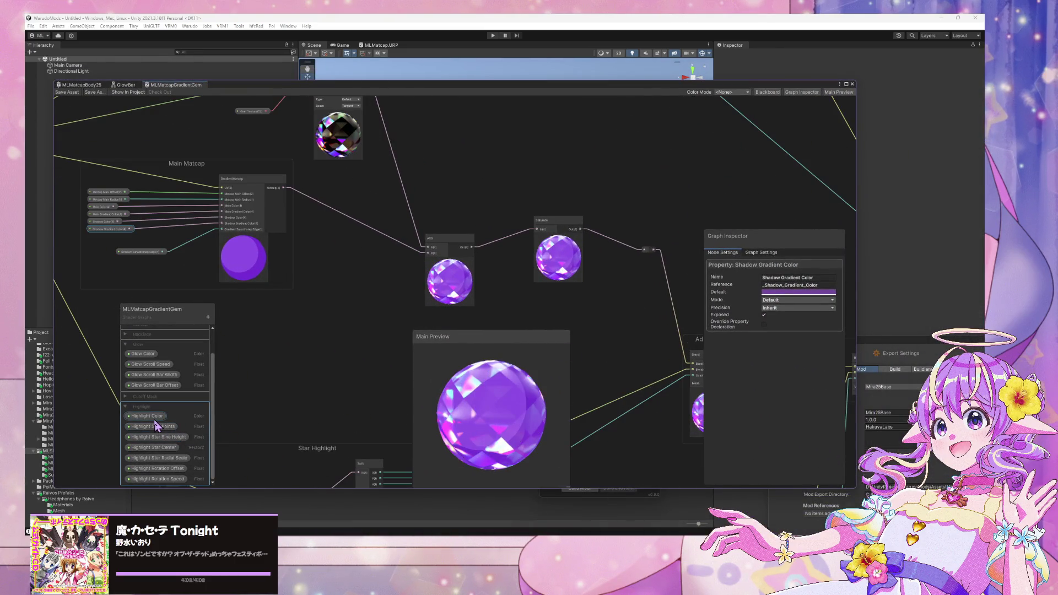
pyautogui.click(146, 416)
pyautogui.click(153, 426)
pyautogui.write('1')
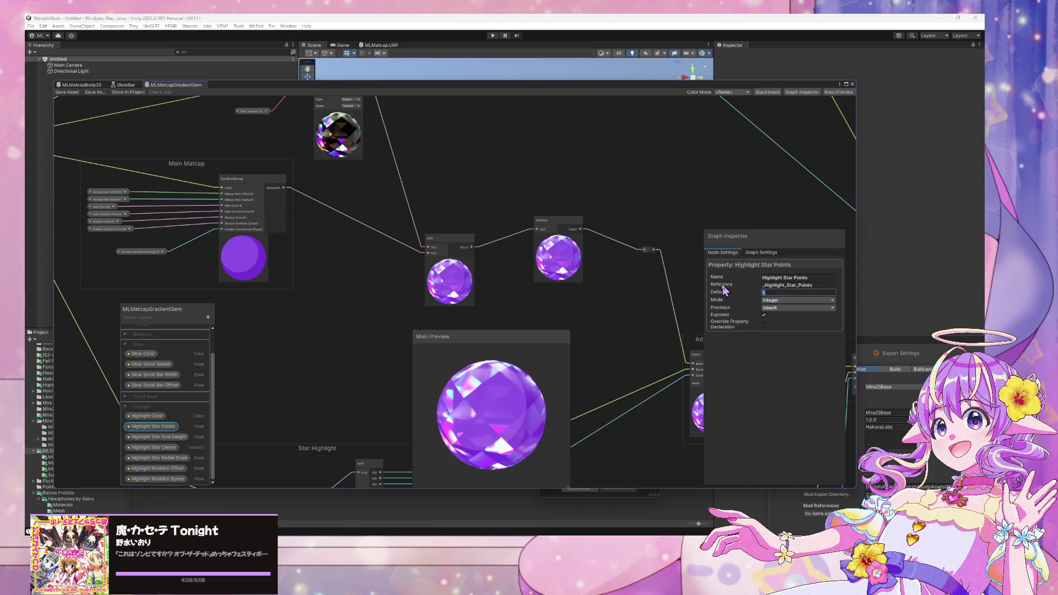
pyautogui.click(157, 458)
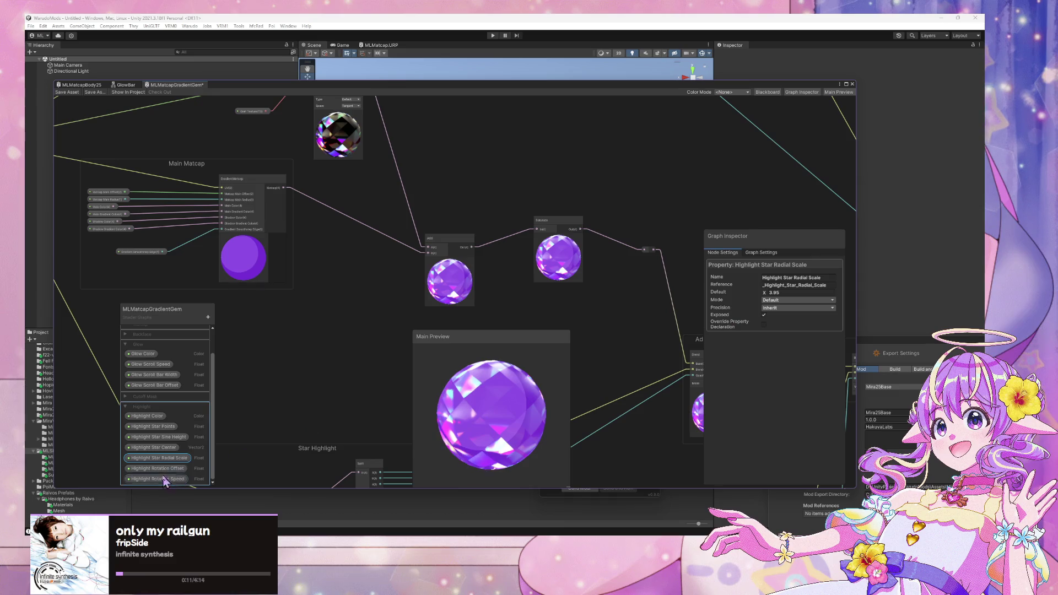
# Step: Set the Highlight Color default's alpha to 0 so the highlight becomes fully transparent
pyautogui.click(146, 416)
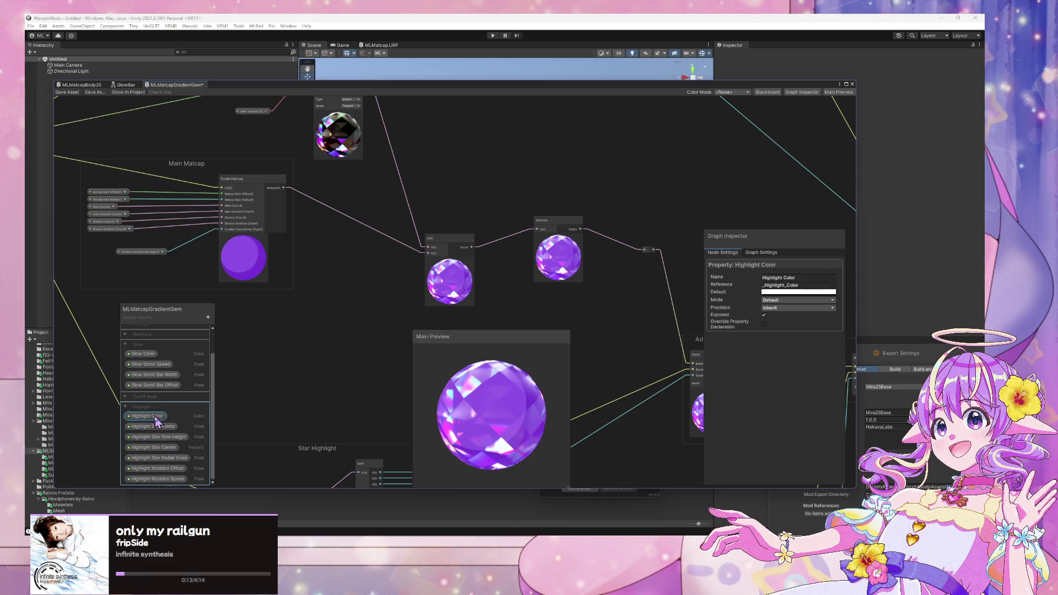
pyautogui.click(788, 292)
pyautogui.moveTo(841, 438); pyautogui.dragTo(883, 437)
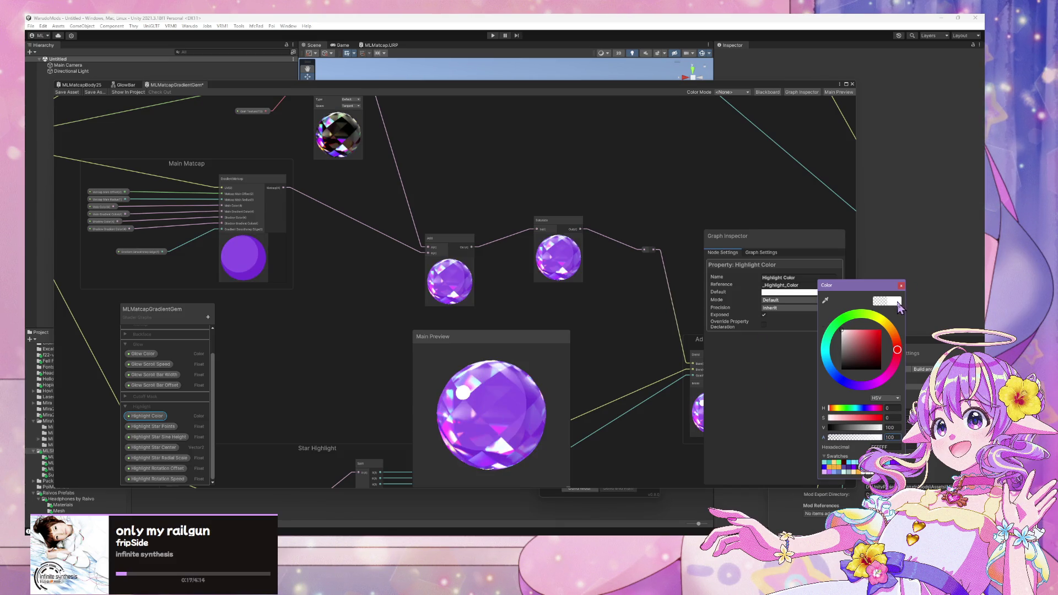
pyautogui.click(900, 285)
pyautogui.scroll(-4, 545, 327)
pyautogui.scroll(3, 546, 327)
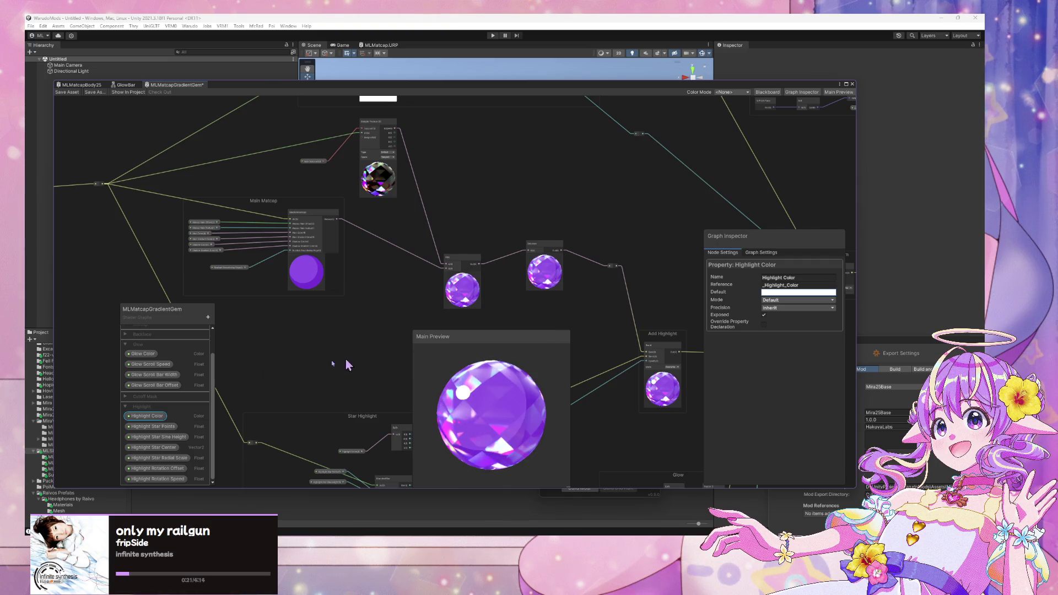
pyautogui.click(815, 293)
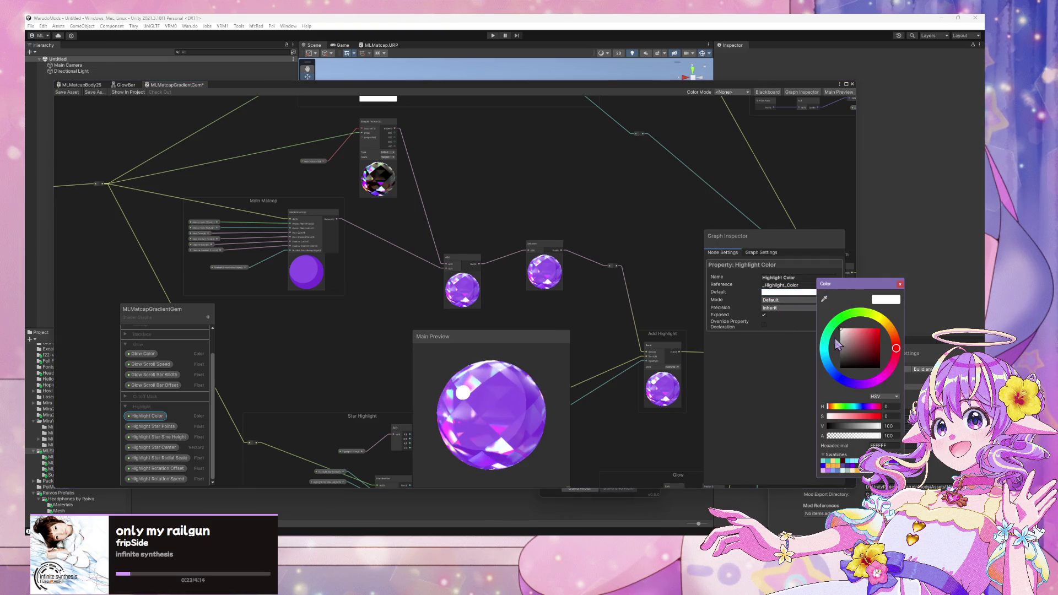
pyautogui.moveTo(862, 436); pyautogui.dragTo(741, 452)
# Step: Move the Main Preview to the top right and pan toward the Main Matcap and texture nodes
pyautogui.click(469, 278)
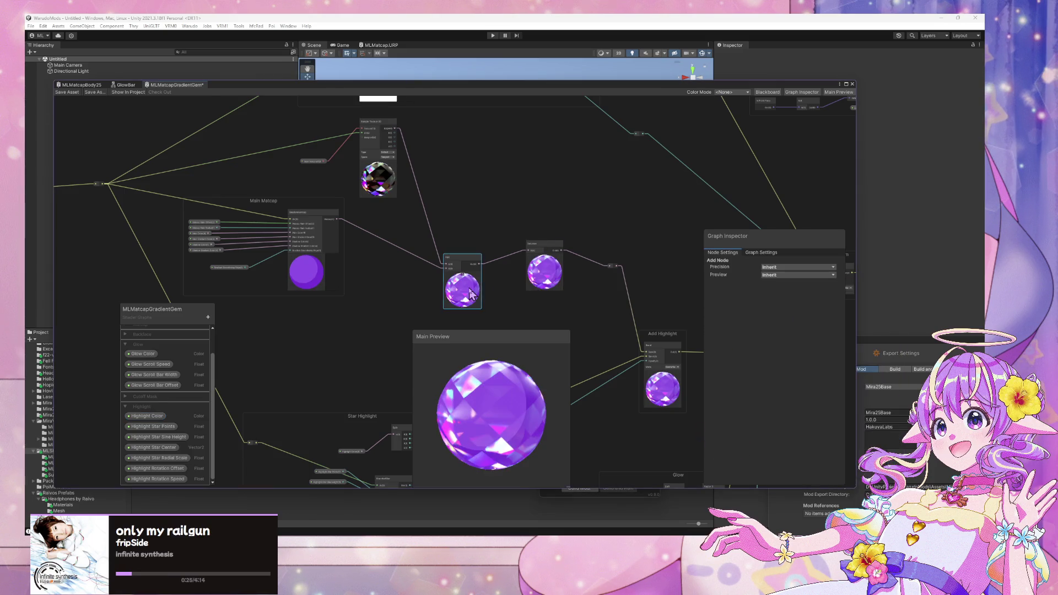
pyautogui.scroll(-5, 479, 284)
pyautogui.scroll(5, 551, 300)
pyautogui.moveTo(525, 334); pyautogui.dragTo(663, 130)
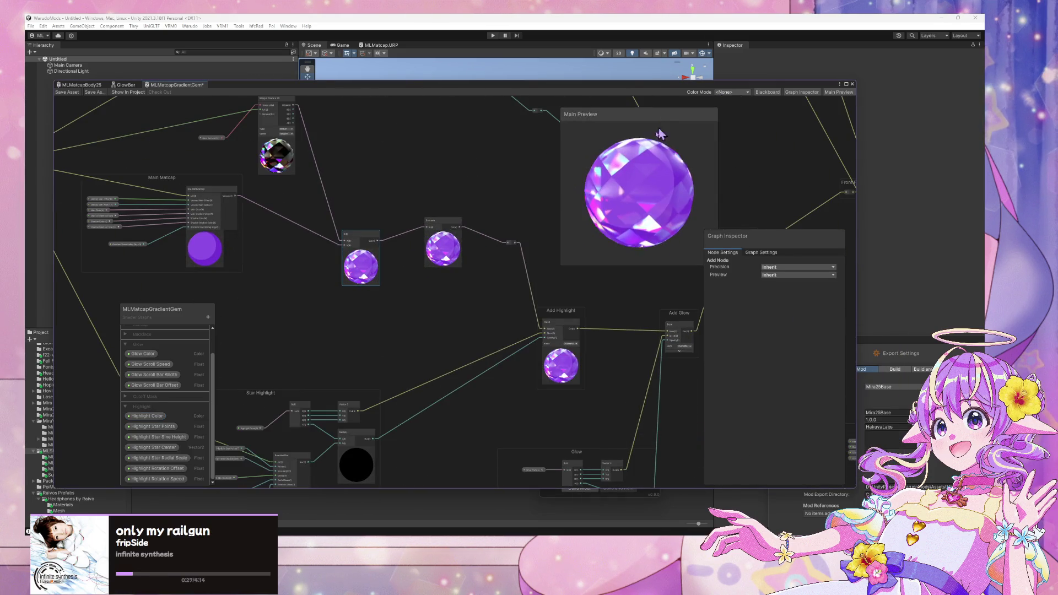
pyautogui.scroll(3, 498, 264)
pyautogui.scroll(-3, 498, 265)
pyautogui.scroll(3, 478, 276)
pyautogui.scroll(-2, 478, 275)
pyautogui.moveTo(427, 307)
pyautogui.mouseDown()
pyautogui.moveTo(587, 302)
pyautogui.moveTo(569, 325)
pyautogui.mouseUp()
pyautogui.scroll(2, 372, 315)
pyautogui.scroll(-3, 370, 315)
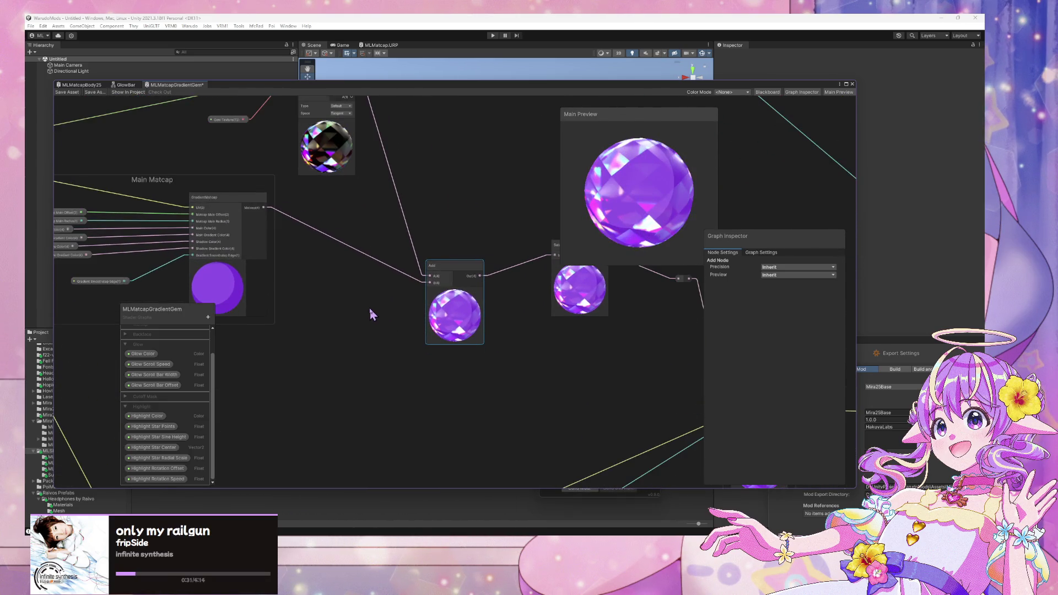
pyautogui.scroll(3, 419, 260)
pyautogui.moveTo(438, 262); pyautogui.dragTo(436, 374)
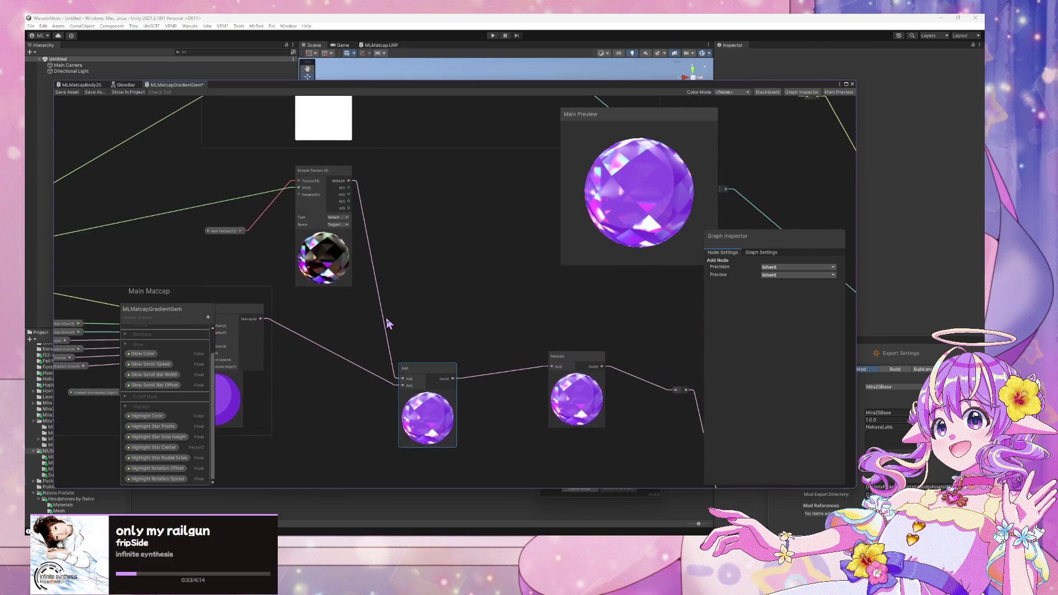
# Step: Add a Normal From Texture node and feed the Gem Texture into it
pyautogui.click(320, 288)
pyautogui.press('space')
pyautogui.write('normal')
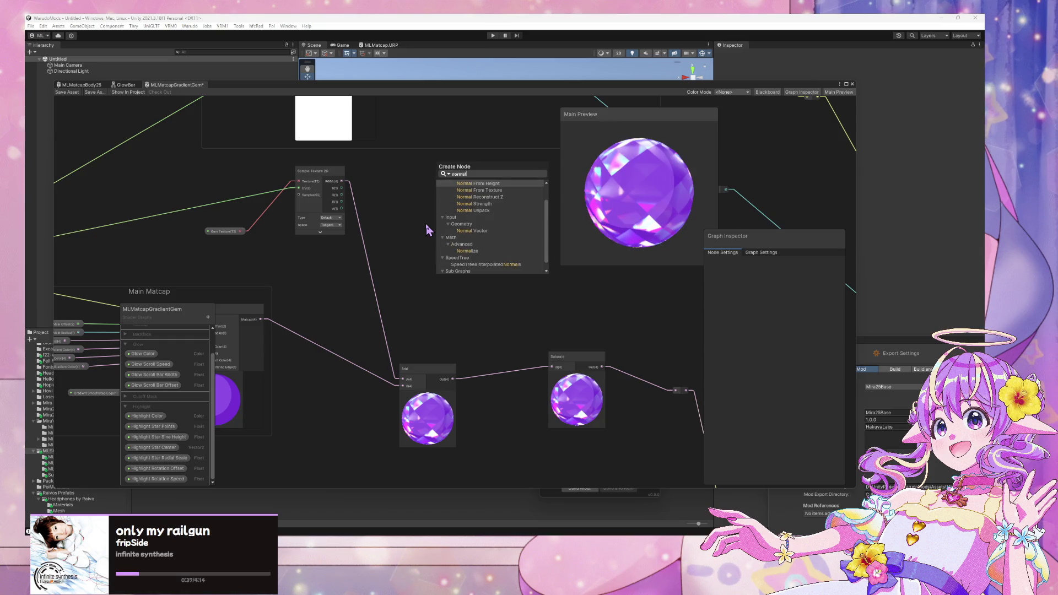
pyautogui.press('Escape')
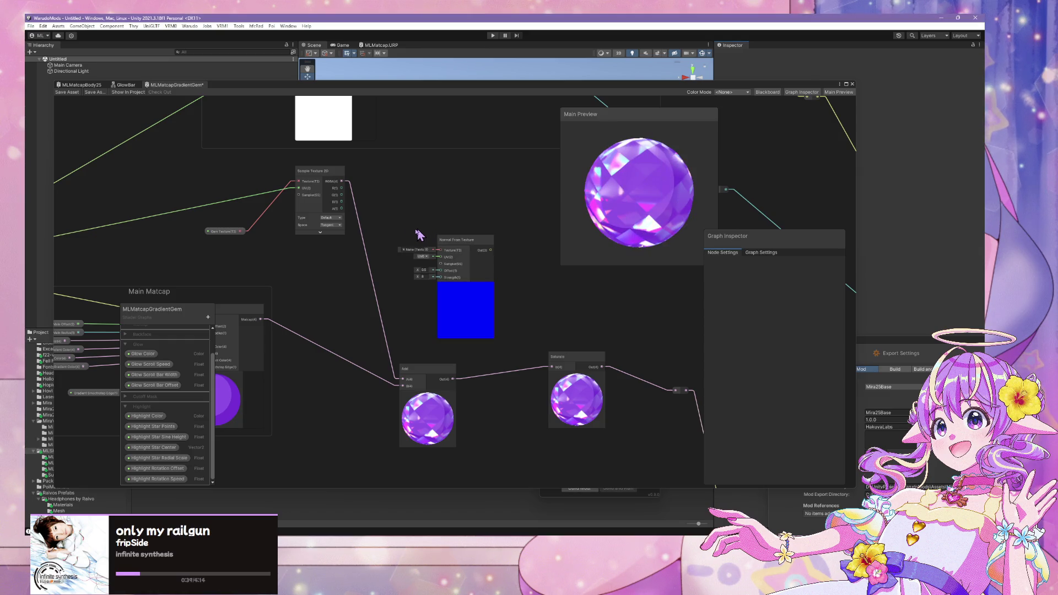
pyautogui.moveTo(342, 181)
pyautogui.mouseDown()
pyautogui.moveTo(437, 243)
pyautogui.moveTo(406, 246)
pyautogui.moveTo(427, 246)
pyautogui.moveTo(445, 266)
pyautogui.moveTo(404, 234)
pyautogui.mouseUp()
pyautogui.click(295, 261)
pyautogui.moveTo(241, 230); pyautogui.dragTo(441, 251)
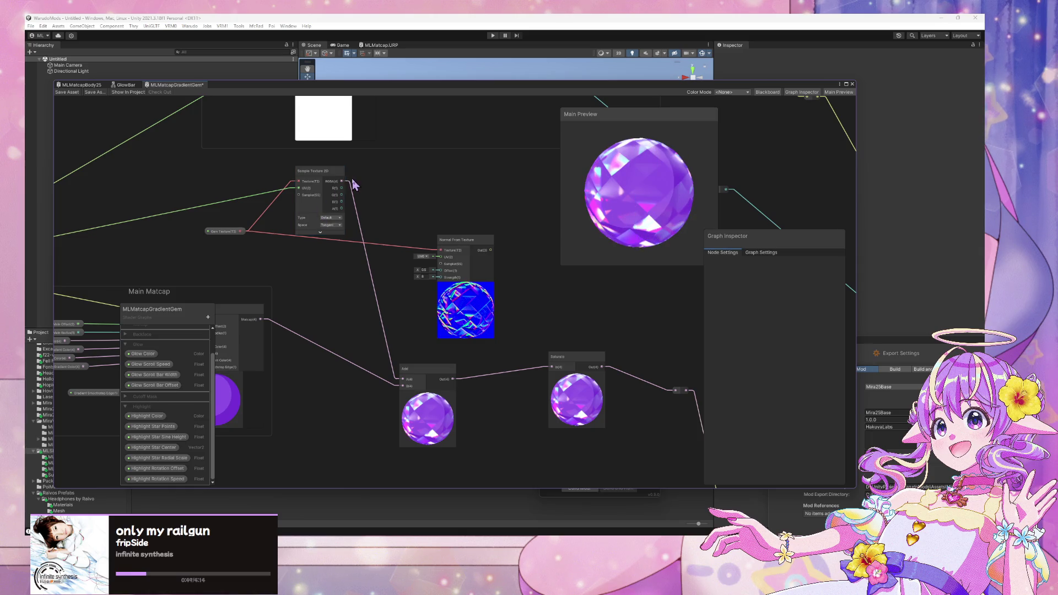
# Step: Rearrange the graph, moving the Normal From Texture node and the wire fan's reroute point
pyautogui.scroll(-2, 328, 284)
pyautogui.moveTo(345, 288); pyautogui.dragTo(604, 282)
pyautogui.moveTo(445, 282); pyautogui.dragTo(347, 276)
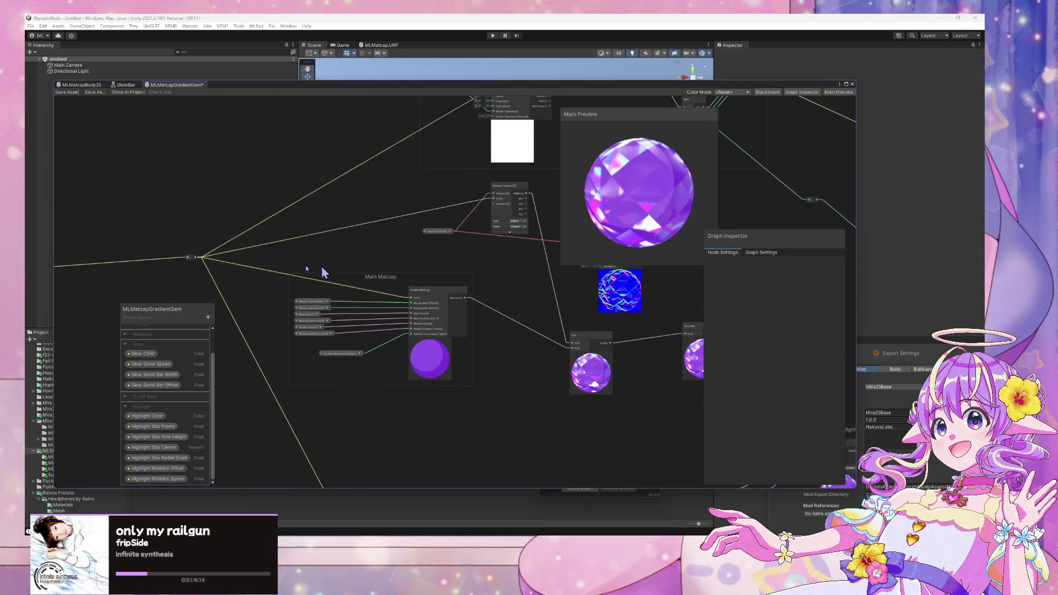
pyautogui.moveTo(196, 260); pyautogui.dragTo(575, 283)
pyautogui.click(475, 310)
pyautogui.moveTo(501, 288); pyautogui.dragTo(454, 311)
pyautogui.moveTo(561, 268); pyautogui.dragTo(527, 269)
pyautogui.moveTo(306, 284); pyautogui.dragTo(332, 279)
pyautogui.click(189, 282)
pyautogui.moveTo(194, 281); pyautogui.dragTo(540, 277)
pyautogui.moveTo(193, 283)
pyautogui.mouseDown()
pyautogui.moveTo(366, 279)
pyautogui.moveTo(176, 287)
pyautogui.moveTo(547, 271)
pyautogui.mouseUp()
# Step: Wire the Normal From Texture output toward the Add node
pyautogui.moveTo(610, 327); pyautogui.dragTo(477, 312)
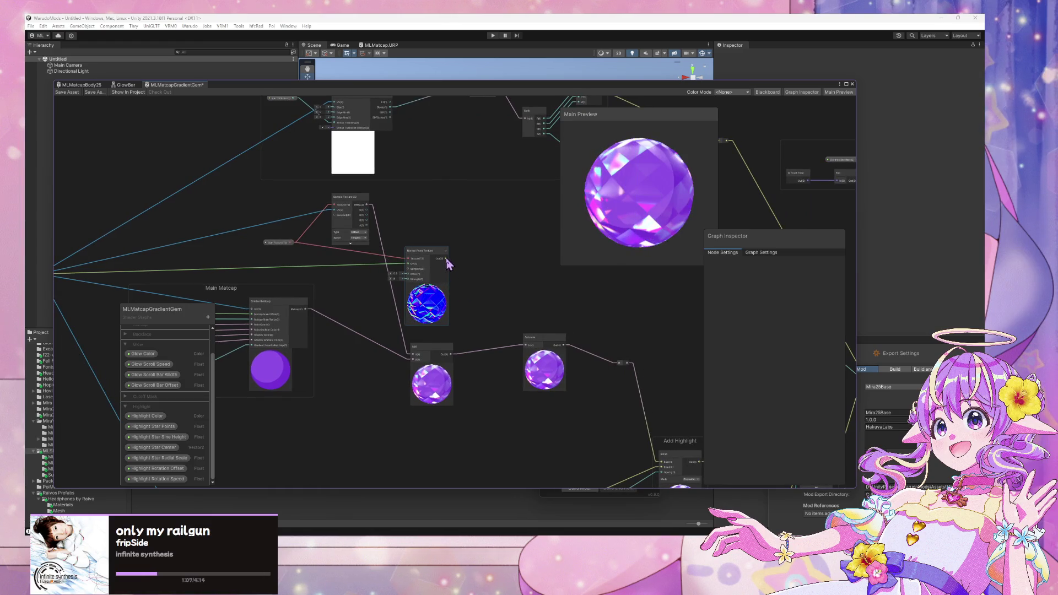
pyautogui.moveTo(446, 259); pyautogui.dragTo(513, 322)
pyautogui.press('Escape')
pyautogui.scroll(-2, 477, 270)
pyautogui.scroll(4, 477, 270)
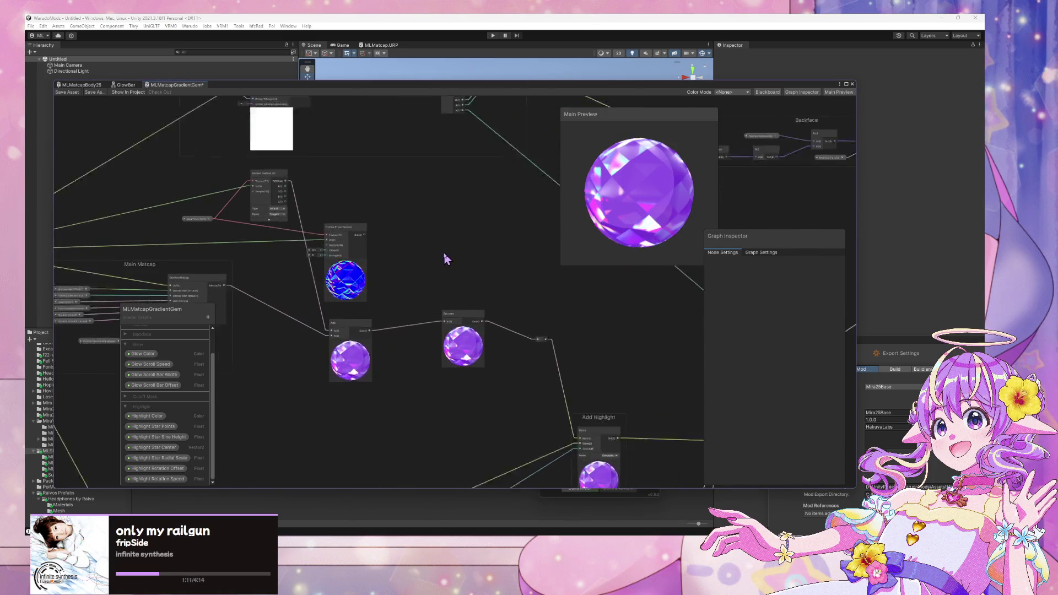
pyautogui.moveTo(378, 264); pyautogui.dragTo(511, 263)
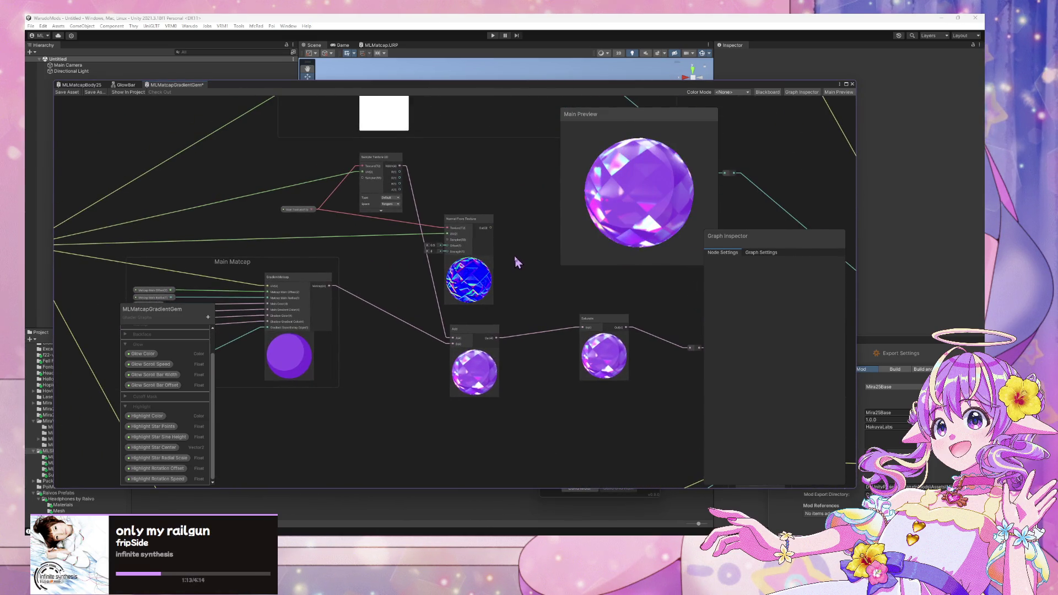
pyautogui.scroll(-2, 491, 228)
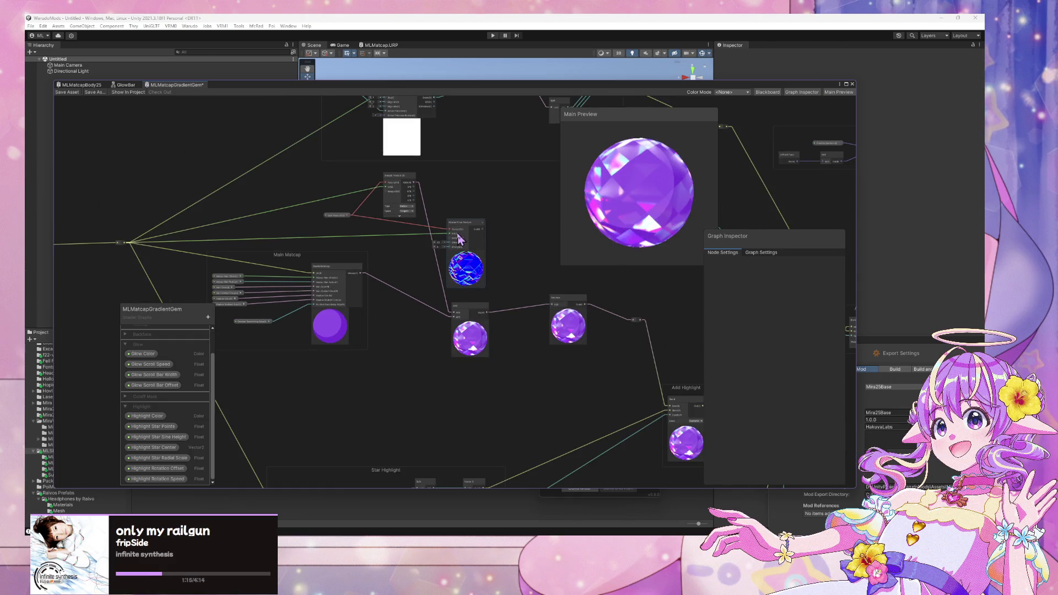
# Step: Delete Normal From Texture and connect a redirect point on the wire fan to Main Matcap's top input
pyautogui.moveTo(483, 229); pyautogui.dragTo(314, 272)
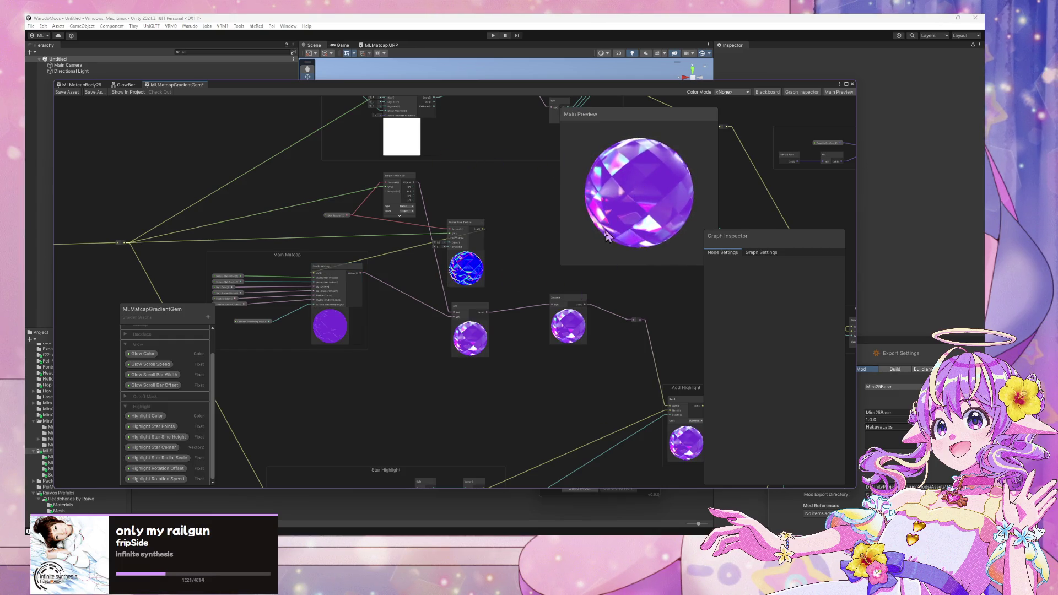
pyautogui.doubleClick(394, 256)
pyautogui.click(458, 227)
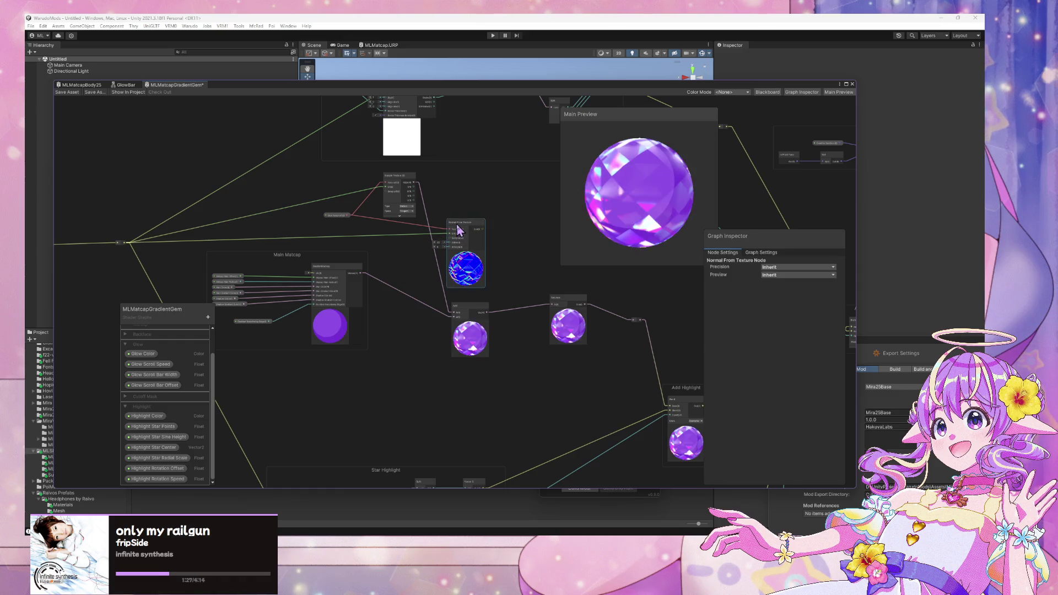
pyautogui.press('Delete')
pyautogui.moveTo(127, 243); pyautogui.dragTo(312, 274)
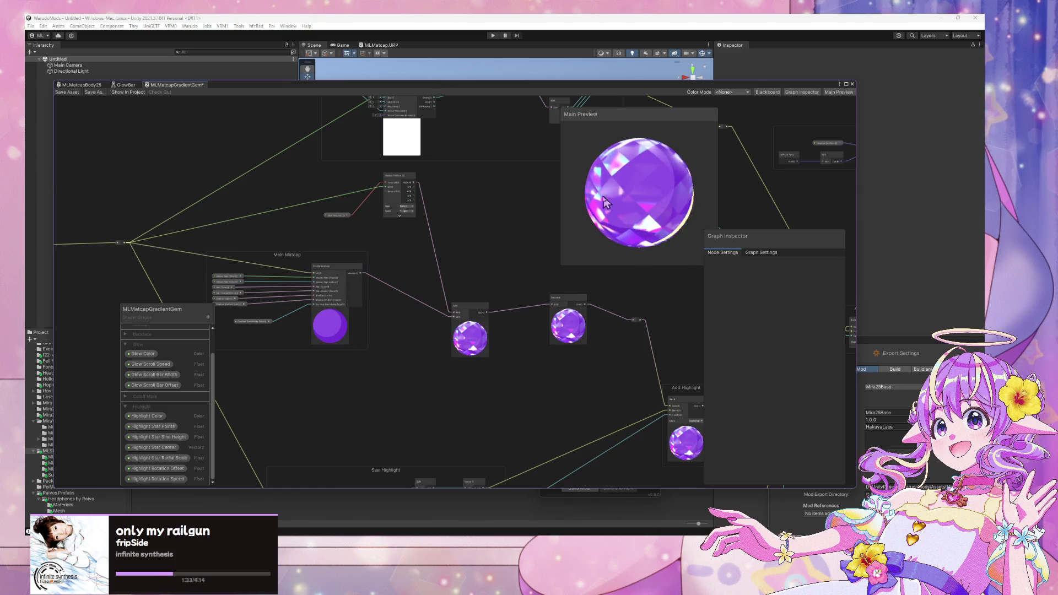
# Step: Switch Main Preview to a Custom Mesh using Hair001
pyautogui.scroll(-2, 606, 200)
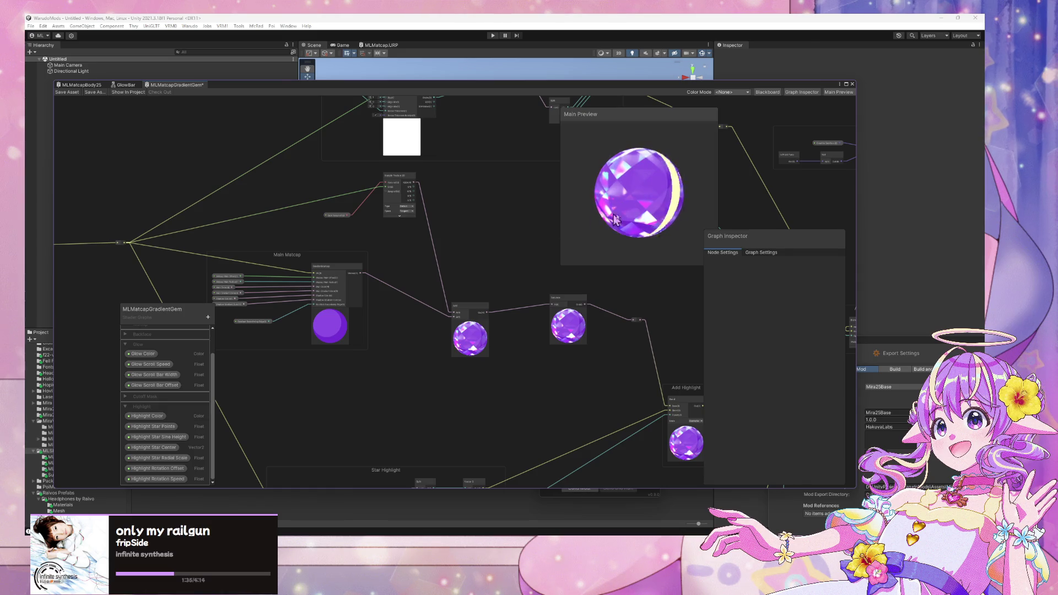
pyautogui.rightClick(629, 189)
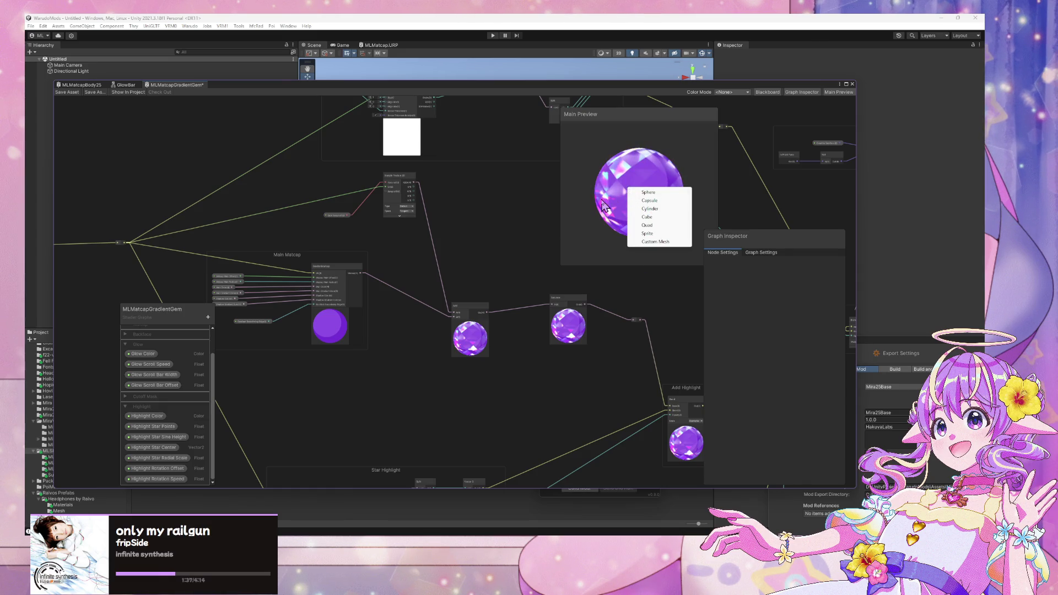
pyautogui.rightClick(619, 195)
pyautogui.click(647, 249)
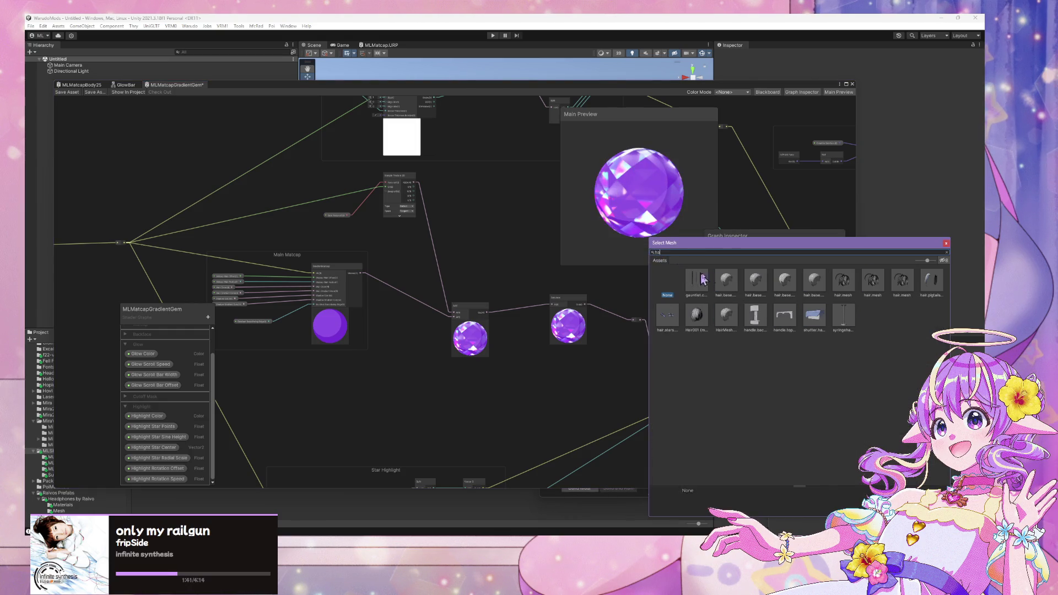
pyautogui.click(696, 317)
# Step: Rotate and zoom the hair preview, then move the Shader Graph window aside to show the Scene view
pyautogui.moveTo(588, 234)
pyautogui.mouseDown()
pyautogui.moveTo(763, 181)
pyautogui.moveTo(639, 189)
pyautogui.moveTo(628, 160)
pyautogui.mouseUp()
pyautogui.scroll(3, 631, 196)
pyautogui.scroll(-5, 628, 156)
pyautogui.scroll(5, 628, 153)
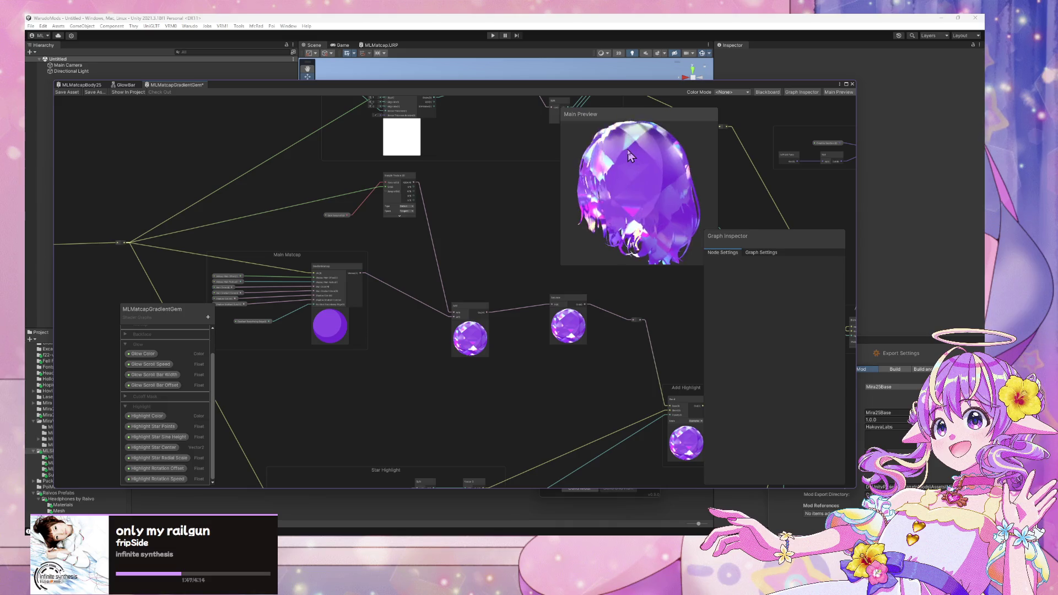
pyautogui.scroll(-5, 650, 144)
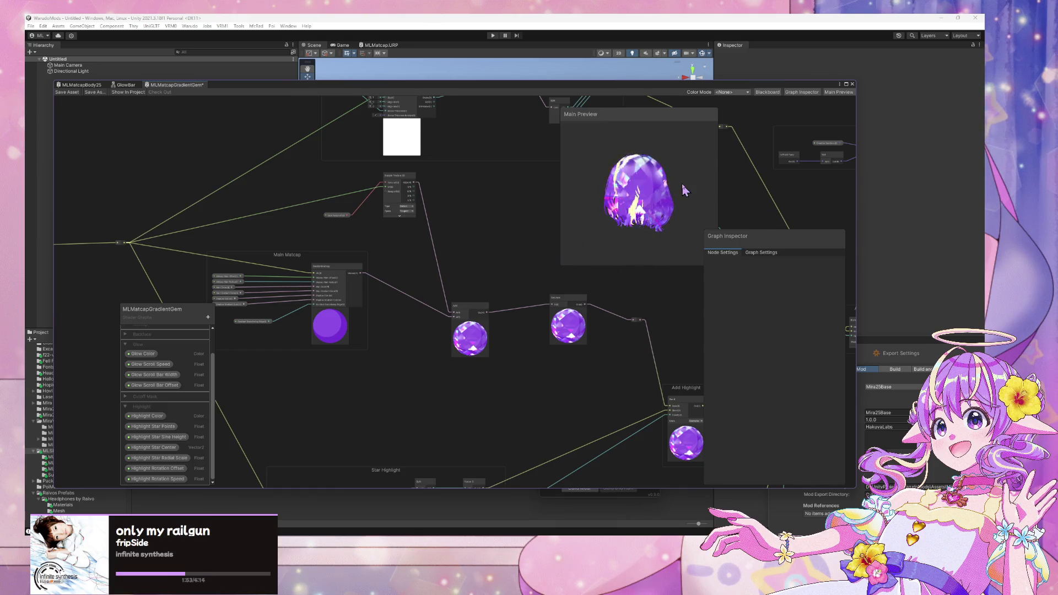
pyautogui.scroll(5, 578, 209)
pyautogui.scroll(-5, 570, 182)
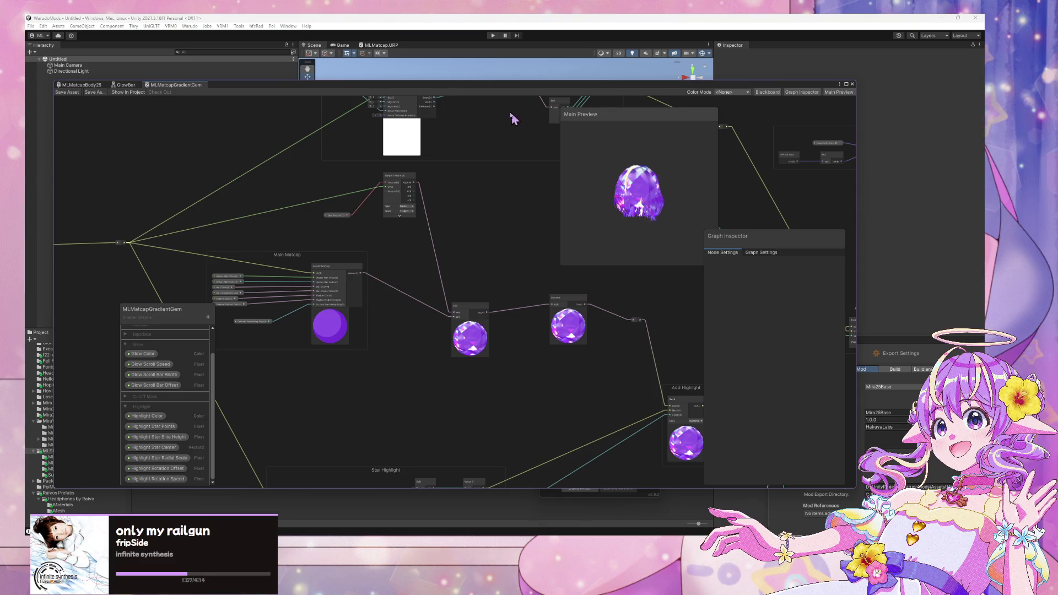
pyautogui.moveTo(474, 88)
pyautogui.mouseDown()
pyautogui.moveTo(815, 253)
pyautogui.moveTo(823, 311)
pyautogui.moveTo(800, 297)
pyautogui.mouseUp()
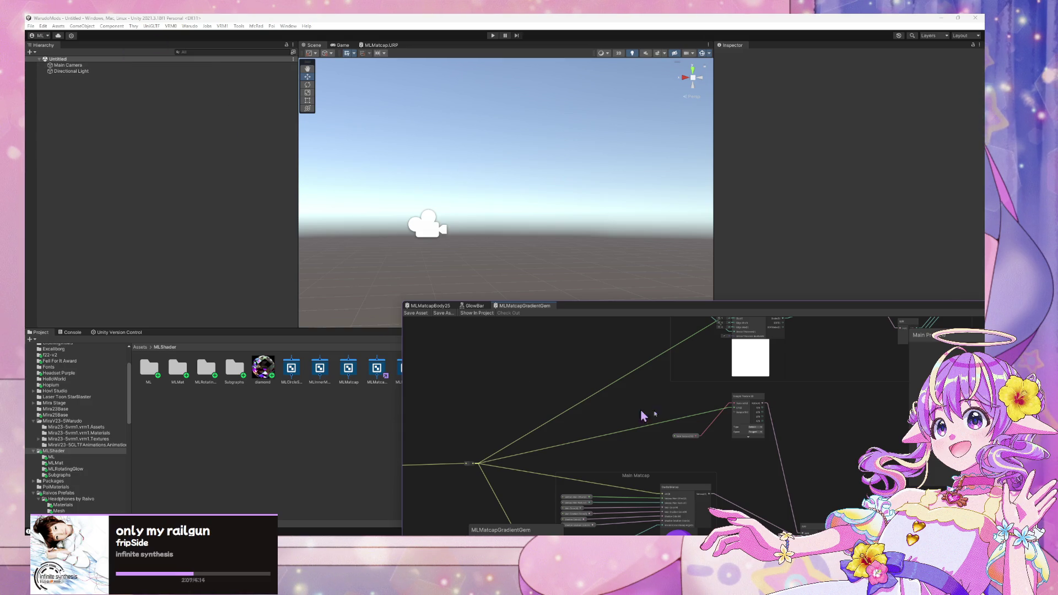
# Step: Recentre the Shader Graph window, zoom and rotate the hair preview, then move the window aside
pyautogui.moveTo(824, 307); pyautogui.dragTo(493, 103)
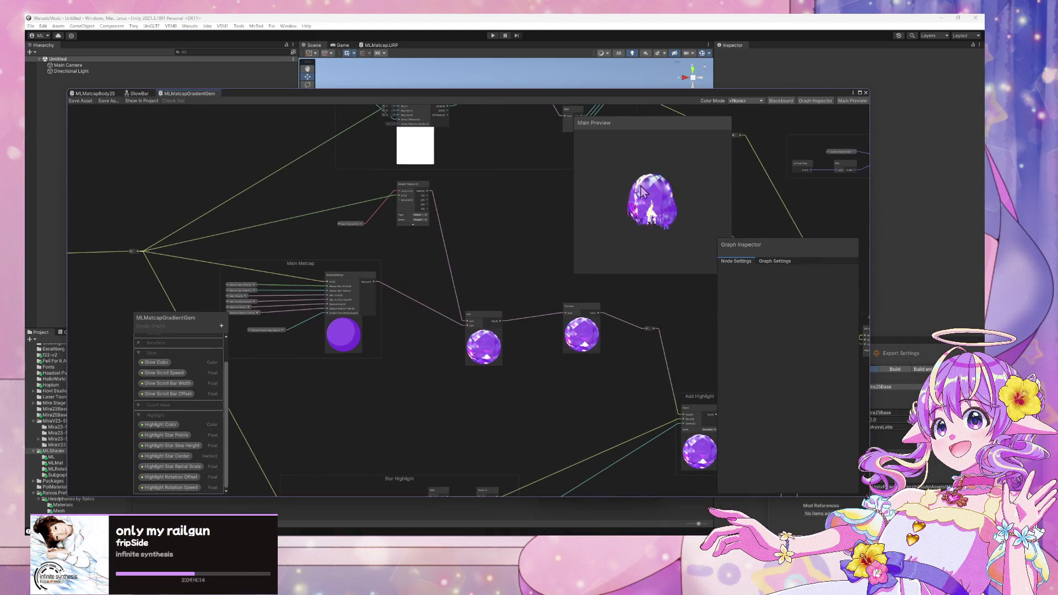
pyautogui.scroll(5, 691, 193)
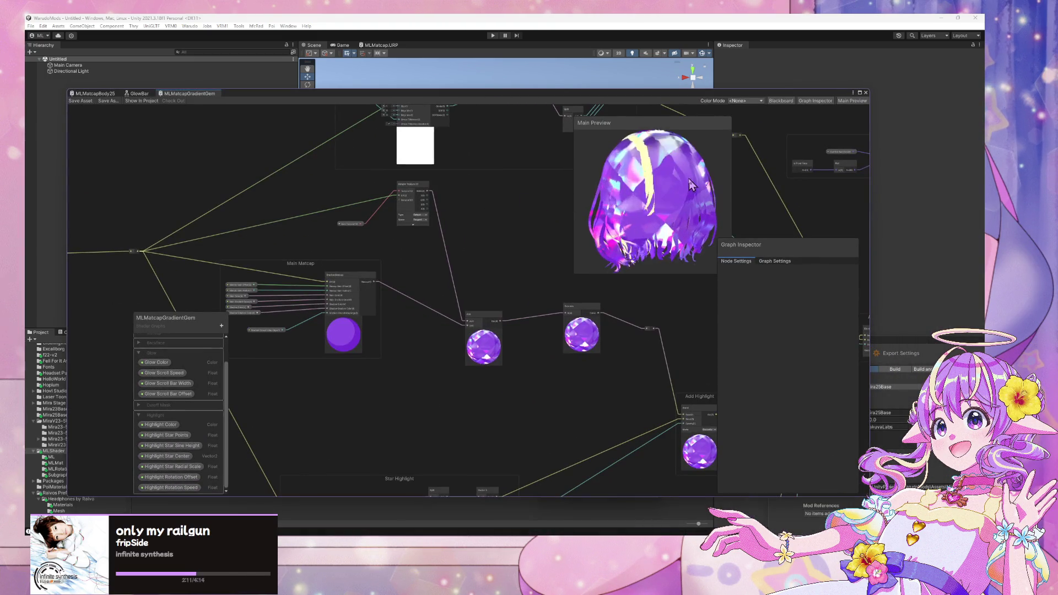
pyautogui.scroll(-3, 683, 194)
pyautogui.moveTo(681, 195)
pyautogui.mouseDown()
pyautogui.moveTo(655, 263)
pyautogui.moveTo(661, 168)
pyautogui.moveTo(725, 215)
pyautogui.moveTo(661, 231)
pyautogui.mouseUp()
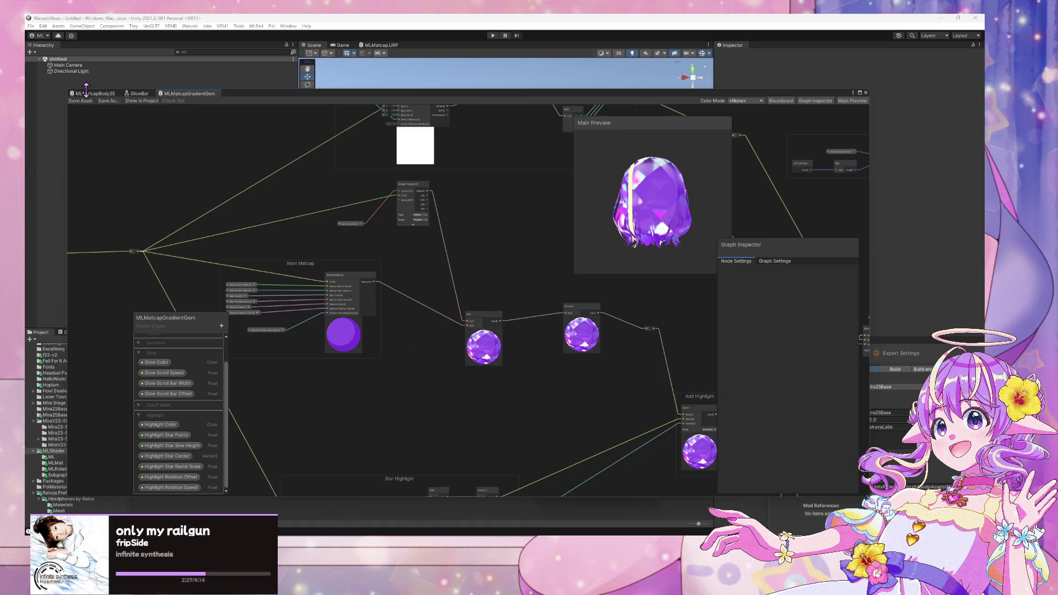
pyautogui.moveTo(287, 88); pyautogui.dragTo(573, 80)
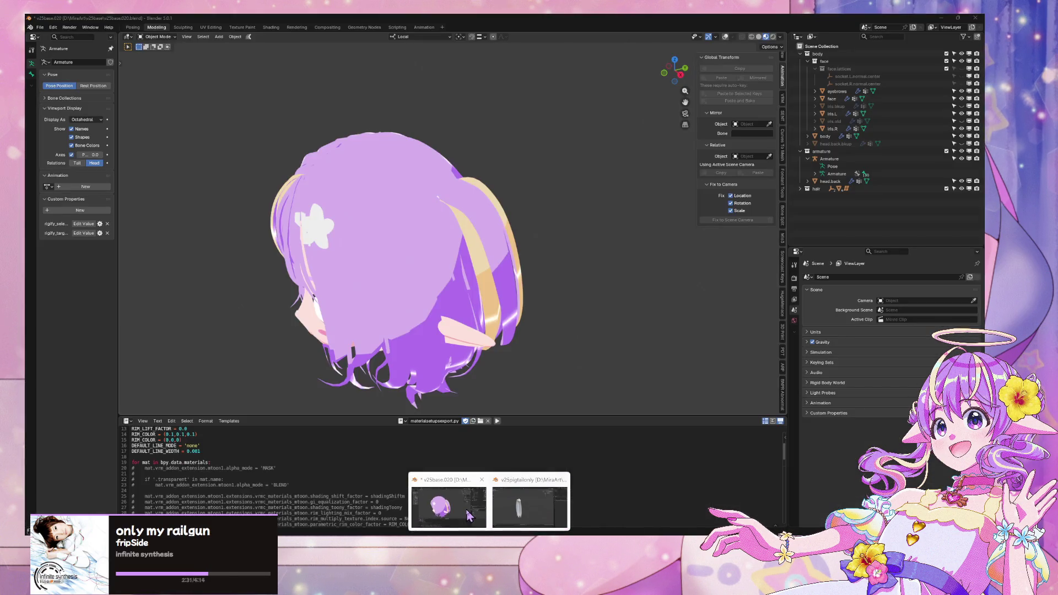
# Step: Switch to Blender and open the recent file v25-hair.019.blend
pyautogui.click(529, 508)
pyautogui.click(39, 27)
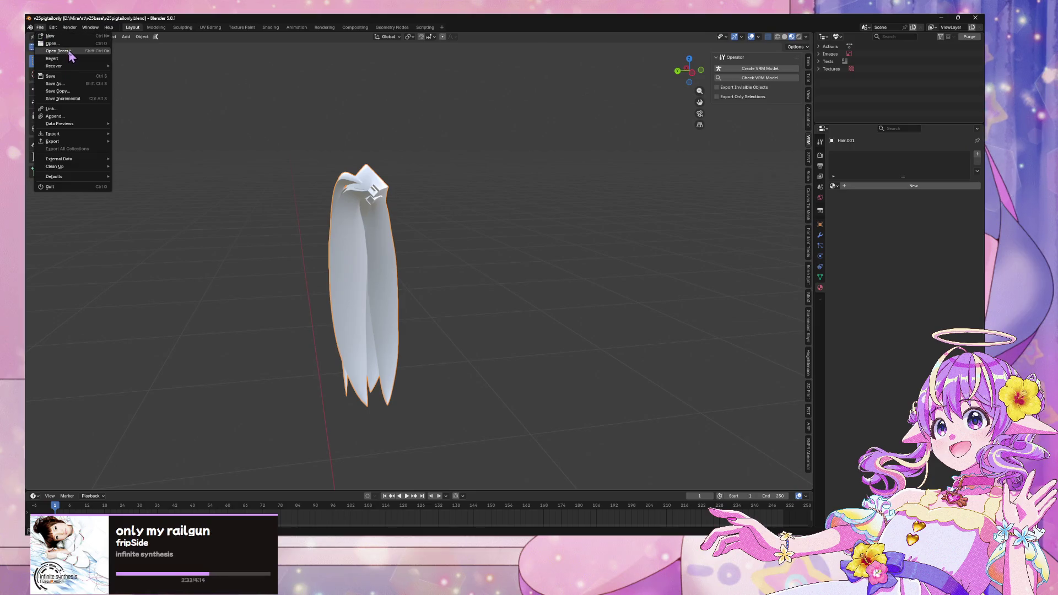
pyautogui.moveTo(69, 52)
pyautogui.click(158, 88)
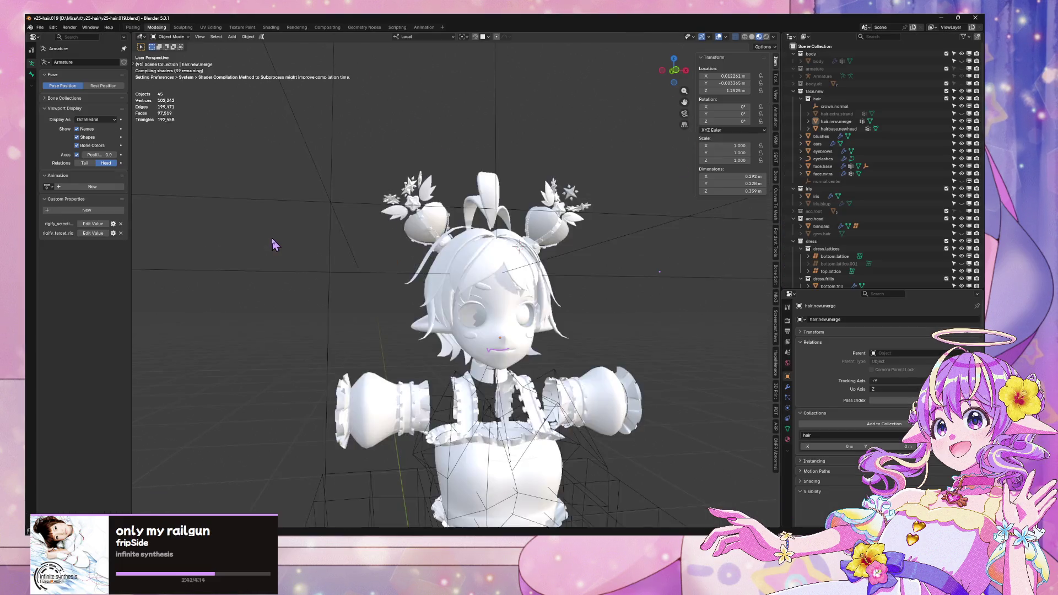
# Step: Select crown.merged and unlink its gem.yellow.matcap material slot
pyautogui.scroll(5, 271, 243)
pyautogui.scroll(3, 551, 248)
pyautogui.moveTo(480, 269)
pyautogui.mouseDown()
pyautogui.moveTo(474, 262)
pyautogui.moveTo(523, 232)
pyautogui.mouseUp()
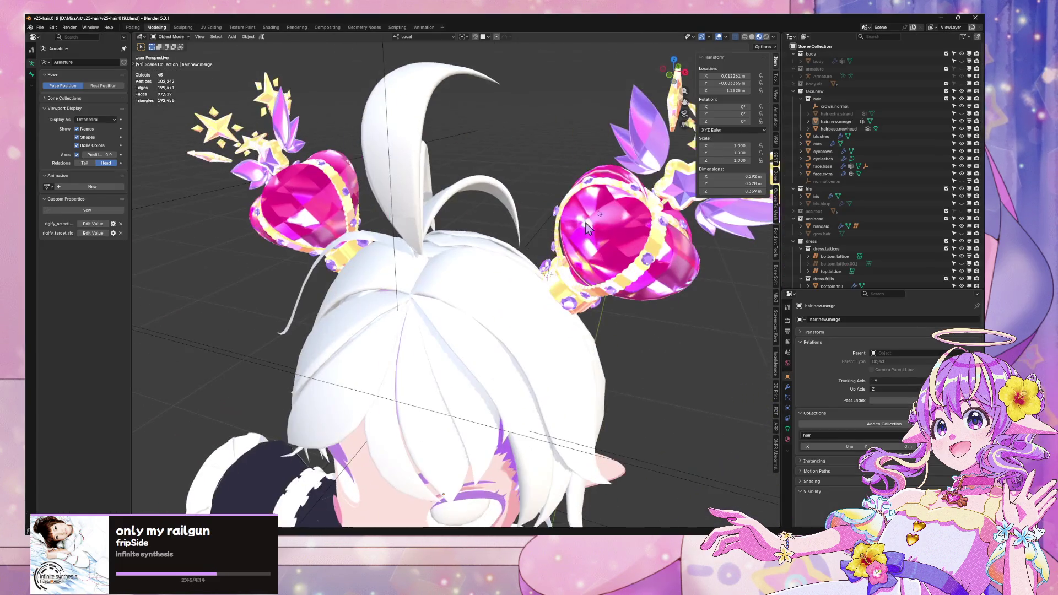
pyautogui.click(673, 78)
pyautogui.scroll(8, 443, 177)
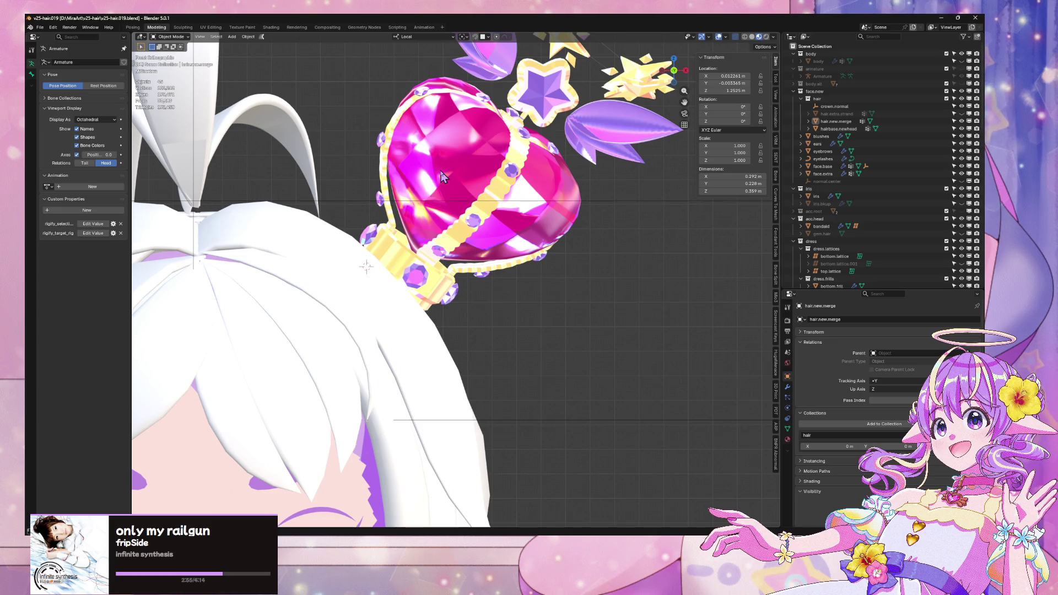
pyautogui.scroll(-3, 561, 187)
pyautogui.scroll(5, 548, 189)
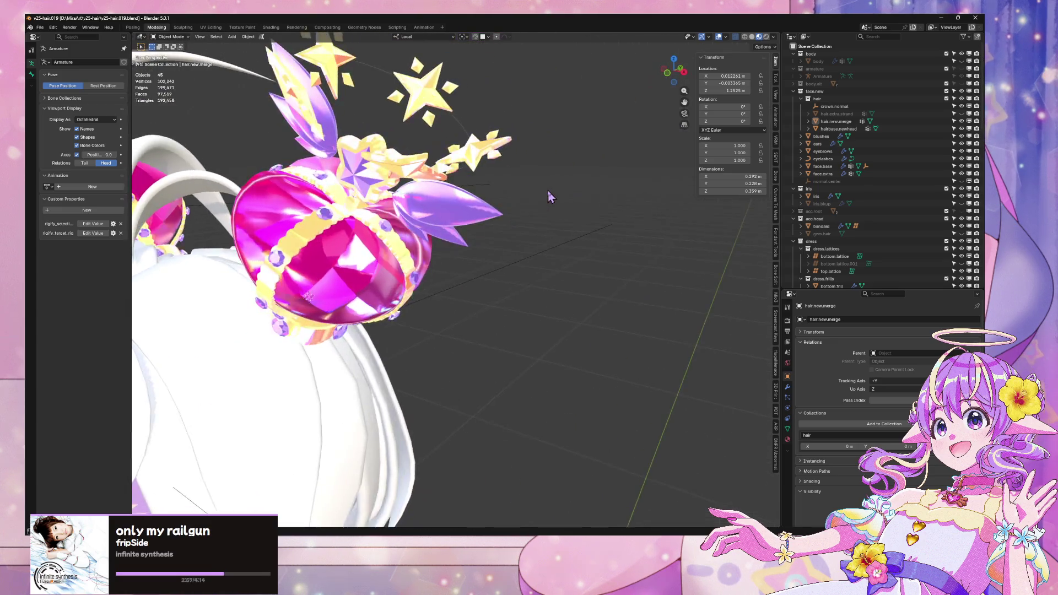
pyautogui.scroll(8, 556, 193)
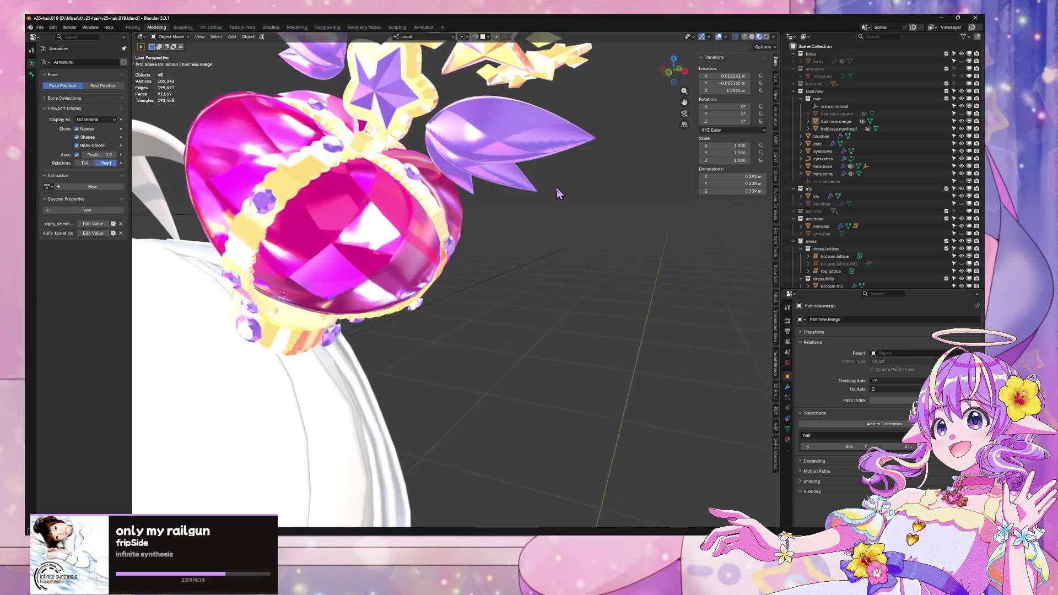
pyautogui.moveTo(577, 182); pyautogui.dragTo(555, 208)
pyautogui.click(683, 76)
pyautogui.click(463, 252)
pyautogui.click(788, 439)
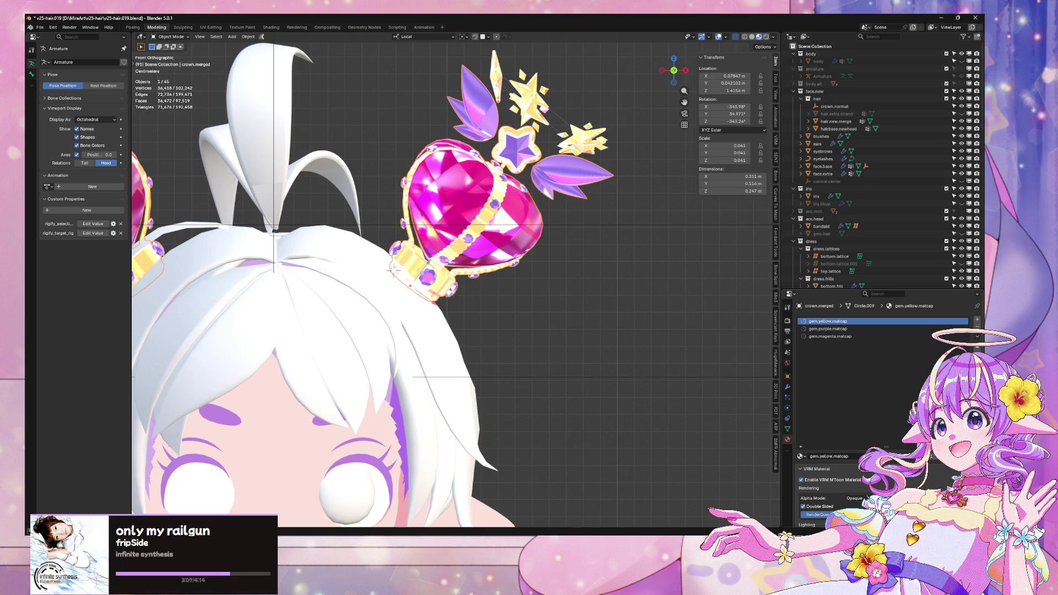
pyautogui.click(869, 456)
pyautogui.click(851, 329)
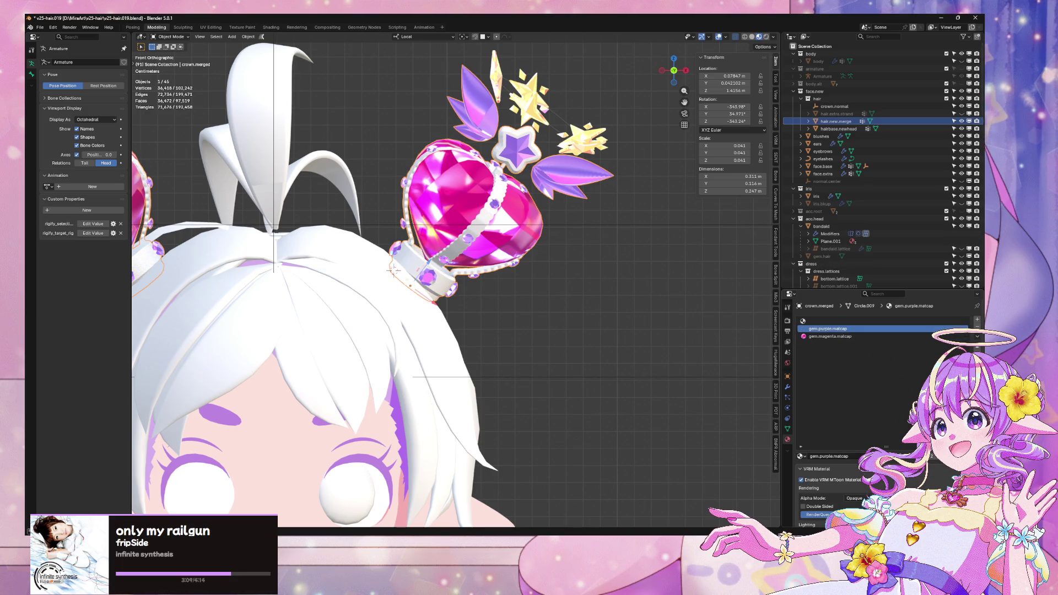
# Step: Unlink the gem.purple.matcap and gem.magenta.matcap materials from crown.merged
pyautogui.click(869, 456)
pyautogui.click(851, 336)
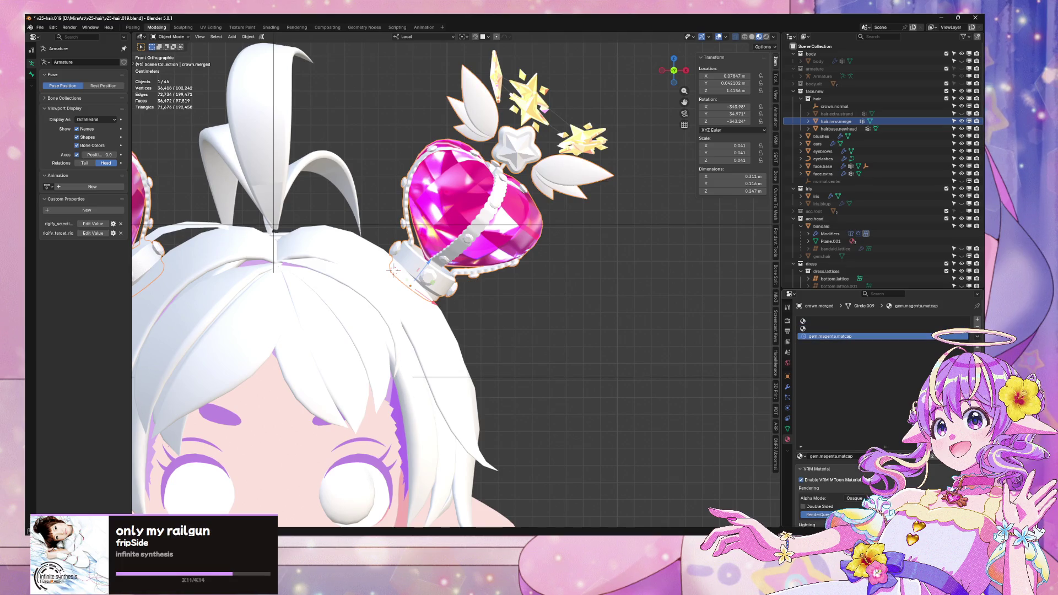
pyautogui.click(869, 457)
pyautogui.click(787, 387)
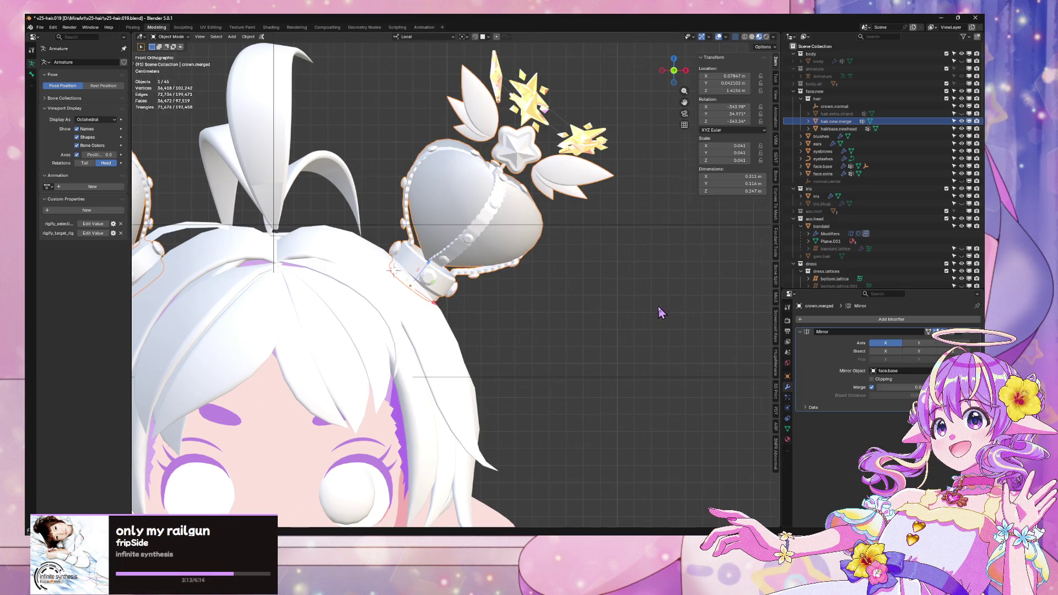
pyautogui.scroll(-1, 661, 312)
pyautogui.scroll(-2, 540, 257)
pyautogui.scroll(4, 539, 256)
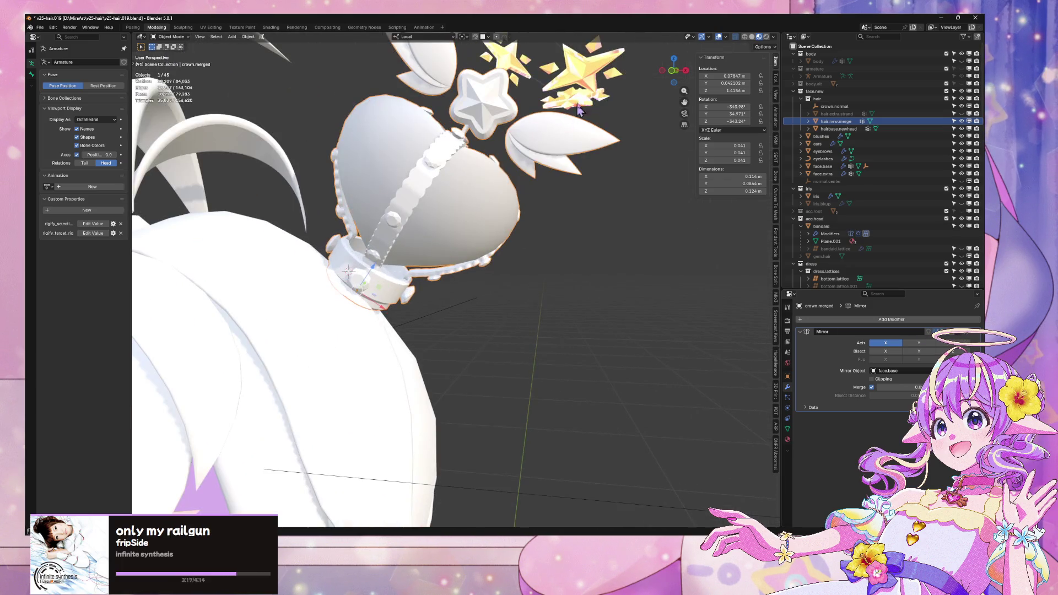
# Step: Select crown.circle and remove its three gem.yellow.matcap slots
pyautogui.click(575, 115)
pyautogui.scroll(-3, 690, 259)
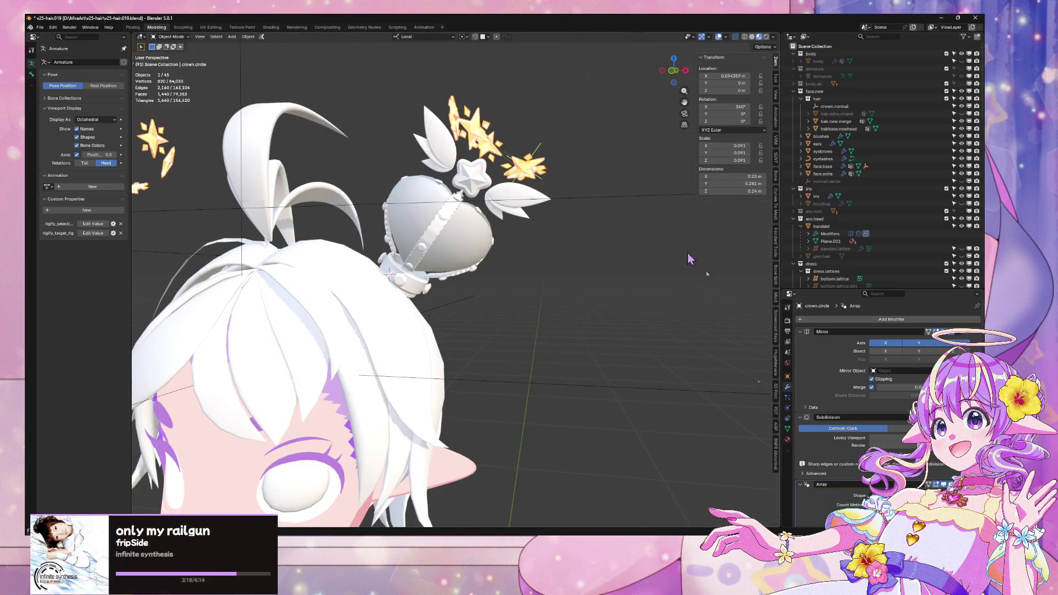
pyautogui.click(788, 439)
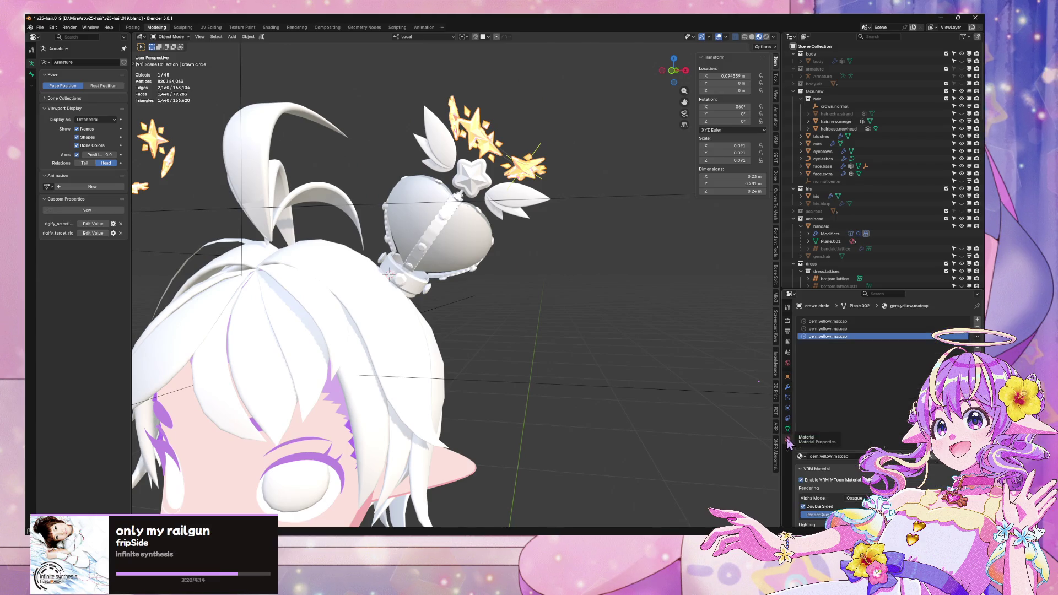
pyautogui.click(977, 328)
pyautogui.click(977, 328)
pyautogui.click(978, 328)
# Step: Orbit around the crown and reselect the star pieces
pyautogui.moveTo(606, 259)
pyautogui.mouseDown()
pyautogui.moveTo(556, 279)
pyautogui.moveTo(529, 232)
pyautogui.mouseUp()
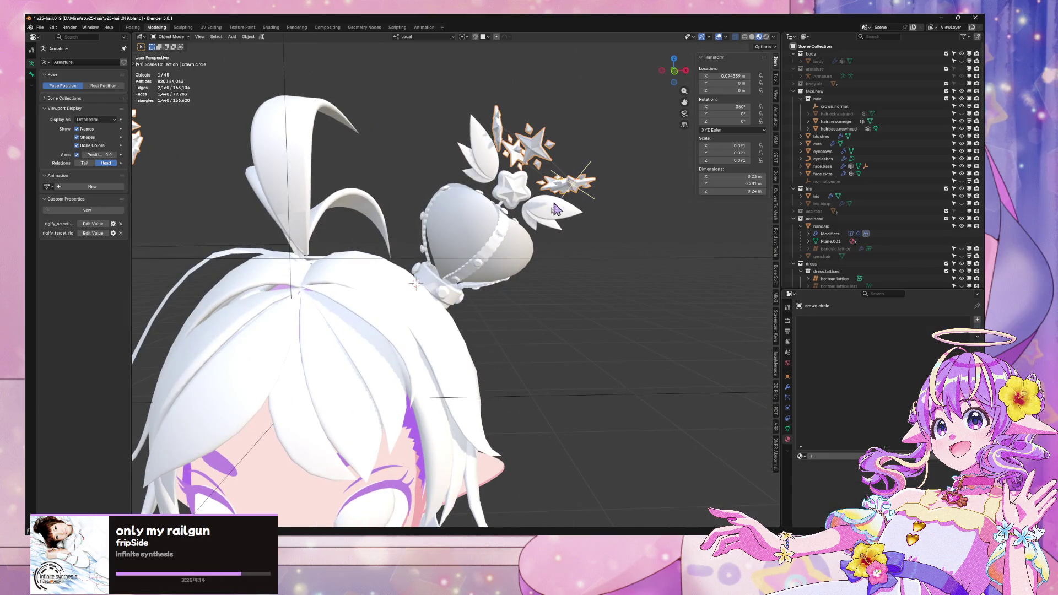
pyautogui.click(552, 220)
pyautogui.click(563, 190)
pyautogui.click(556, 221)
pyautogui.click(569, 194)
# Step: Convert crown.circle to a mesh and clear crown.merged's rotation to 0°
pyautogui.rightClick(569, 194)
pyautogui.moveTo(566, 215)
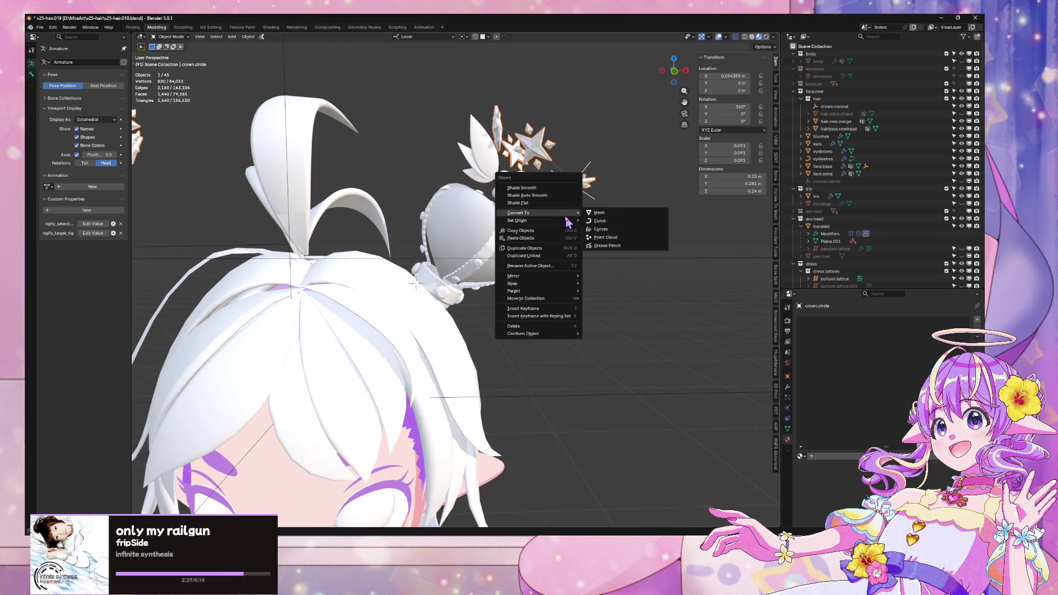
pyautogui.click(620, 216)
pyautogui.click(558, 212)
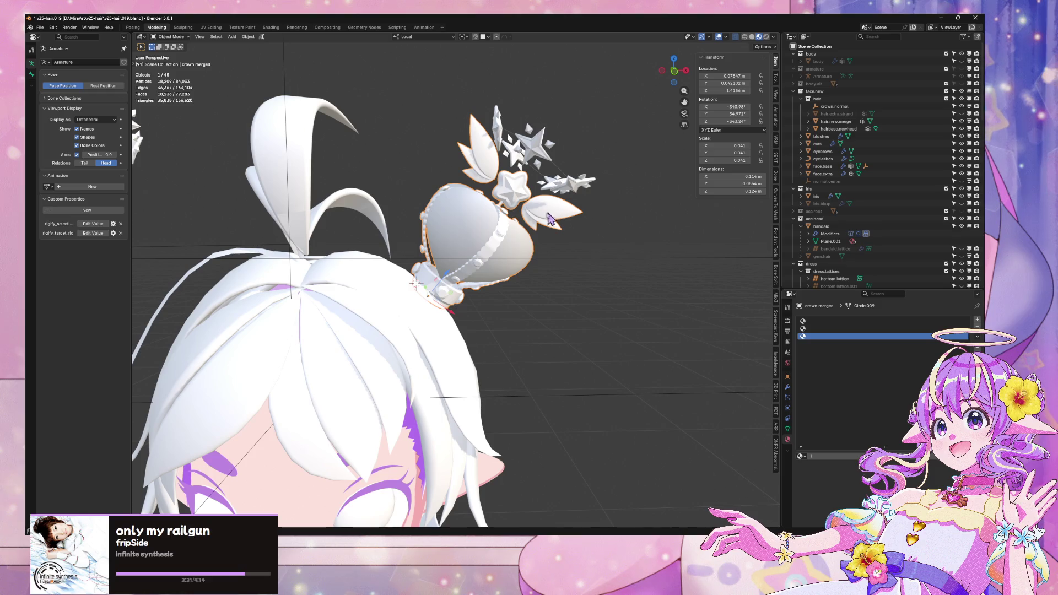
pyautogui.hotkey('alt', 'r')
pyautogui.press('KP_Decimal')
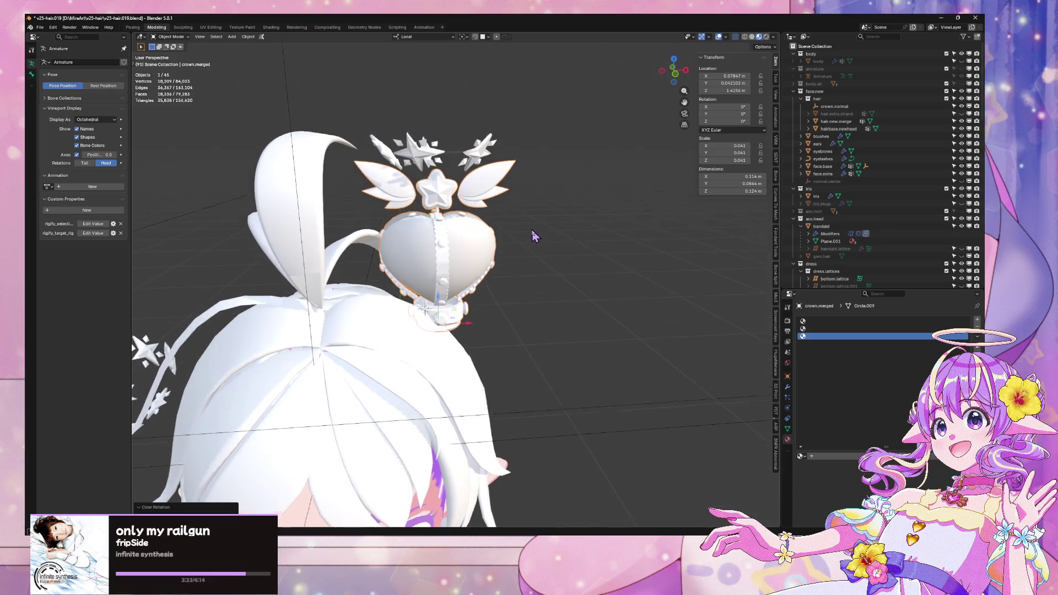
# Step: Remove the Mirror modifier from crown.merged
pyautogui.click(477, 170)
pyautogui.click(482, 251)
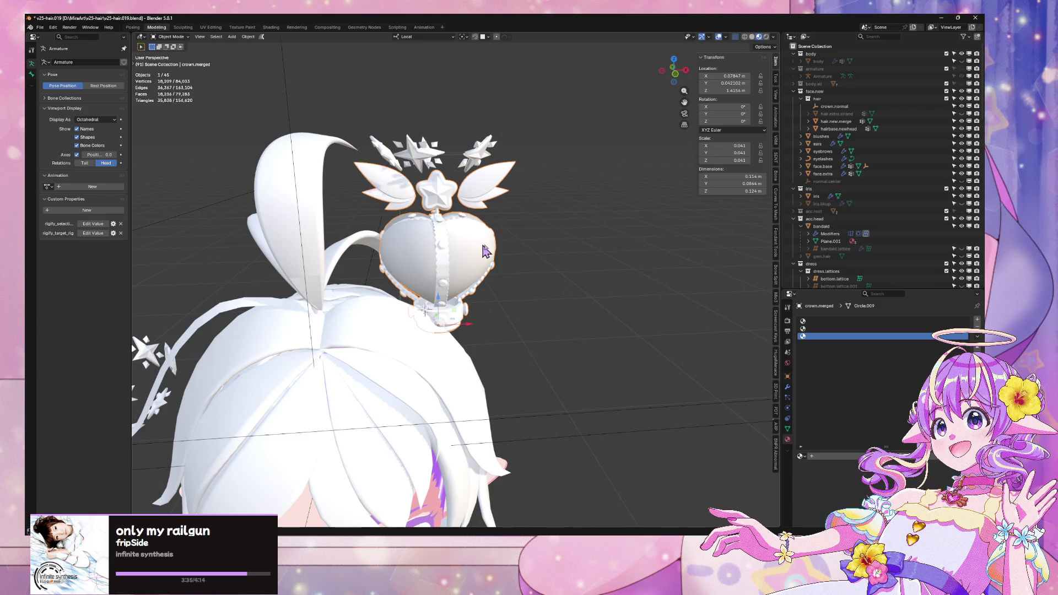
pyautogui.click(788, 377)
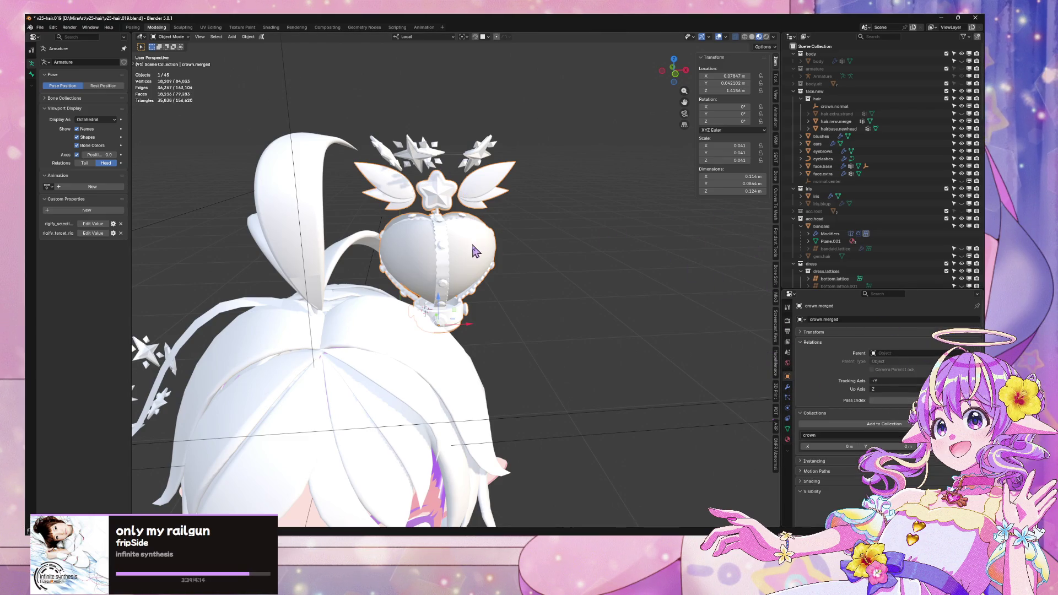
pyautogui.click(462, 161)
pyautogui.click(486, 282)
pyautogui.click(787, 388)
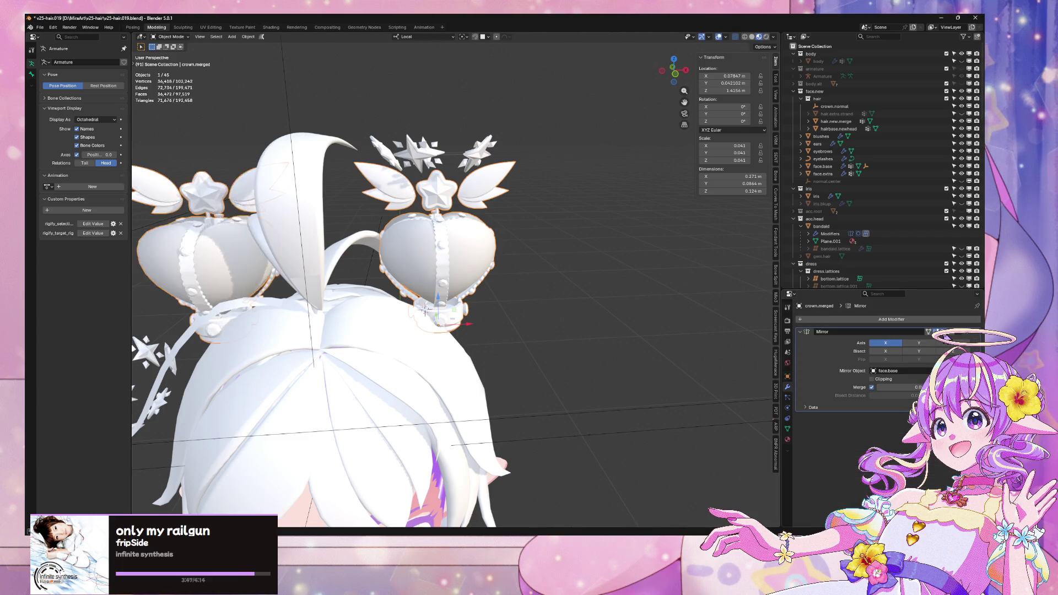
pyautogui.click(965, 333)
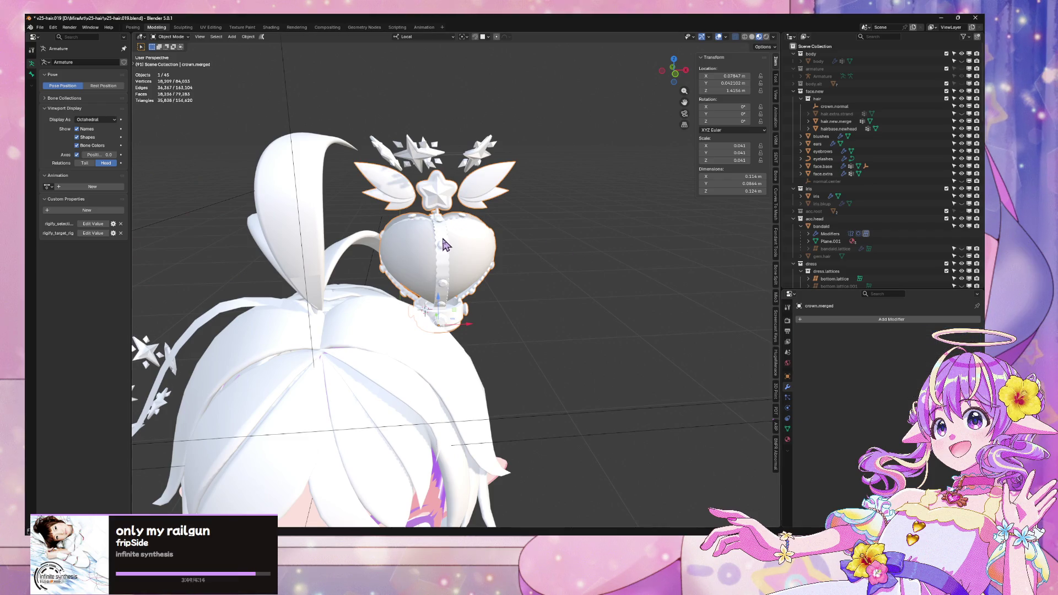
# Step: Isolate the crown and stars in Local view, keeping only the stars selected
pyautogui.keyDown('shift'); pyautogui.click(444, 182); pyautogui.keyUp('shift')
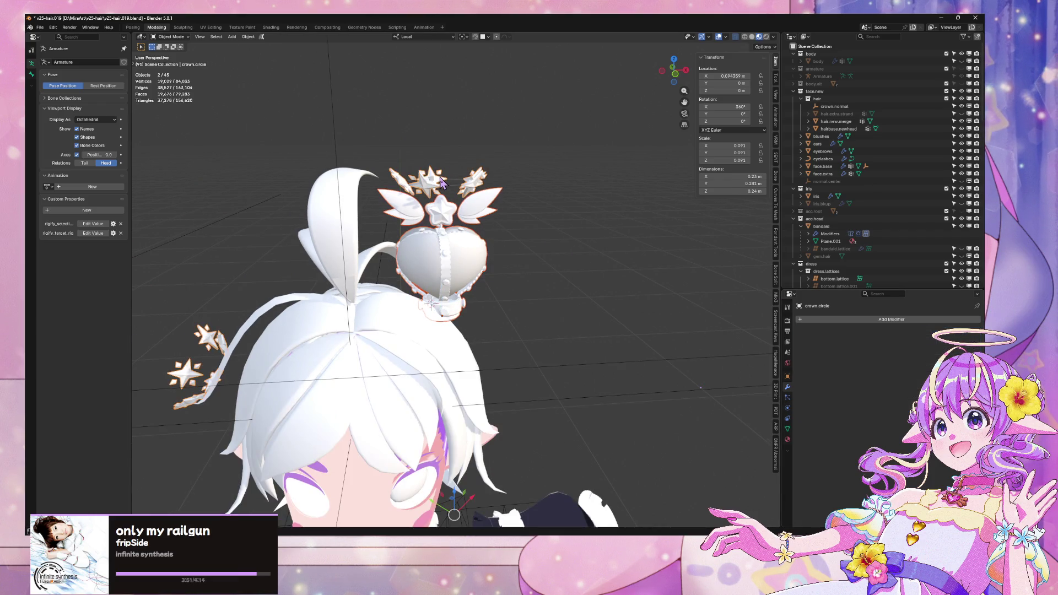
pyautogui.press('KP_Divide')
pyautogui.click(541, 187)
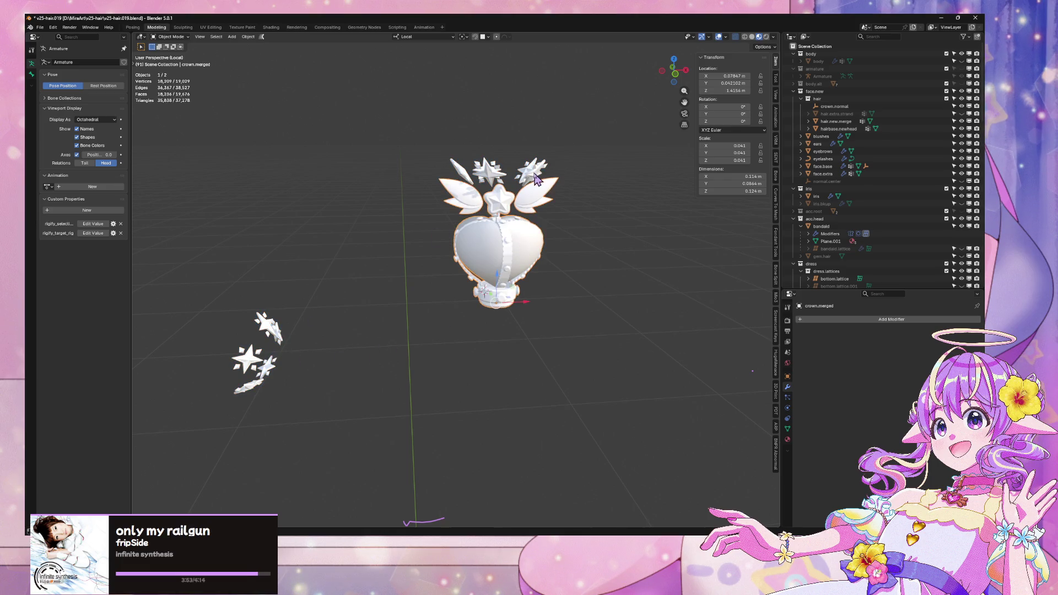
# Step: Delete the stray star cluster on the left of crown.circle in Edit Mode
pyautogui.press('Tab')
pyautogui.moveTo(331, 415); pyautogui.dragTo(160, 281)
pyautogui.hotkey('ctrl', 'l')
pyautogui.press('x')
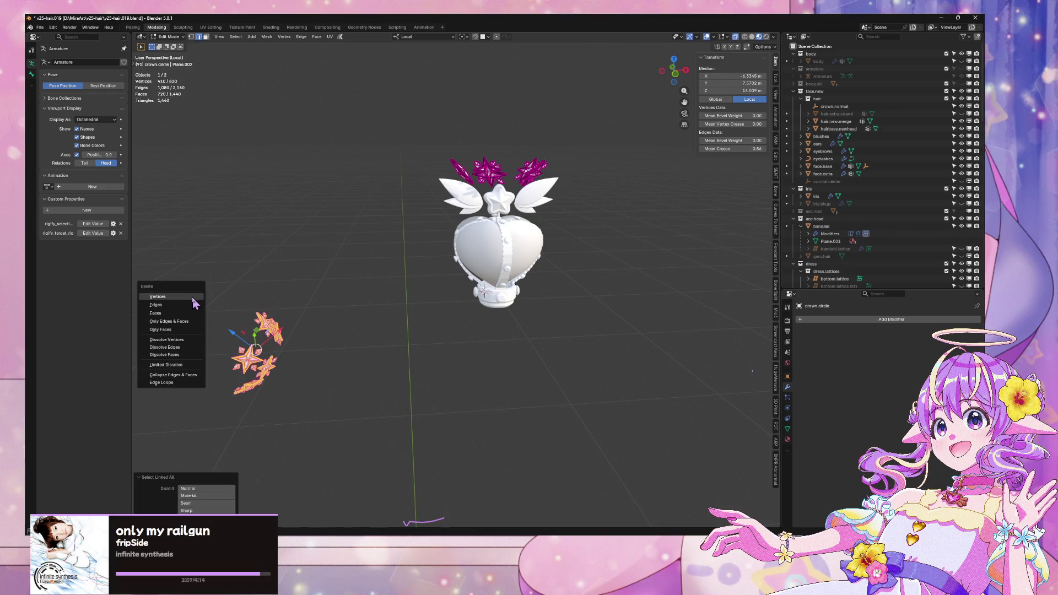
pyautogui.click(192, 297)
pyautogui.press('Tab')
pyautogui.scroll(-5, 534, 300)
pyautogui.scroll(2, 514, 274)
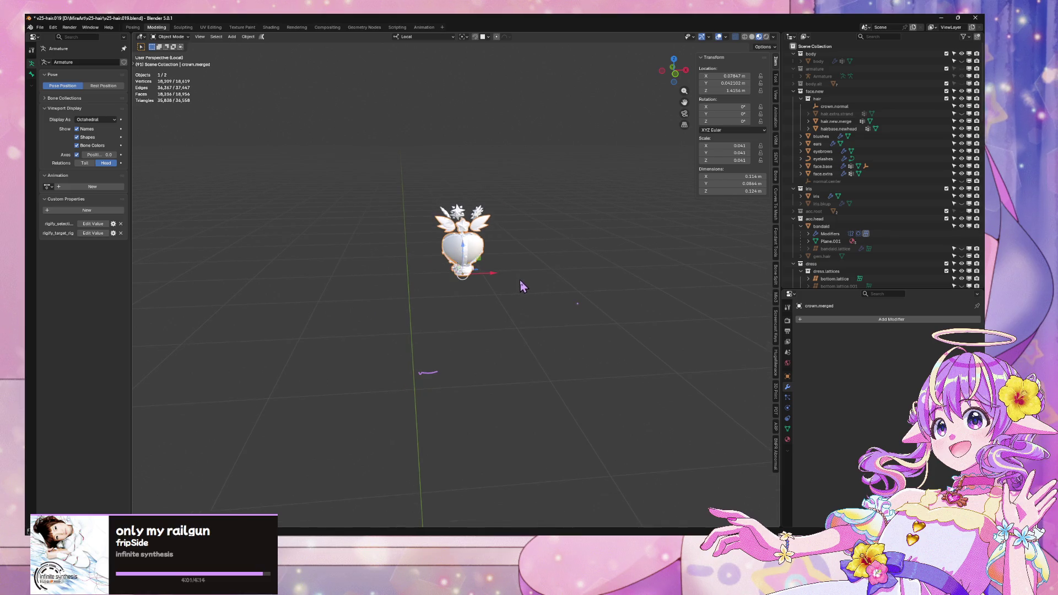
# Step: Briefly reveal hidden objects, hide them again, and view the crown from the front
pyautogui.hotkey('alt', 'h')
pyautogui.press('h')
pyautogui.scroll(-3, 474, 392)
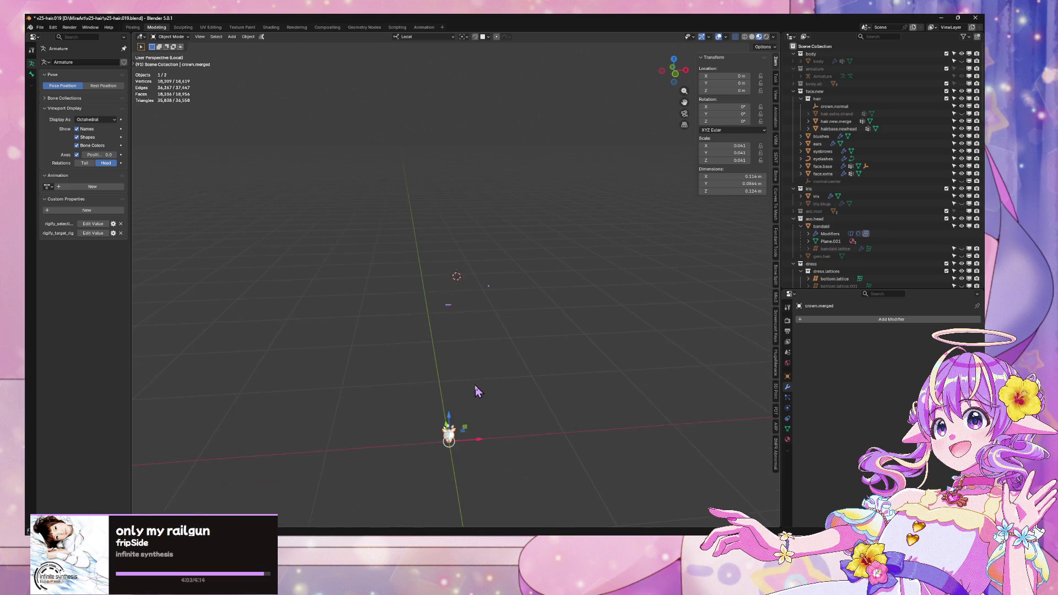
pyautogui.scroll(6, 472, 397)
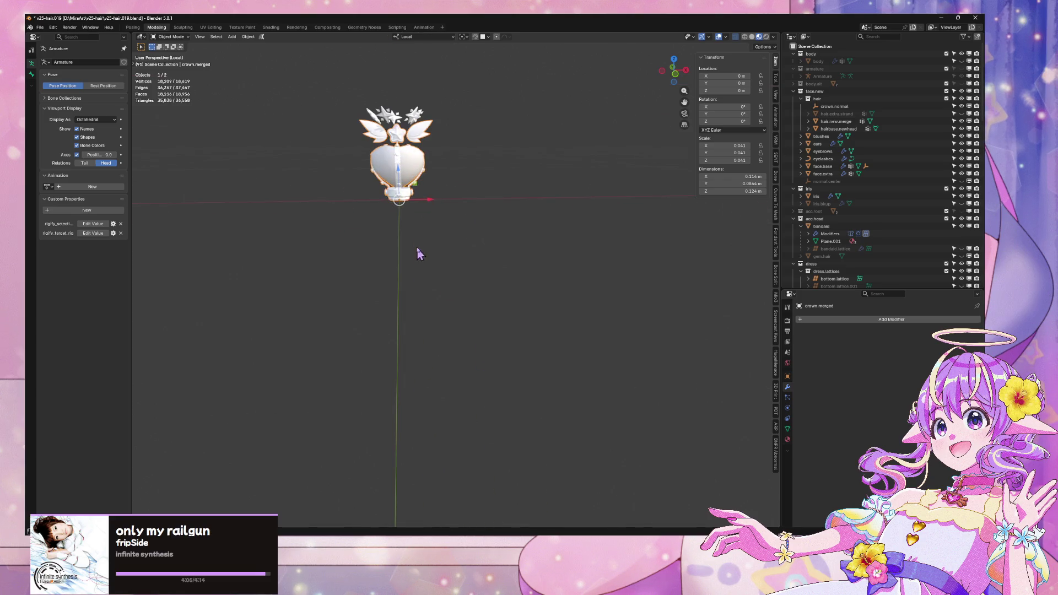
pyautogui.scroll(2, 410, 242)
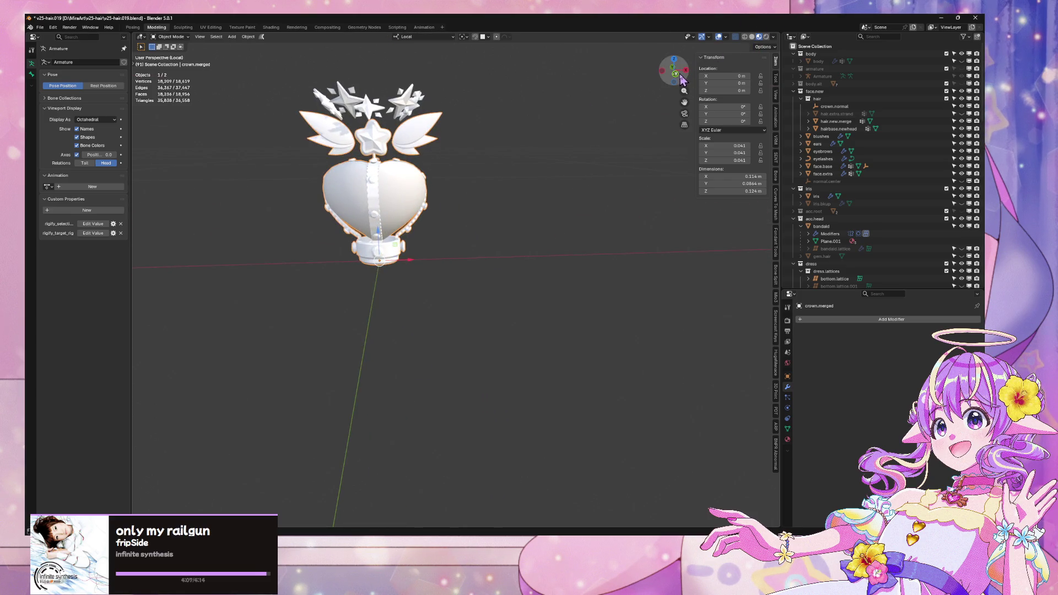
pyautogui.click(675, 73)
pyautogui.scroll(-4, 529, 148)
# Step: Try rotating the stars around Z, cancel, and check the transform orientation options
pyautogui.click(477, 190)
pyautogui.press('r')
pyautogui.press('z')
pyautogui.press('z')
pyautogui.press('Escape')
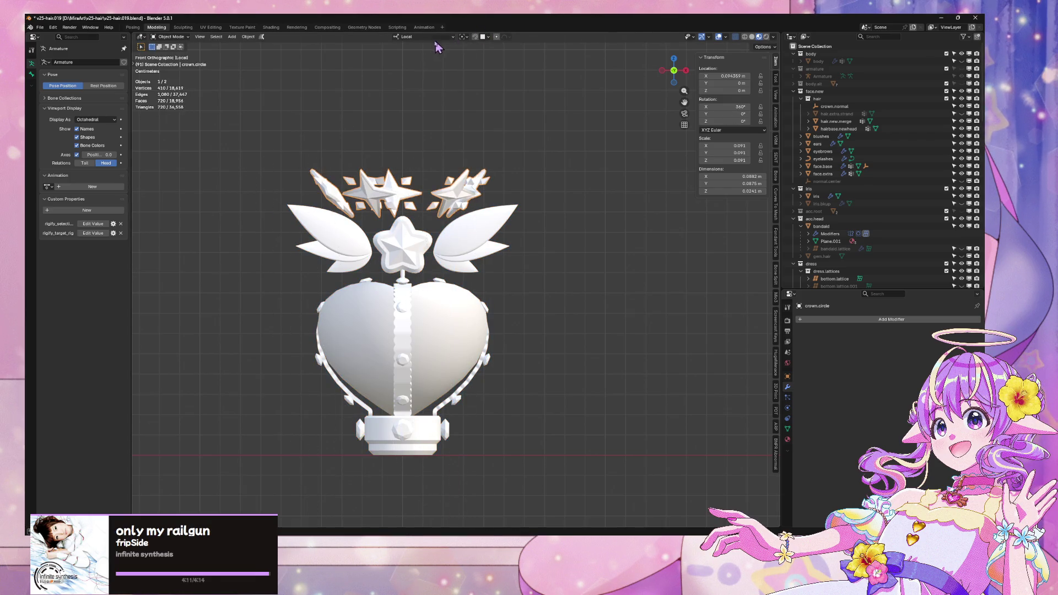
pyautogui.click(435, 37)
pyautogui.scroll(-3, 396, 225)
pyautogui.moveTo(397, 226)
pyautogui.mouseDown()
pyautogui.moveTo(406, 224)
pyautogui.moveTo(394, 239)
pyautogui.moveTo(533, 345)
pyautogui.moveTo(483, 322)
pyautogui.mouseUp()
# Step: Snap the 3D cursor to crown.merged, then reselect the stars
pyautogui.click(429, 296)
pyautogui.hotkey('shift', 's')
pyautogui.click(463, 358)
pyautogui.press('Tab')
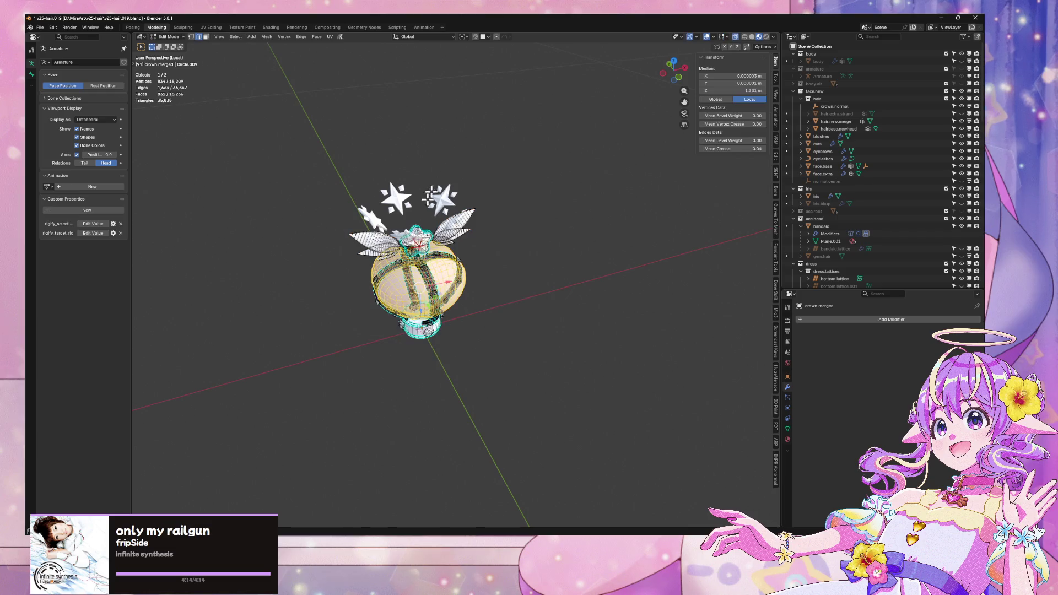
pyautogui.press('Tab')
pyautogui.click(446, 201)
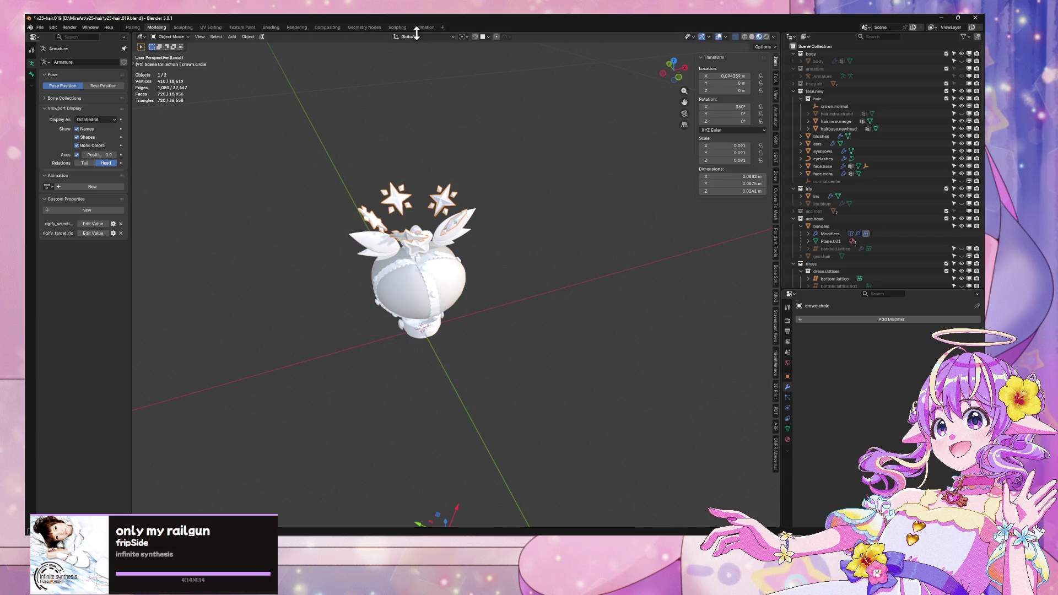
# Step: Set the star ring's origin to the 3D cursor and clear its rotation in front view
pyautogui.click(248, 36)
pyautogui.moveTo(265, 53)
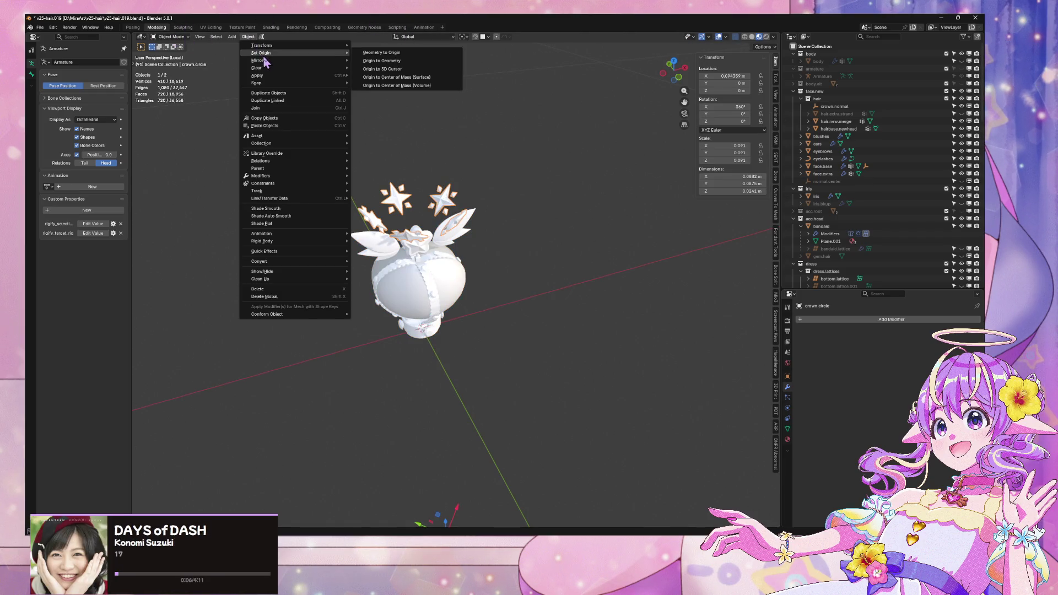
pyautogui.click(419, 68)
pyautogui.click(680, 76)
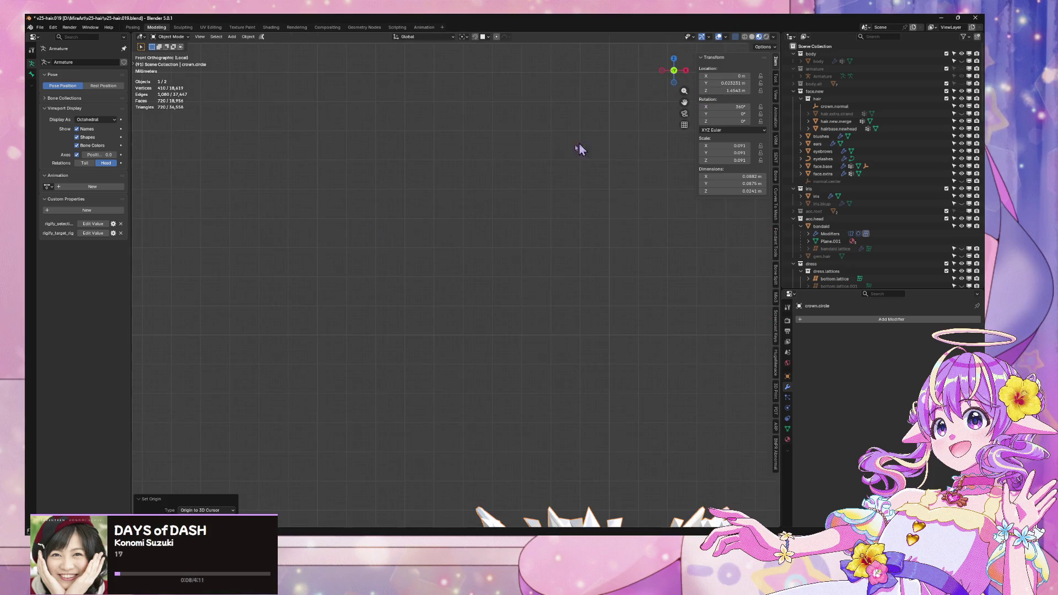
pyautogui.hotkey('alt', 'r')
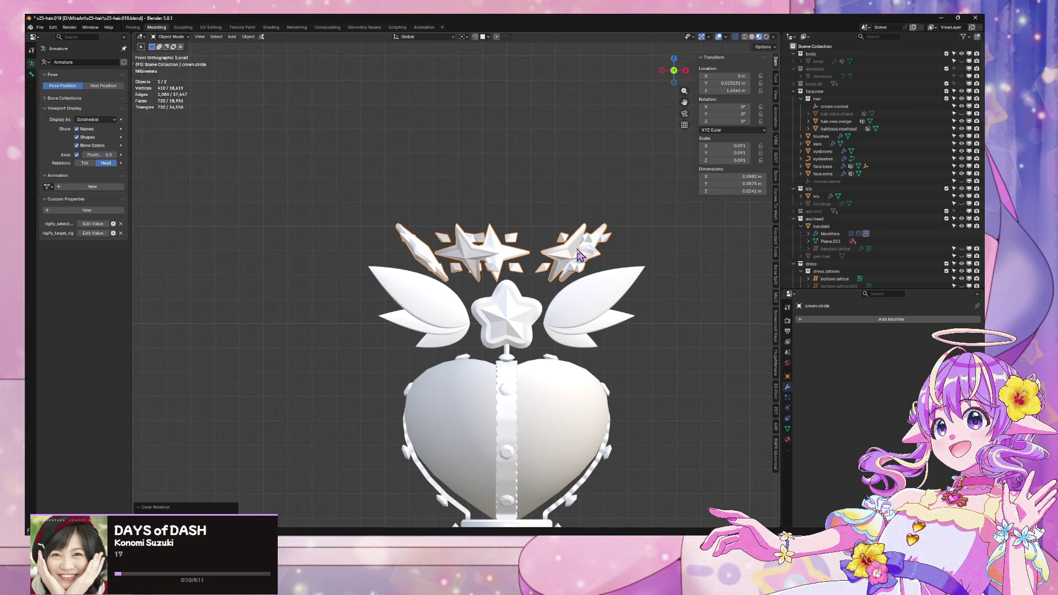
pyautogui.scroll(-3, 578, 253)
# Step: Rotate the star ring about global Z, checking it from below and from the front
pyautogui.press('r')
pyautogui.press('z')
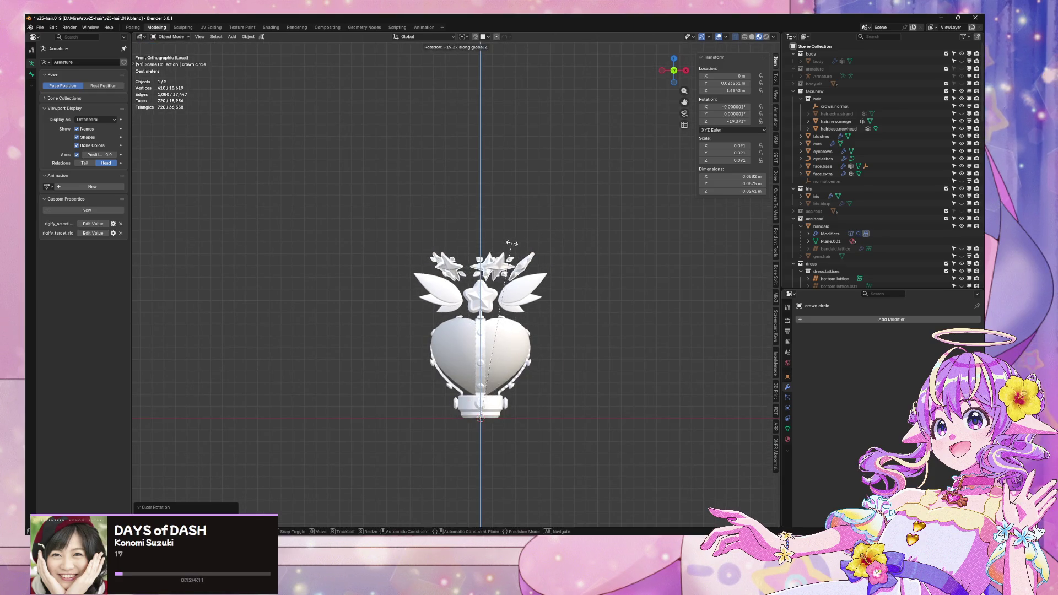
pyautogui.click(558, 243)
pyautogui.scroll(-3, 567, 312)
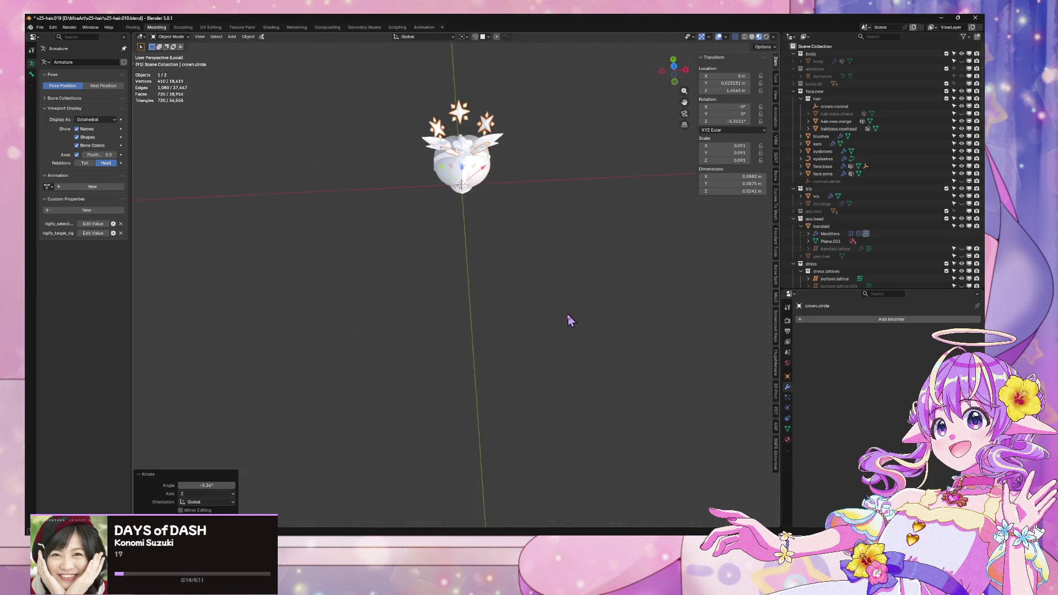
pyautogui.scroll(2, 602, 206)
pyautogui.click(675, 62)
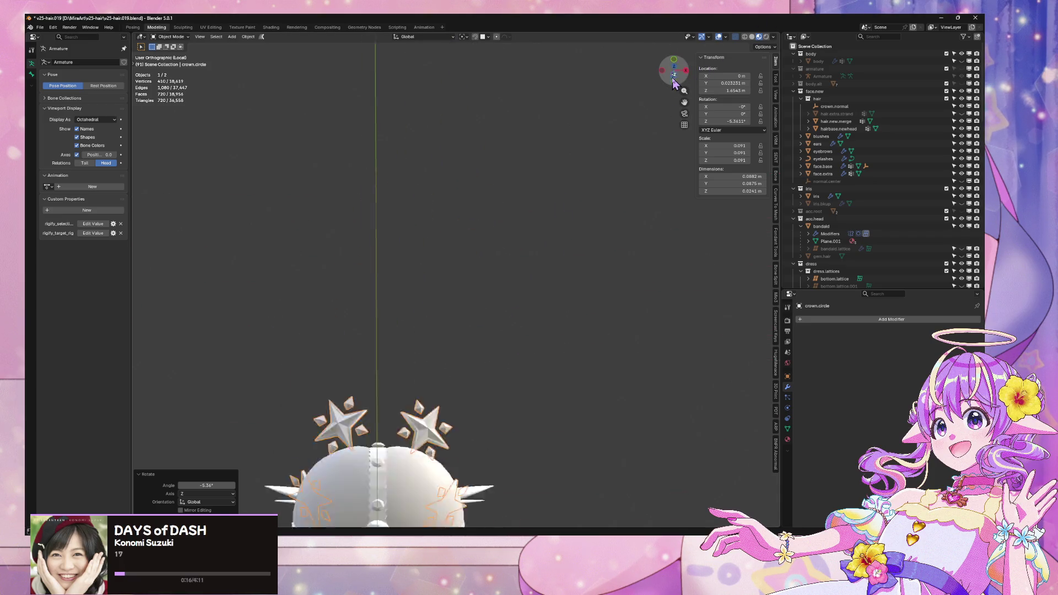
pyautogui.click(674, 60)
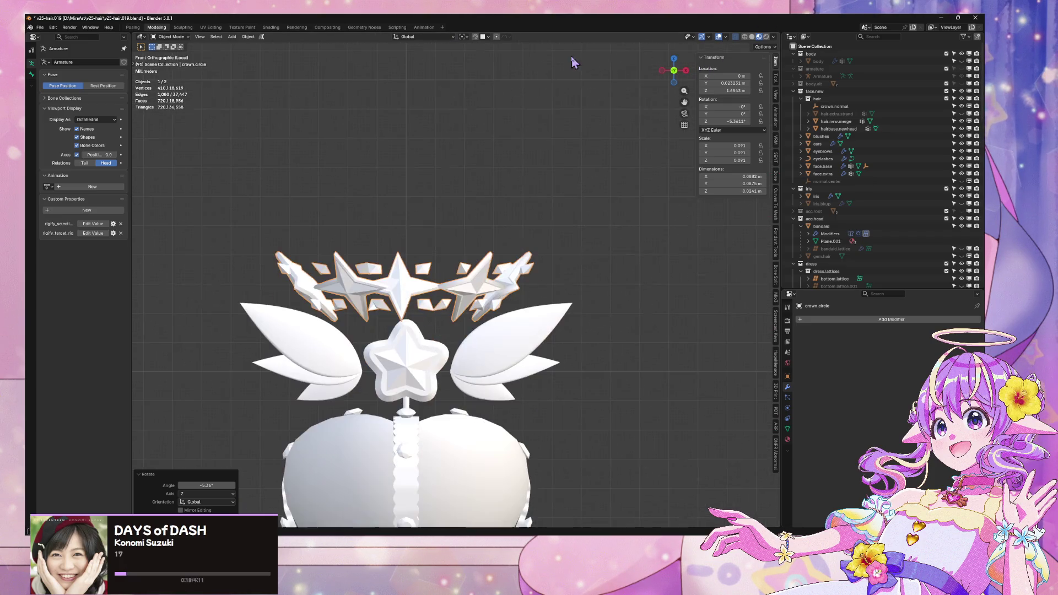
pyautogui.press('r')
pyautogui.press('z')
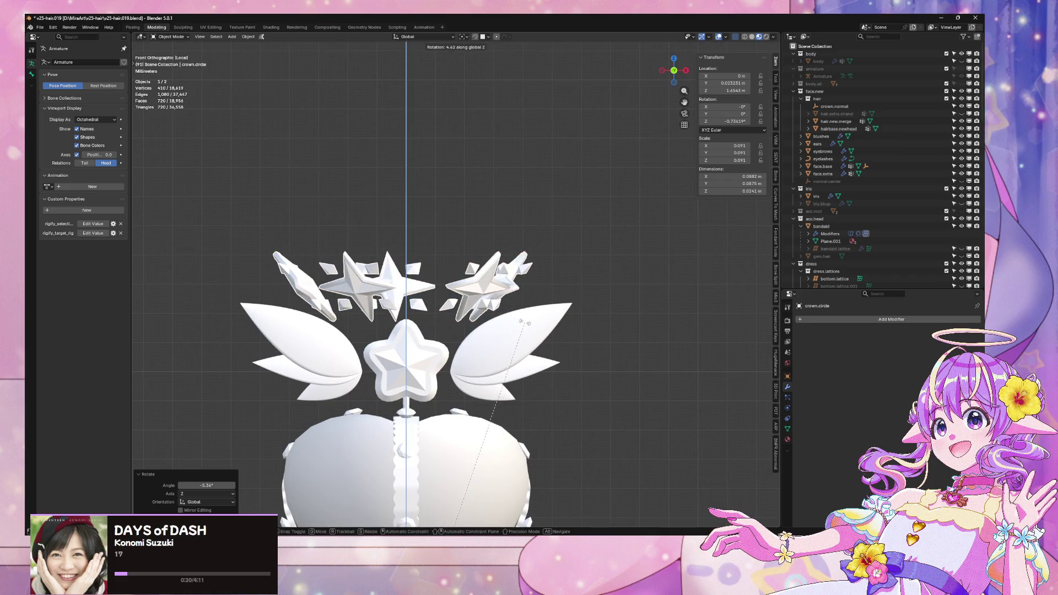
pyautogui.click(549, 302)
# Step: Refine the star ring's Z rotation to about -9.23°, then check it in perspective
pyautogui.press('Tab')
pyautogui.scroll(-3, 549, 302)
pyautogui.press('Tab')
pyautogui.moveTo(583, 283)
pyautogui.mouseDown()
pyautogui.moveTo(524, 342)
pyautogui.moveTo(678, 155)
pyautogui.mouseUp()
pyautogui.click(671, 80)
pyautogui.scroll(4, 526, 207)
pyautogui.press('r')
pyautogui.press('z')
pyautogui.click(445, 168)
pyautogui.click(620, 237)
pyautogui.moveTo(606, 234)
pyautogui.mouseDown()
pyautogui.moveTo(586, 222)
pyautogui.moveTo(545, 275)
pyautogui.mouseUp()
pyautogui.click(40, 27)
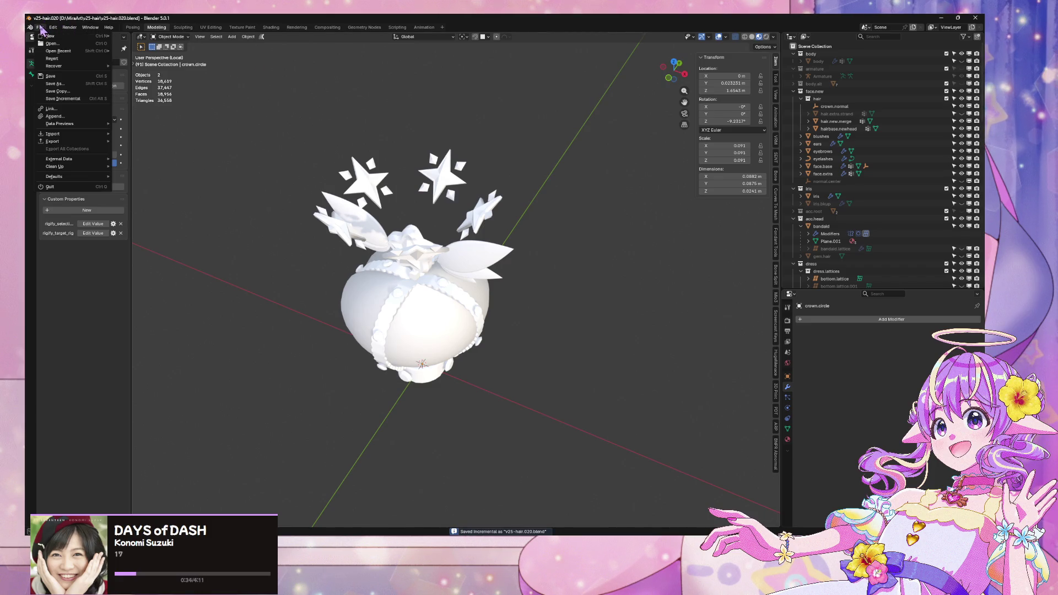
# Step: Save the v25base character file with Ctrl+S
pyautogui.click(477, 319)
pyautogui.scroll(-2, 606, 432)
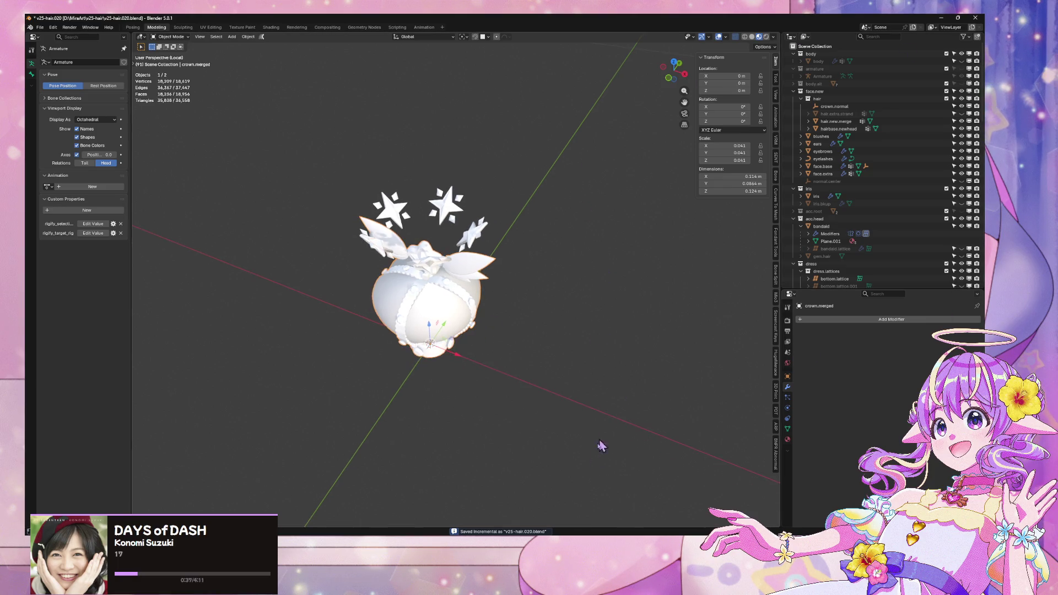
pyautogui.click(449, 501)
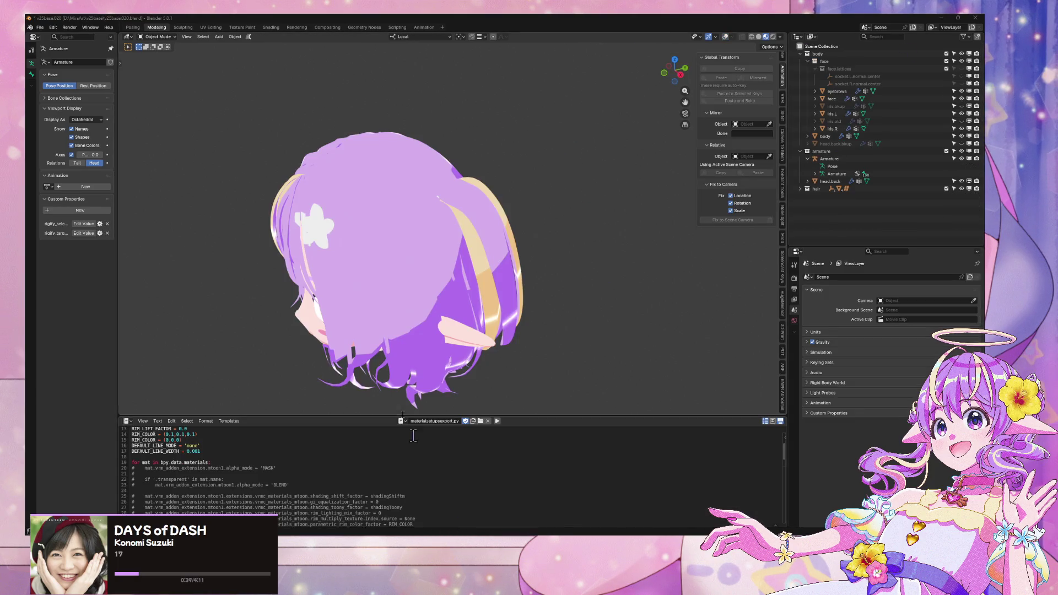
pyautogui.moveTo(406, 285); pyautogui.dragTo(496, 220)
pyautogui.hotkey('ctrl', 's')
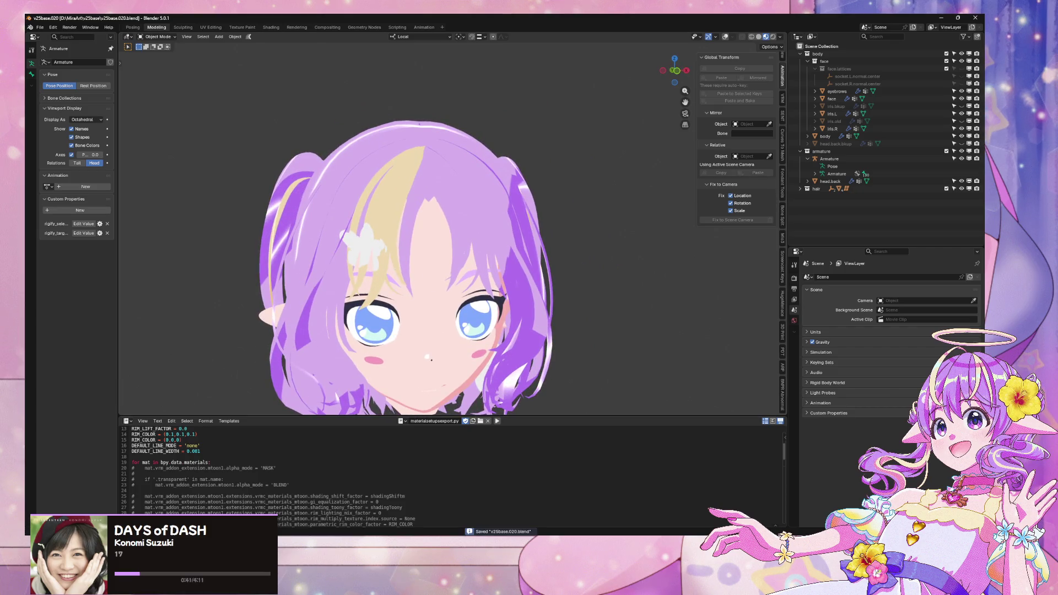
# Step: In the crown file, inspect the star ring's vertex groups and UV maps, then reselect the merged crown
pyautogui.click(526, 507)
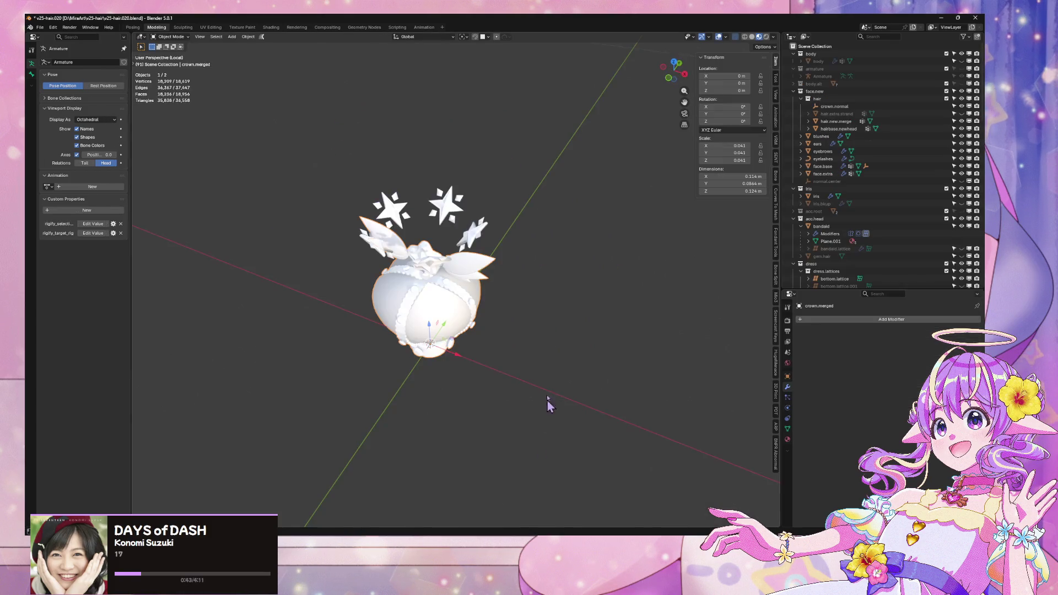
pyautogui.click(478, 236)
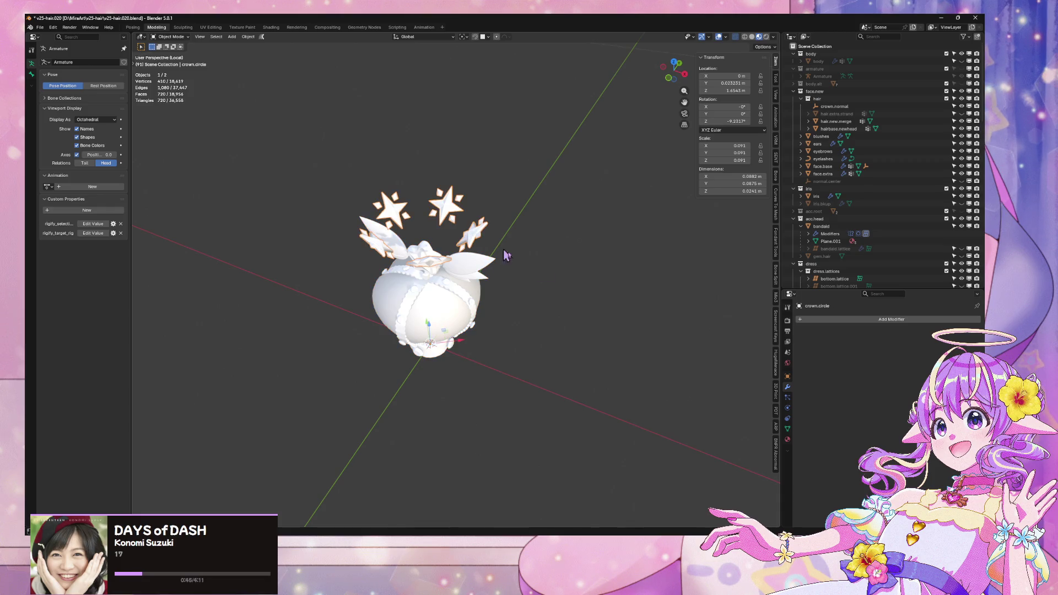
pyautogui.click(787, 429)
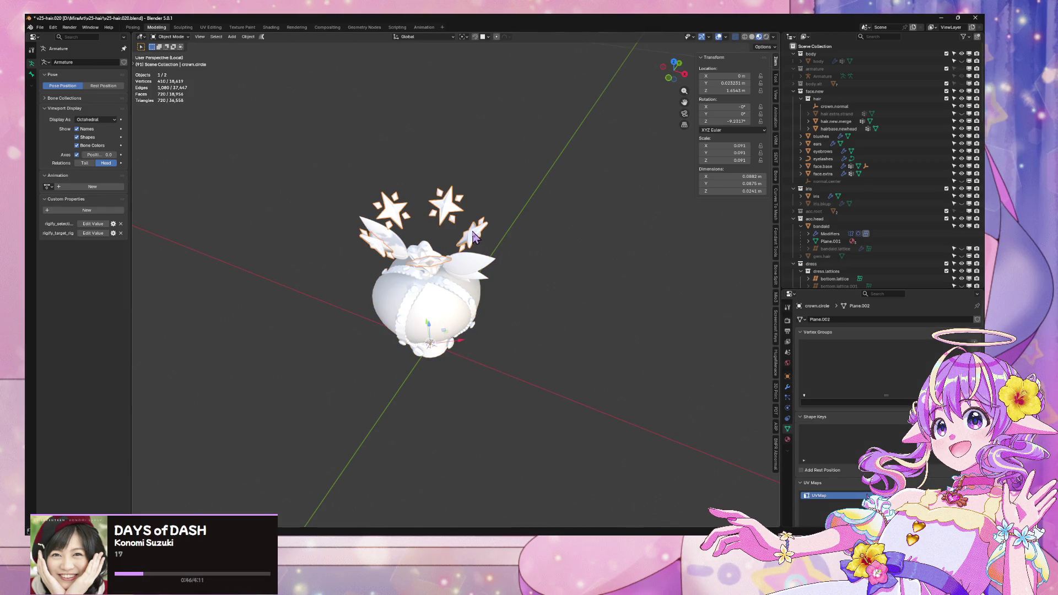
pyautogui.hotkey('ctrl', 'z')
pyautogui.scroll(-2, 574, 338)
pyautogui.scroll(4, 584, 337)
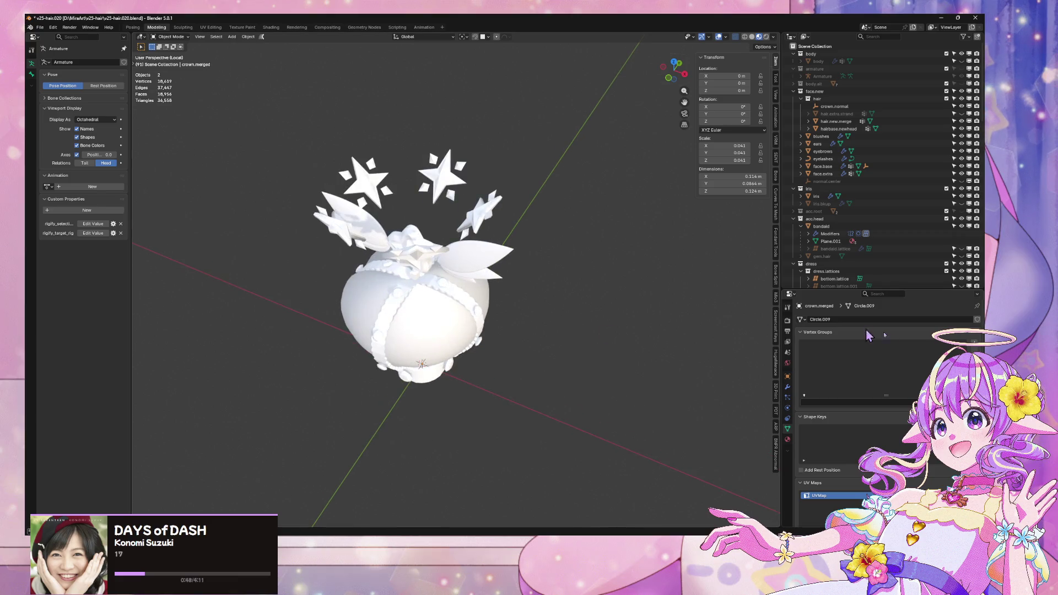
pyautogui.moveTo(439, 320); pyautogui.dragTo(509, 466)
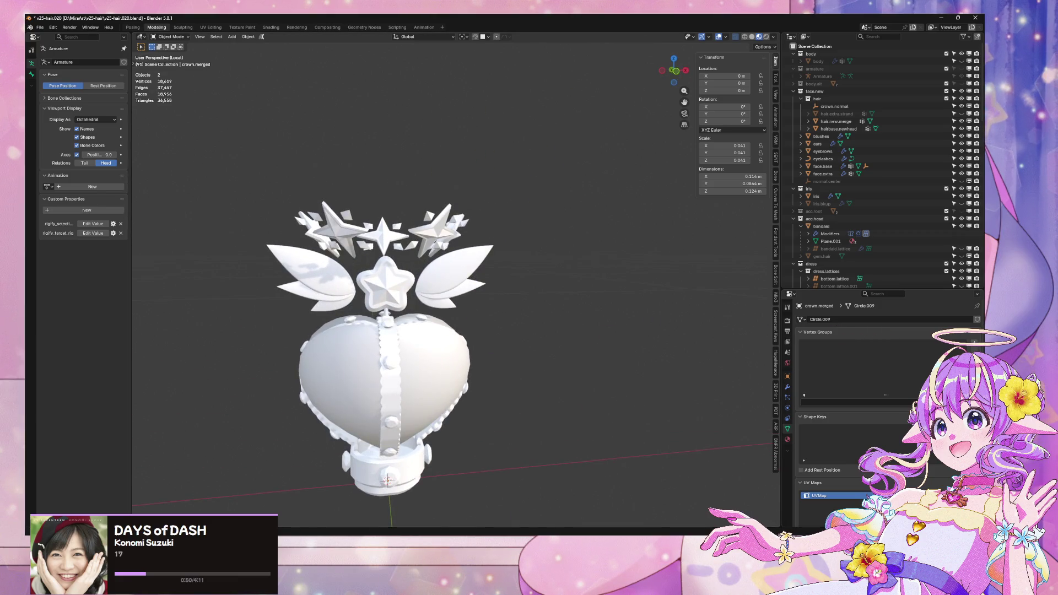
pyautogui.click(520, 505)
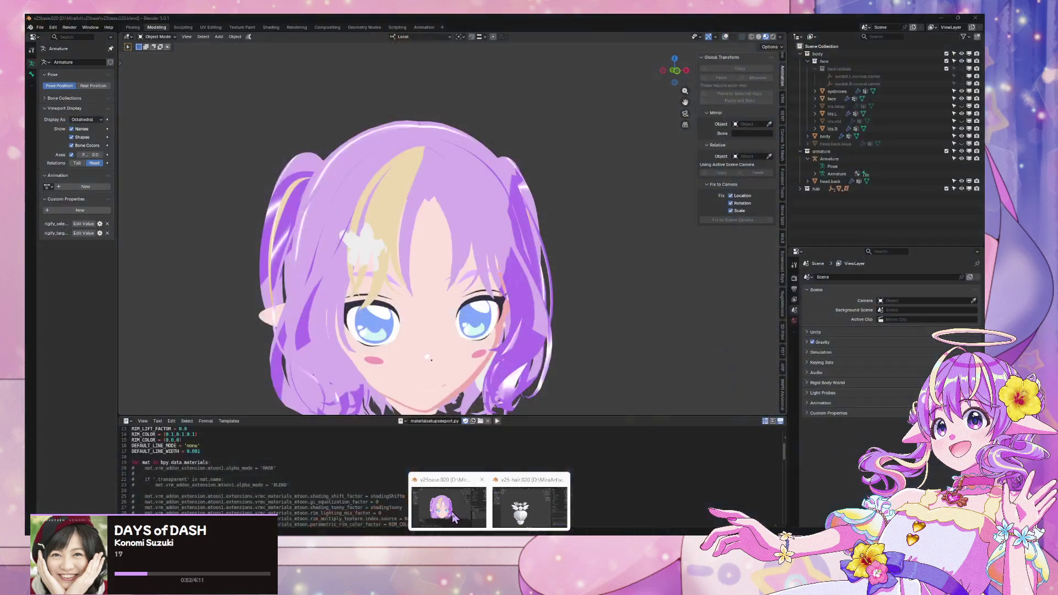
# Step: Browse the Append dialog to D:\MiraArt\v25-hair\v25-hair.020.blend\Object
pyautogui.click(44, 27)
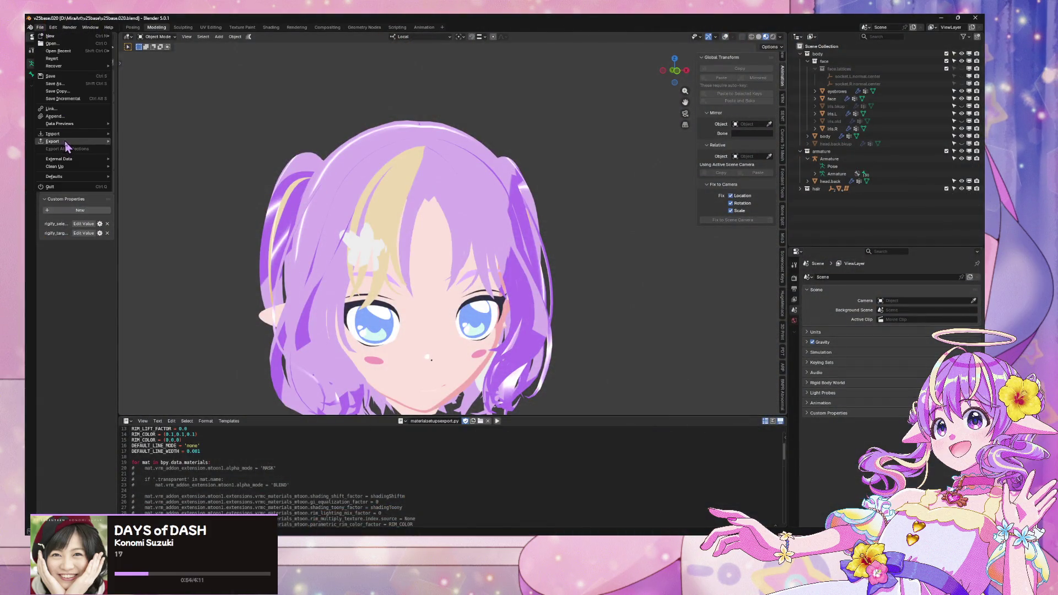
pyautogui.moveTo(106, 136)
pyautogui.click(55, 116)
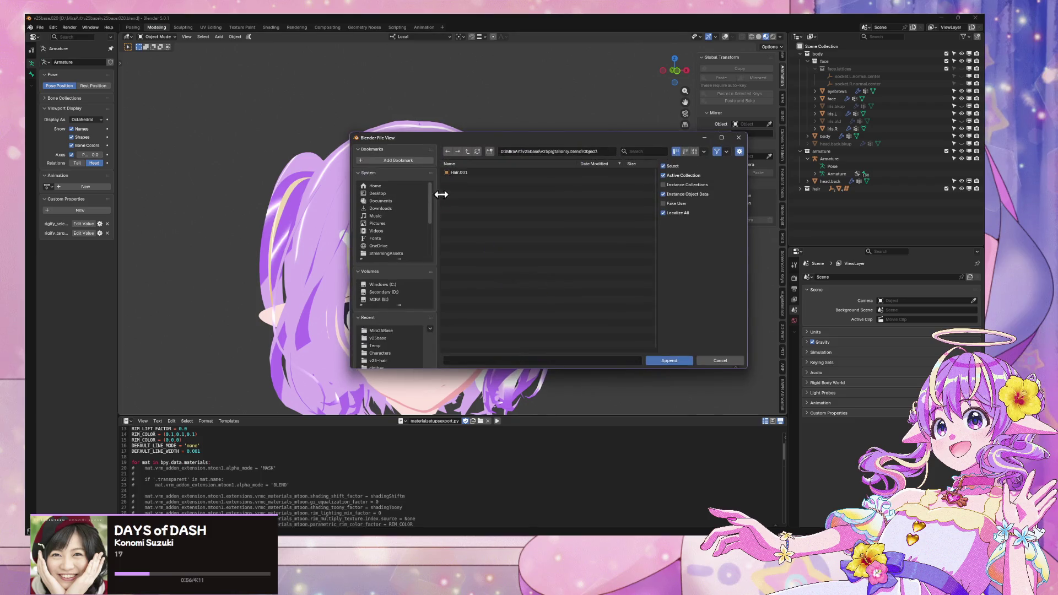
pyautogui.click(392, 294)
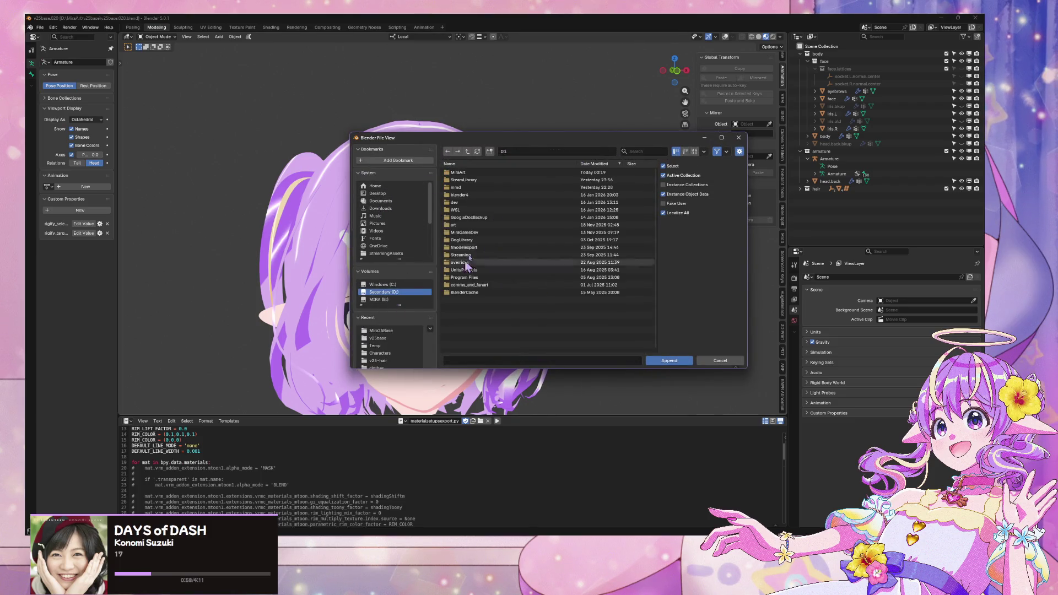
pyautogui.doubleClick(479, 180)
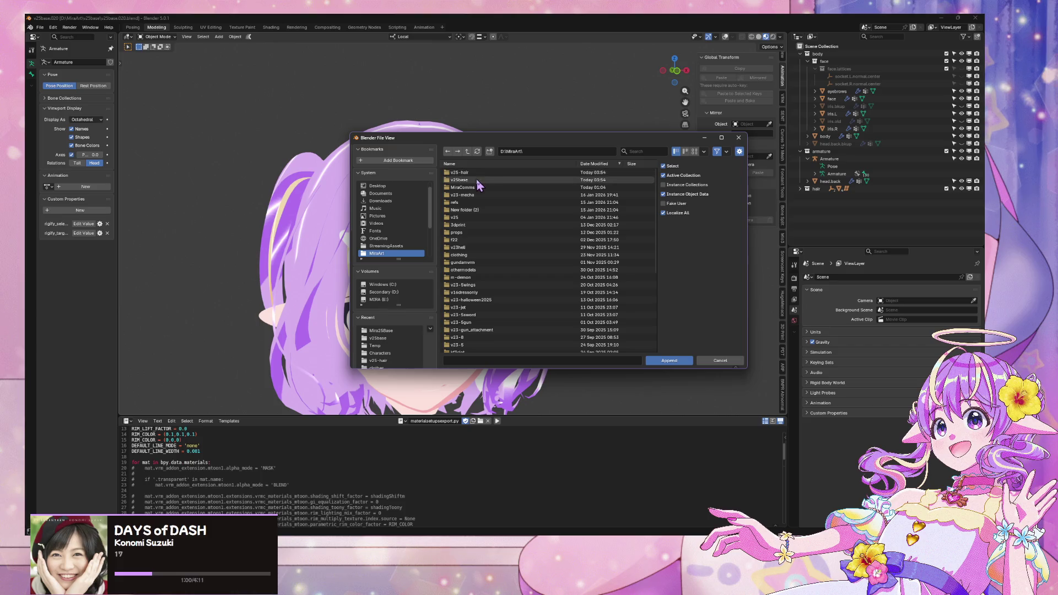
pyautogui.doubleClick(480, 172)
pyautogui.click(499, 188)
pyautogui.doubleClick(498, 188)
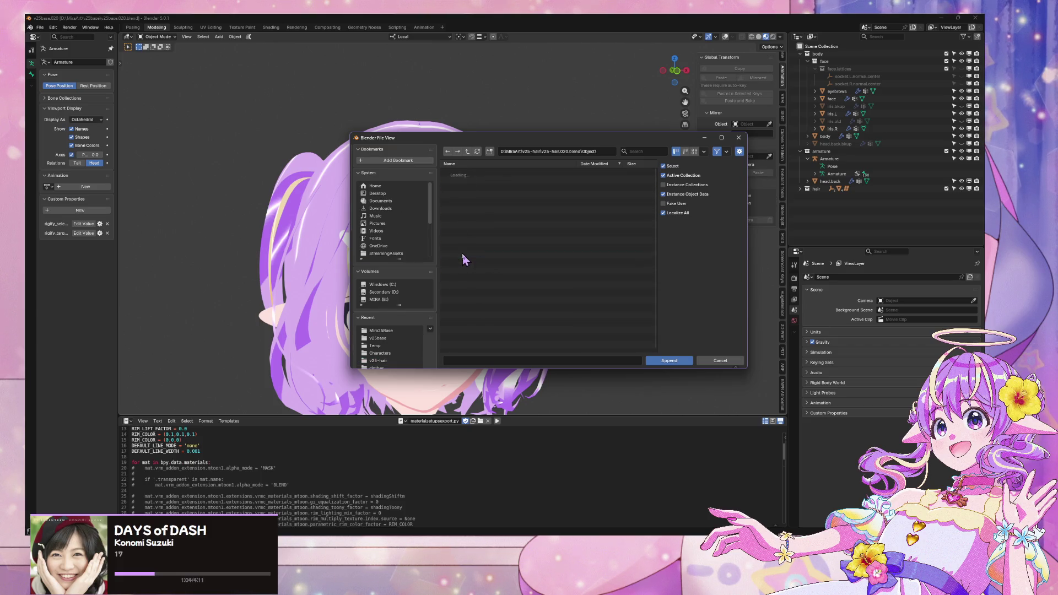
pyautogui.doubleClick(457, 255)
# Step: Append crown.merged from the object list and select it in the outliner
pyautogui.click(607, 165)
pyautogui.scroll(-10, 534, 236)
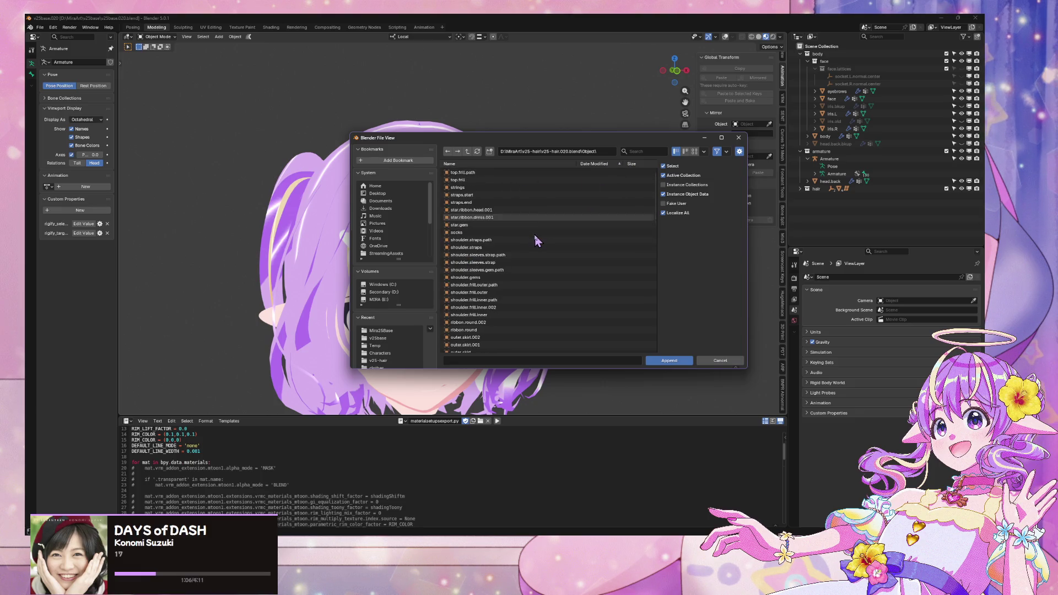
pyautogui.click(521, 254)
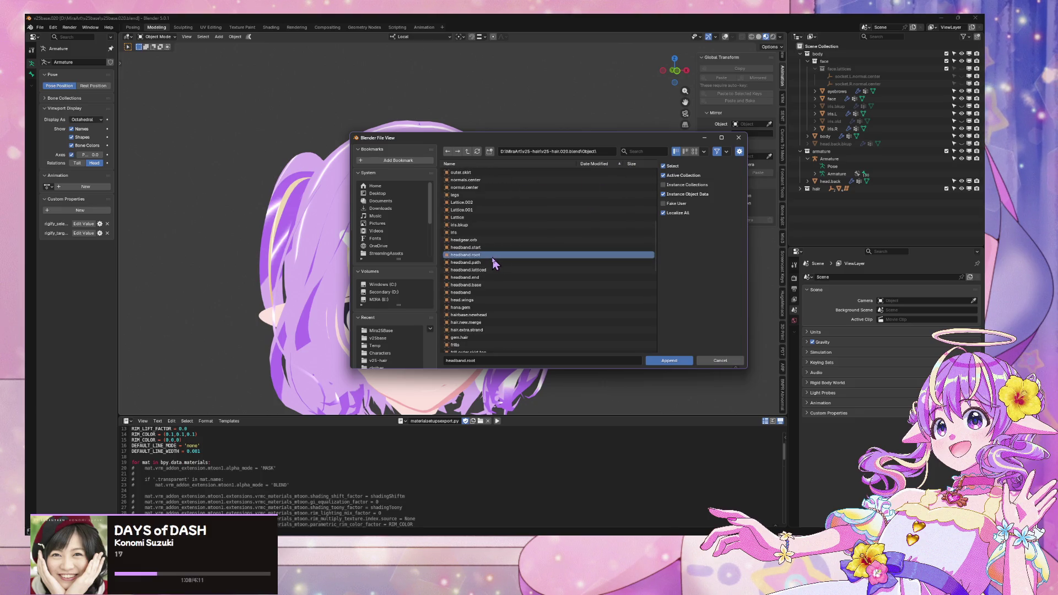
pyautogui.scroll(5, 492, 258)
pyautogui.scroll(8, 493, 263)
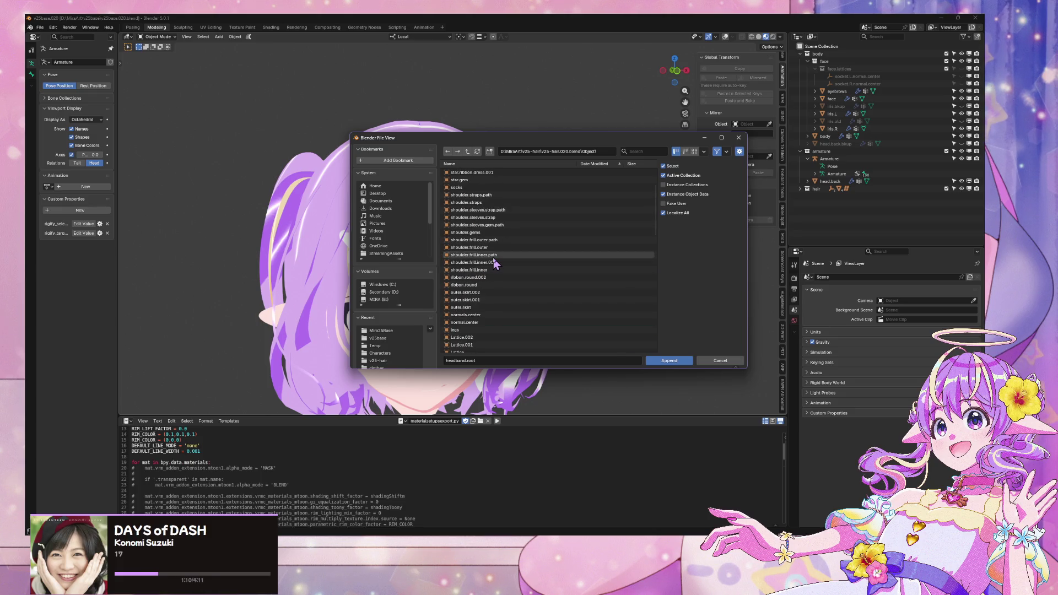
pyautogui.scroll(-15, 494, 259)
pyautogui.doubleClick(490, 197)
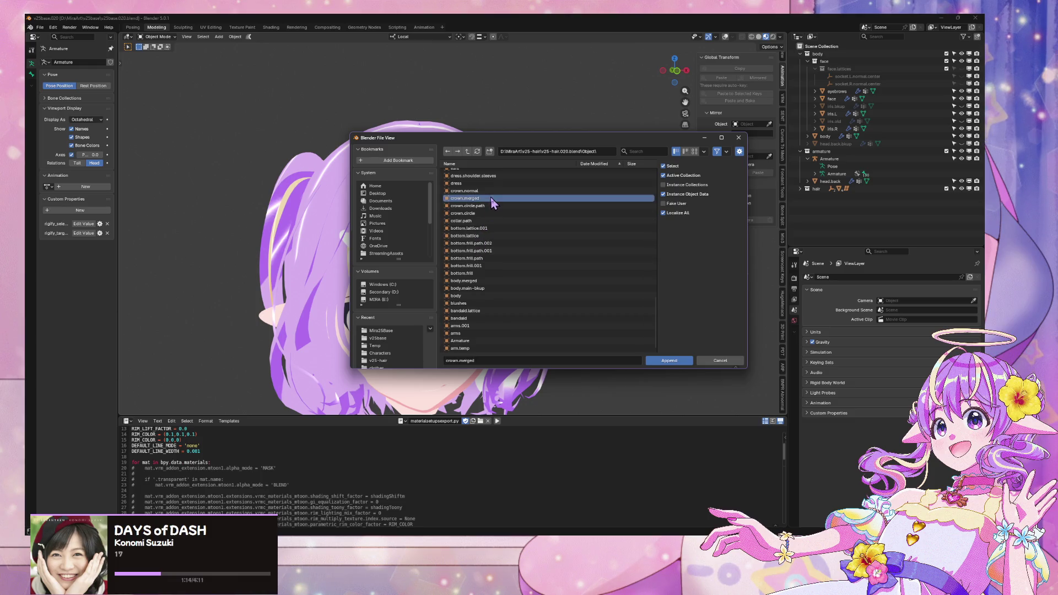
pyautogui.click(824, 196)
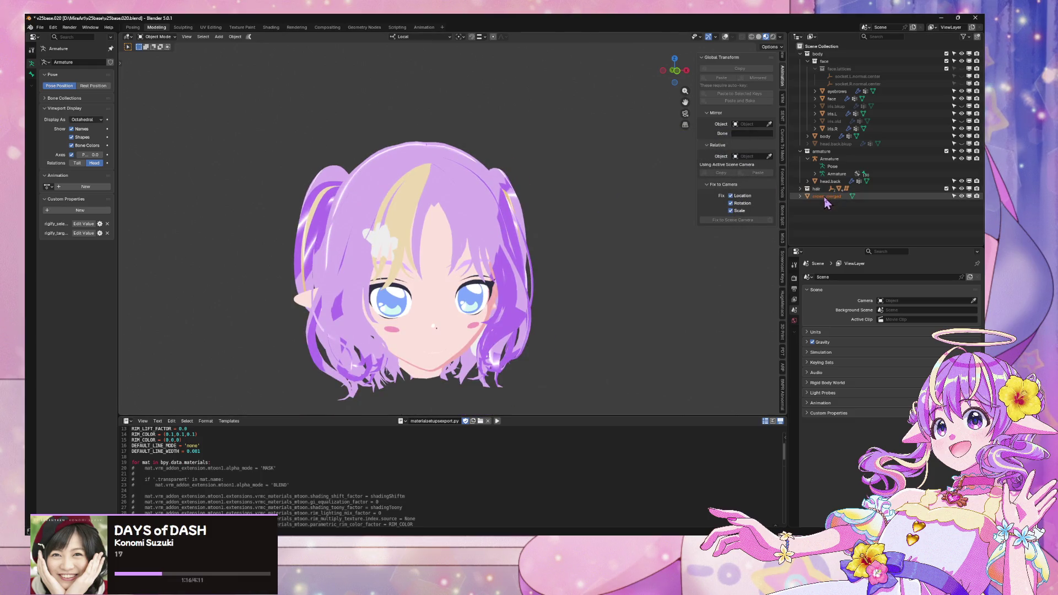
# Step: Frame the appended crown and move it up 1.4429 m along Z above the head
pyautogui.press('KP_Decimal')
pyautogui.scroll(8, 496, 264)
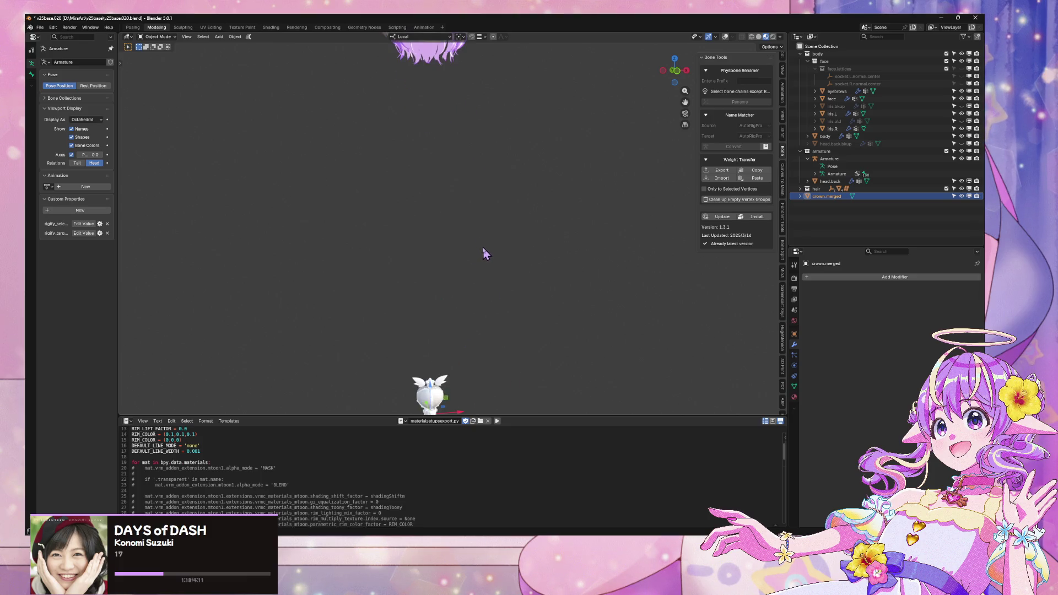
pyautogui.scroll(-5, 491, 284)
pyautogui.press('g')
pyautogui.press('z')
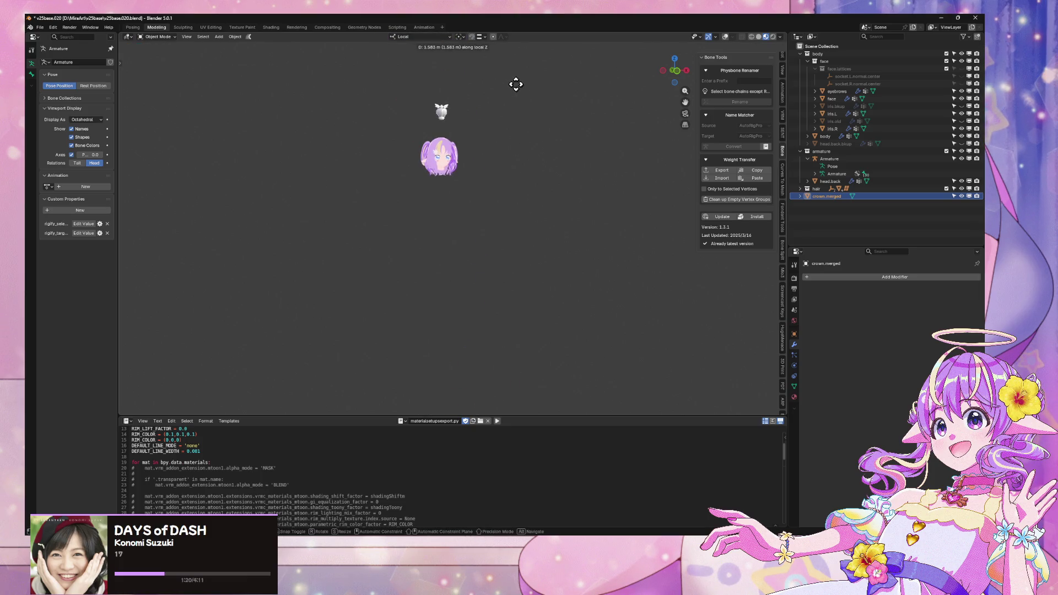
pyautogui.click(507, 105)
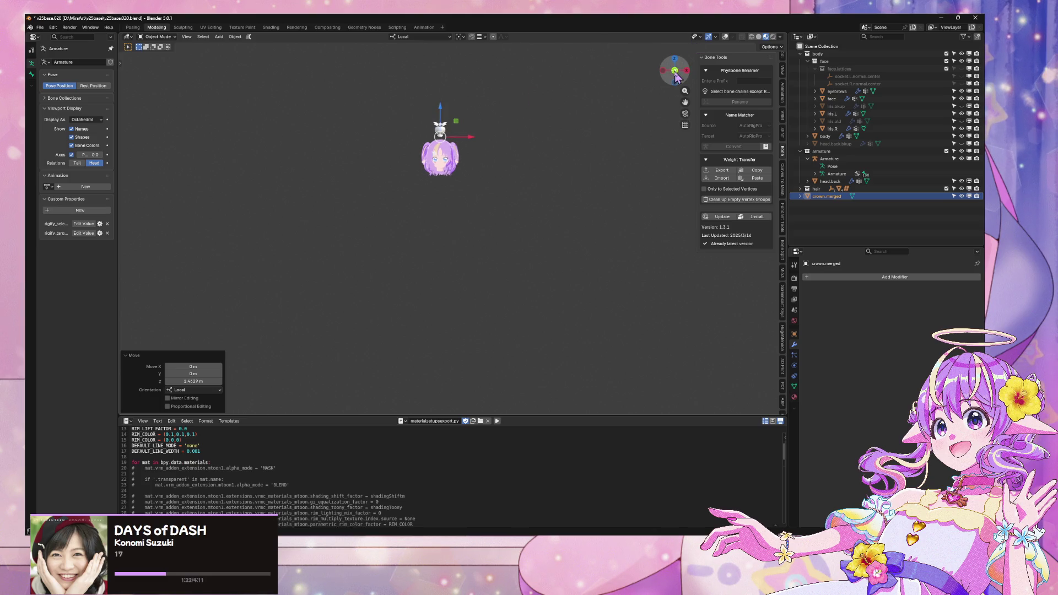
# Step: Show the viewport overlays again and turn off the Face Orientation tint
pyautogui.scroll(4, 539, 238)
pyautogui.scroll(5, 539, 238)
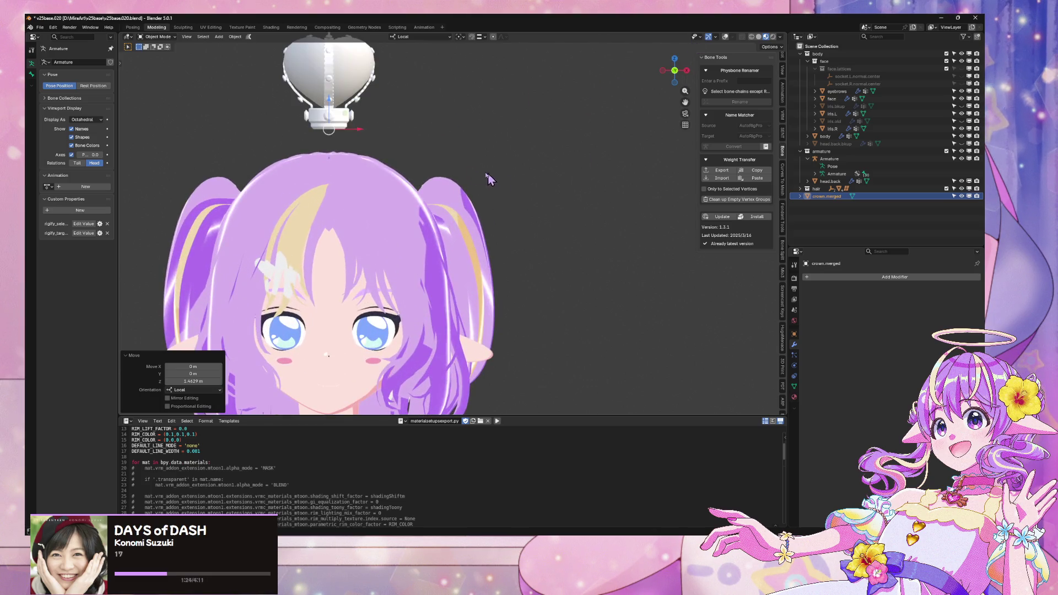
pyautogui.scroll(1, 509, 167)
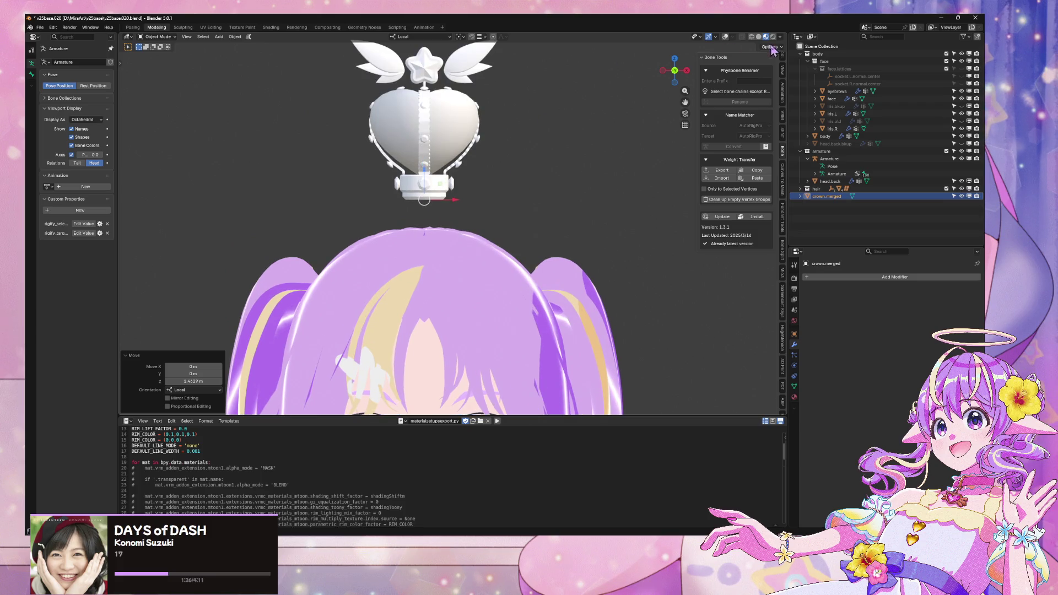
pyautogui.click(725, 38)
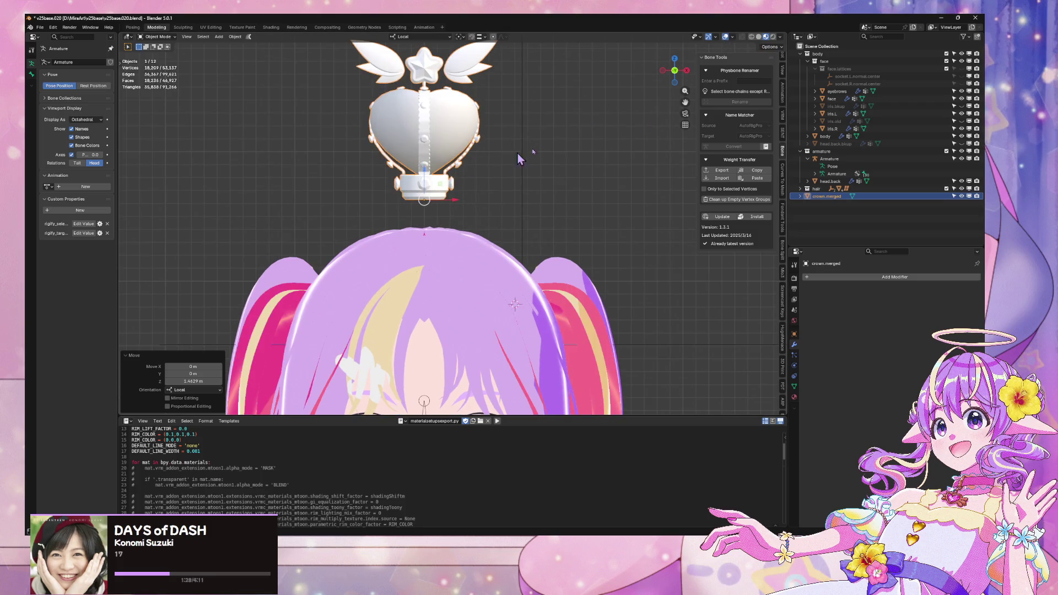
pyautogui.click(732, 37)
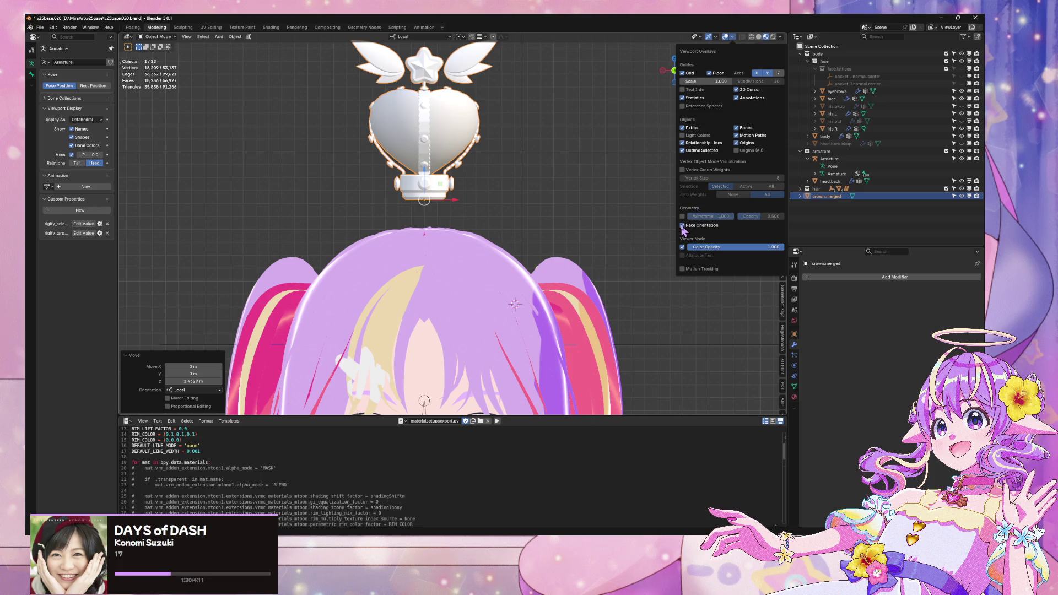
pyautogui.click(683, 226)
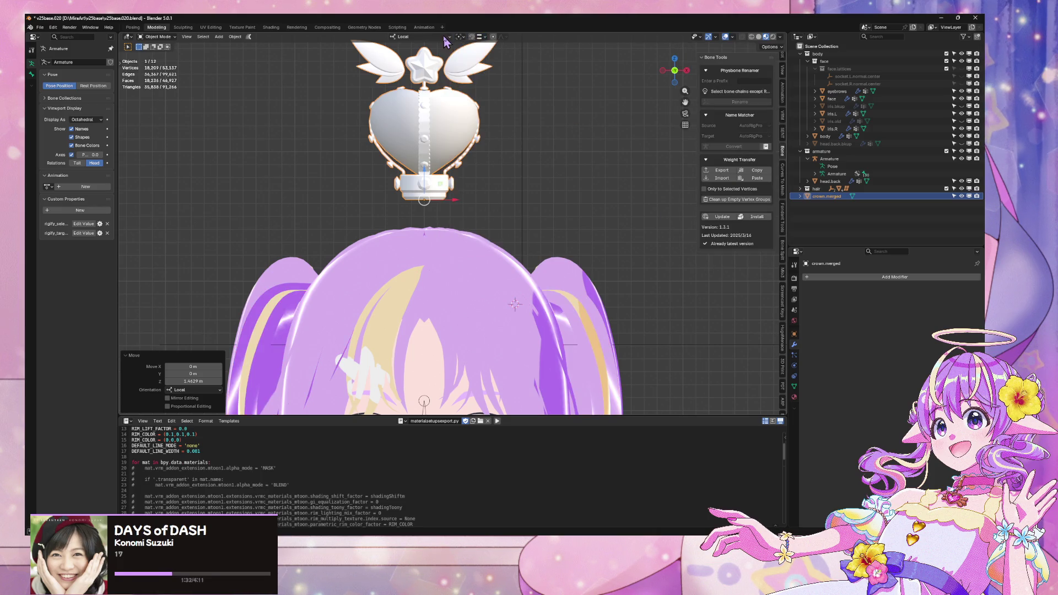
pyautogui.click(475, 38)
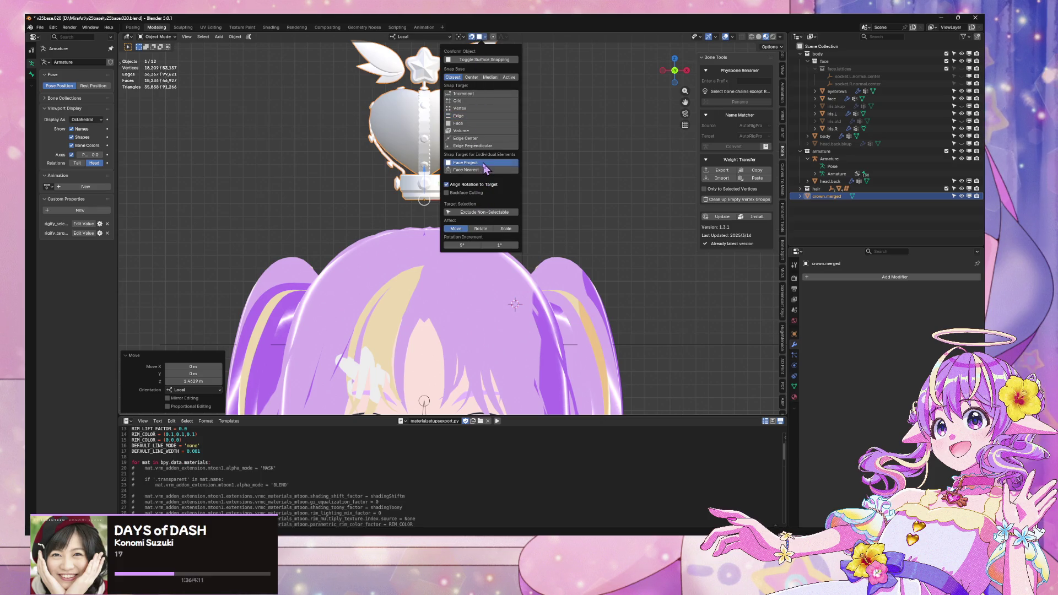
# Step: Lower the crown 0.027627 m along local Z, then move it freely to a new position
pyautogui.moveTo(579, 205)
pyautogui.mouseDown()
pyautogui.moveTo(574, 227)
pyautogui.moveTo(602, 193)
pyautogui.moveTo(599, 174)
pyautogui.mouseUp()
pyautogui.press('r')
pyautogui.press('g')
pyautogui.press('z')
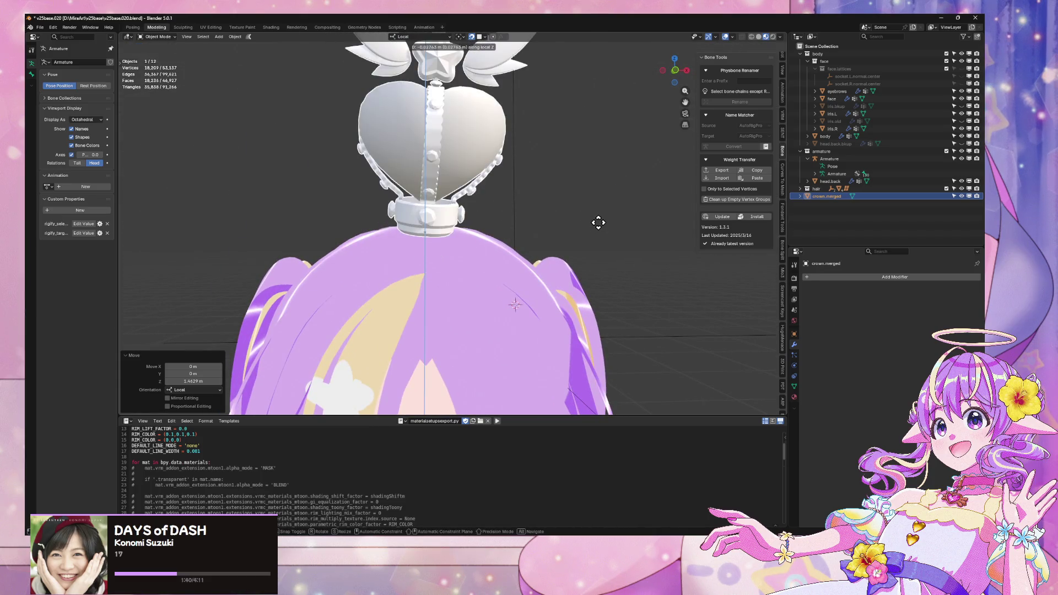
pyautogui.click(598, 222)
pyautogui.scroll(-5, 599, 220)
pyautogui.press('g')
pyautogui.press('x')
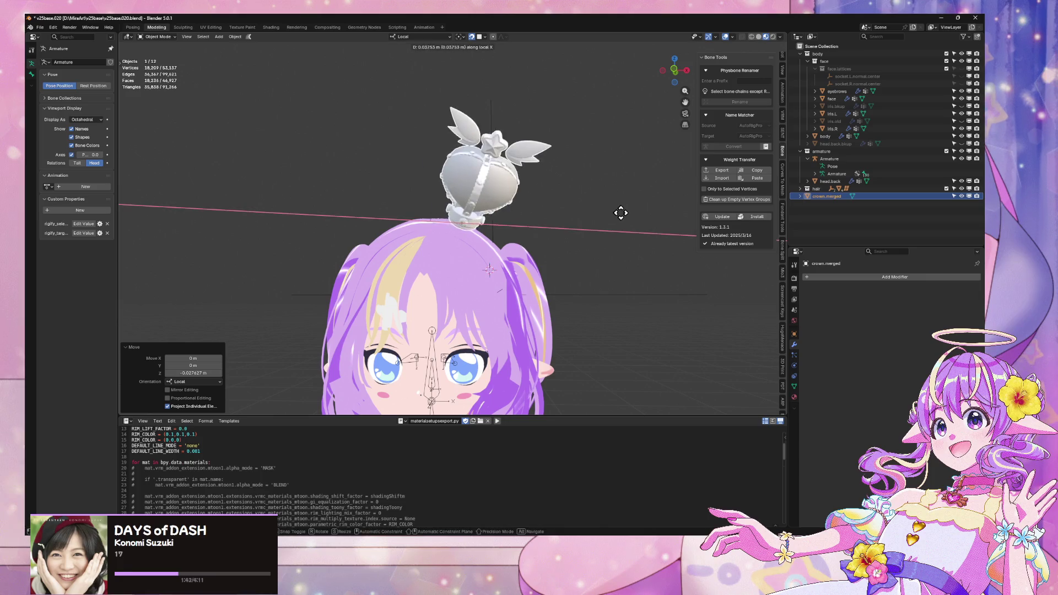
pyautogui.press('x')
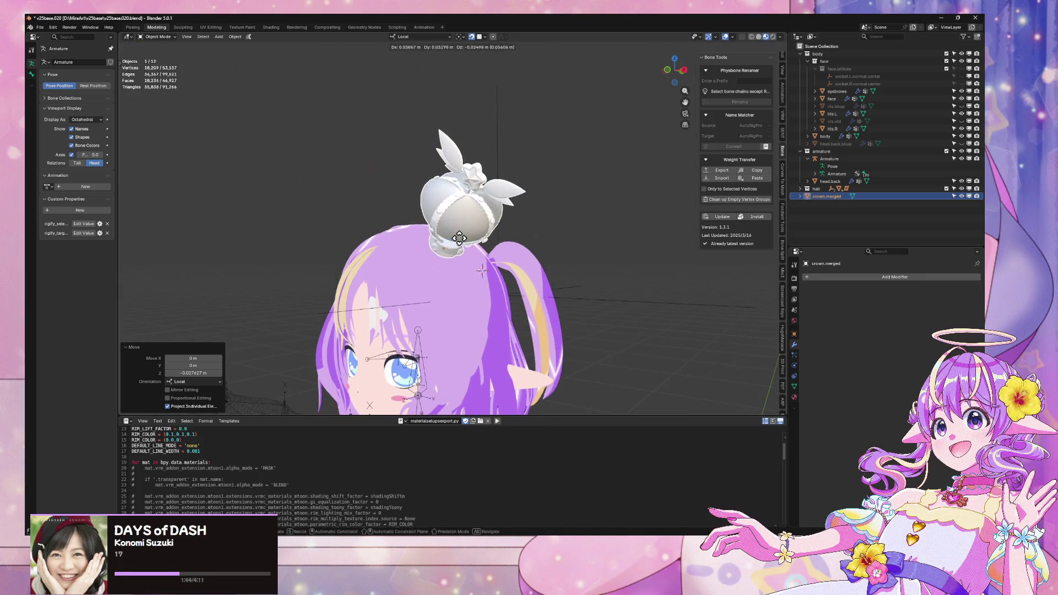
pyautogui.click(516, 224)
# Step: Snap the crown onto the hair surface, checking from front and side views
pyautogui.press('KP_1')
pyautogui.moveTo(516, 225)
pyautogui.mouseDown()
pyautogui.moveTo(432, 243)
pyautogui.moveTo(449, 225)
pyautogui.mouseUp()
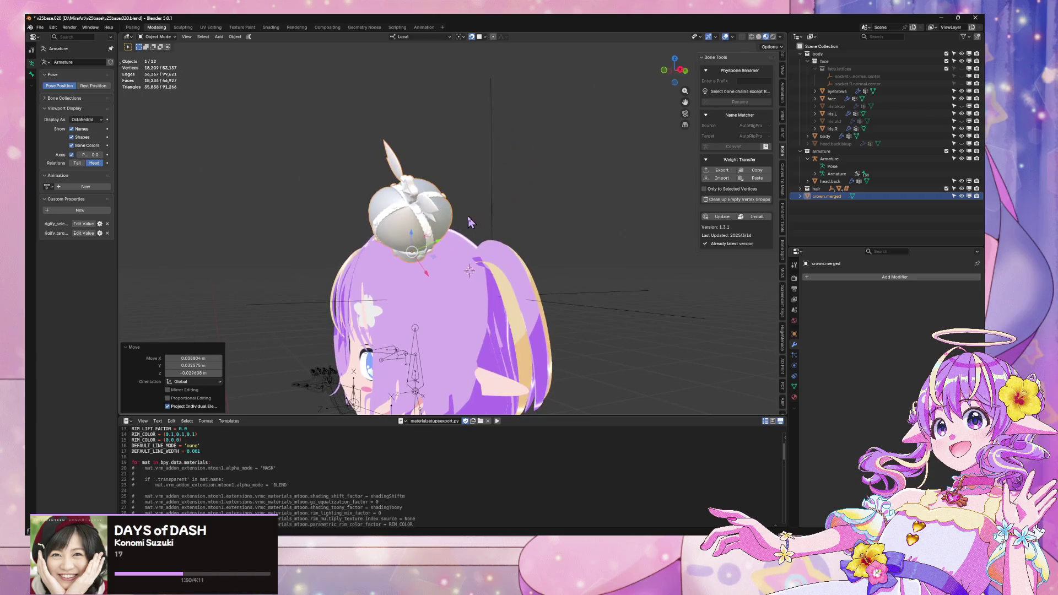
pyautogui.press('g')
pyautogui.click(454, 222)
pyautogui.press('KP_1')
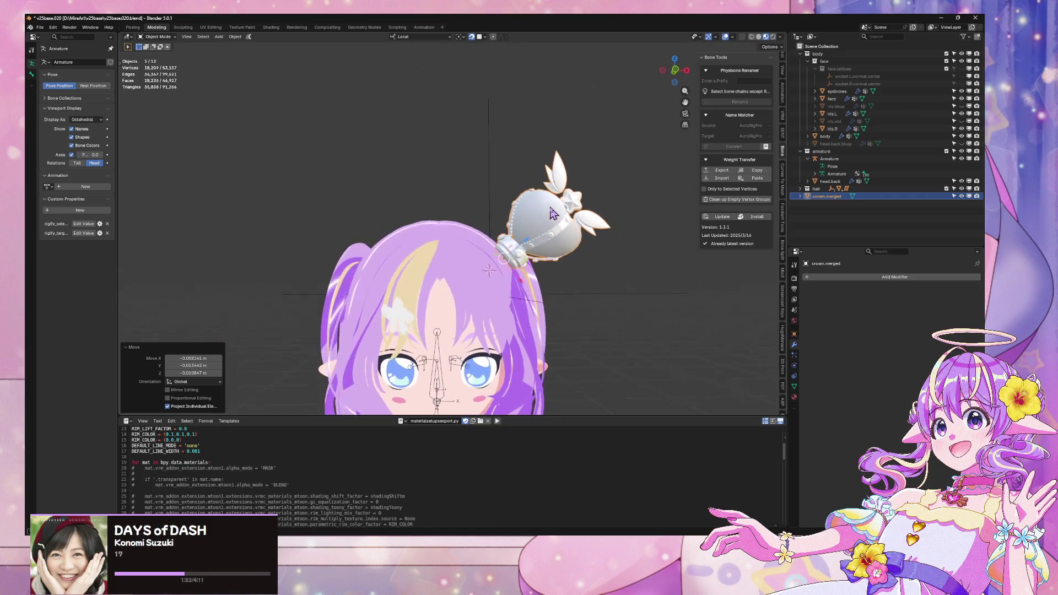
pyautogui.press('KP_6')
pyautogui.press('g')
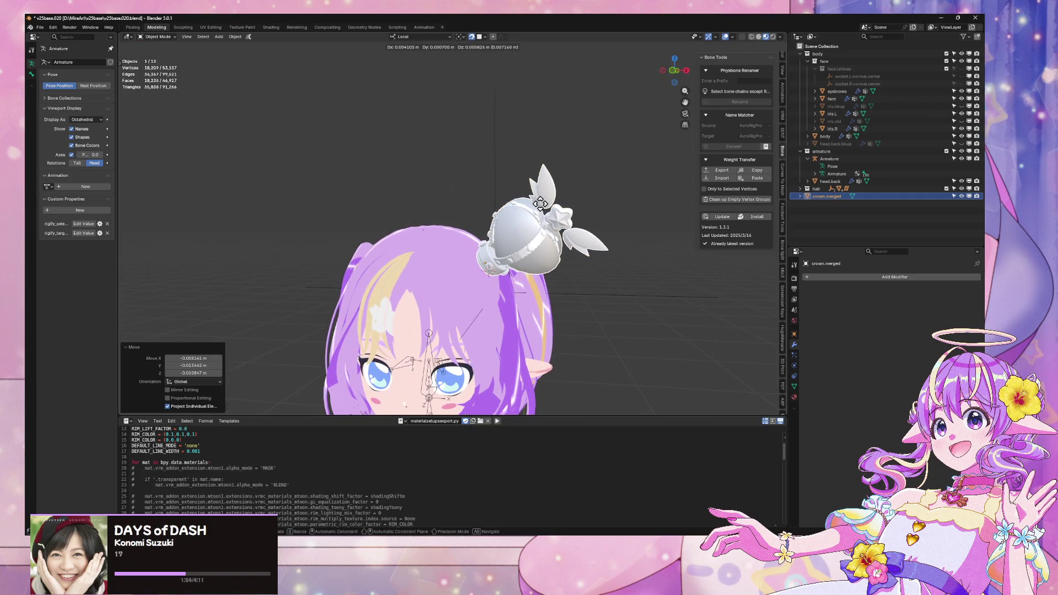
pyautogui.click(548, 227)
# Step: In orthographic front view, nudge the crown slightly higher on the upper right of the head
pyautogui.press('KP_4')
pyautogui.press('KP_1')
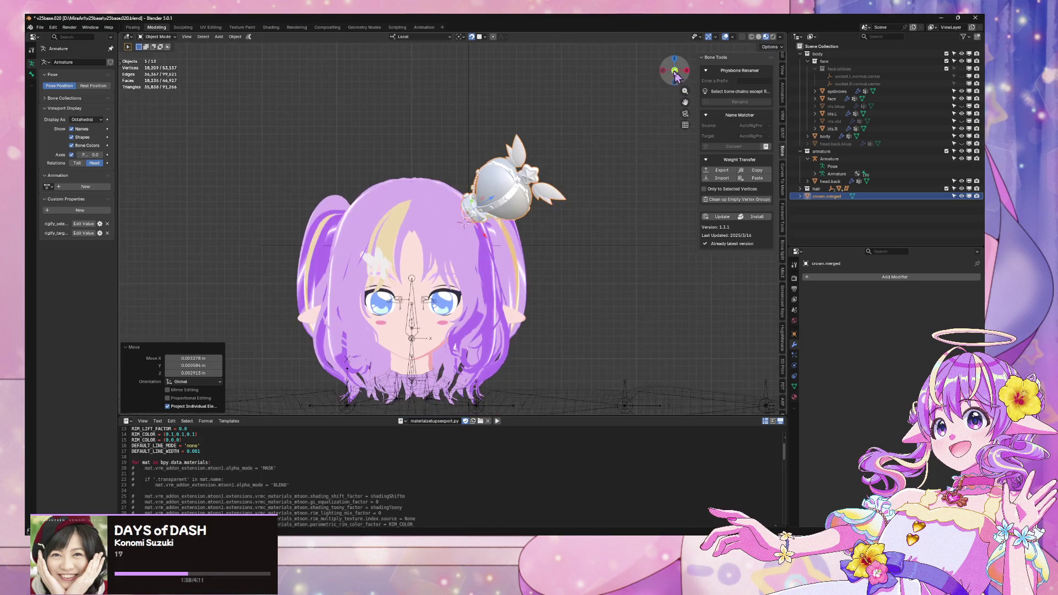
pyautogui.scroll(3, 621, 173)
pyautogui.press('g')
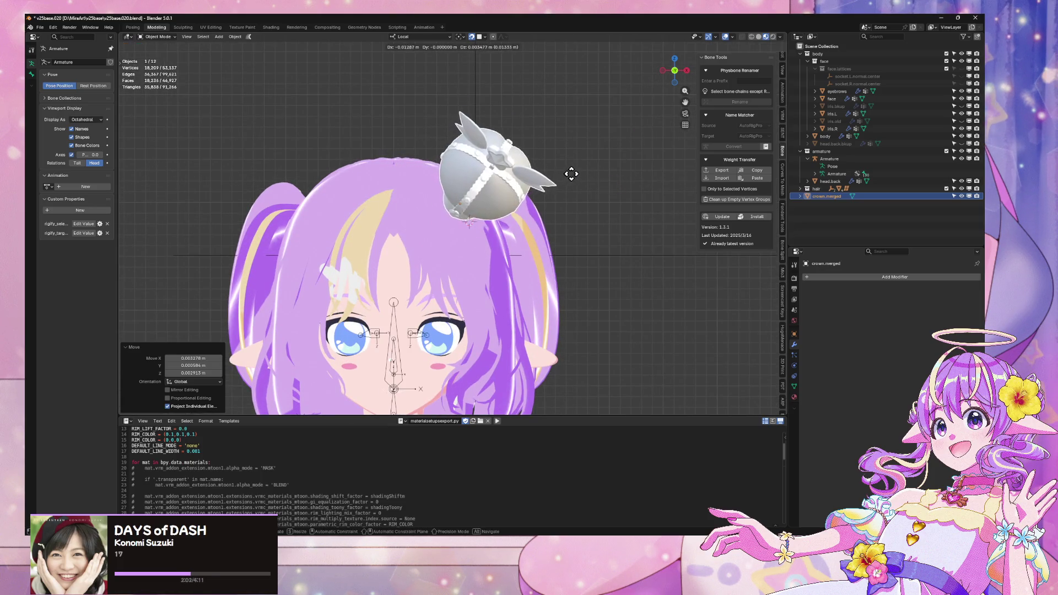
pyautogui.click(584, 176)
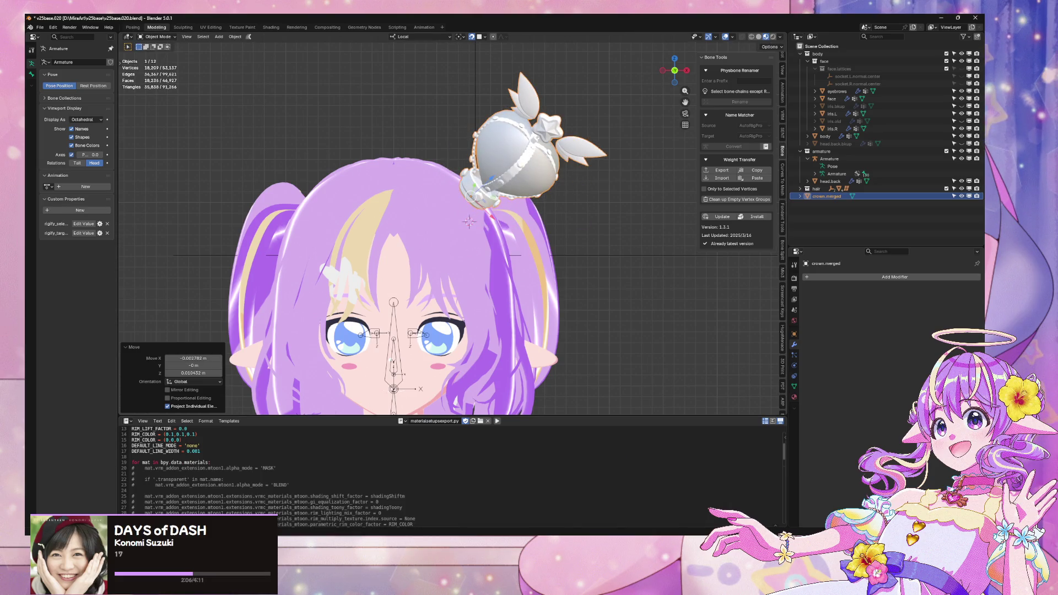
pyautogui.moveTo(490, 532)
pyautogui.click(513, 513)
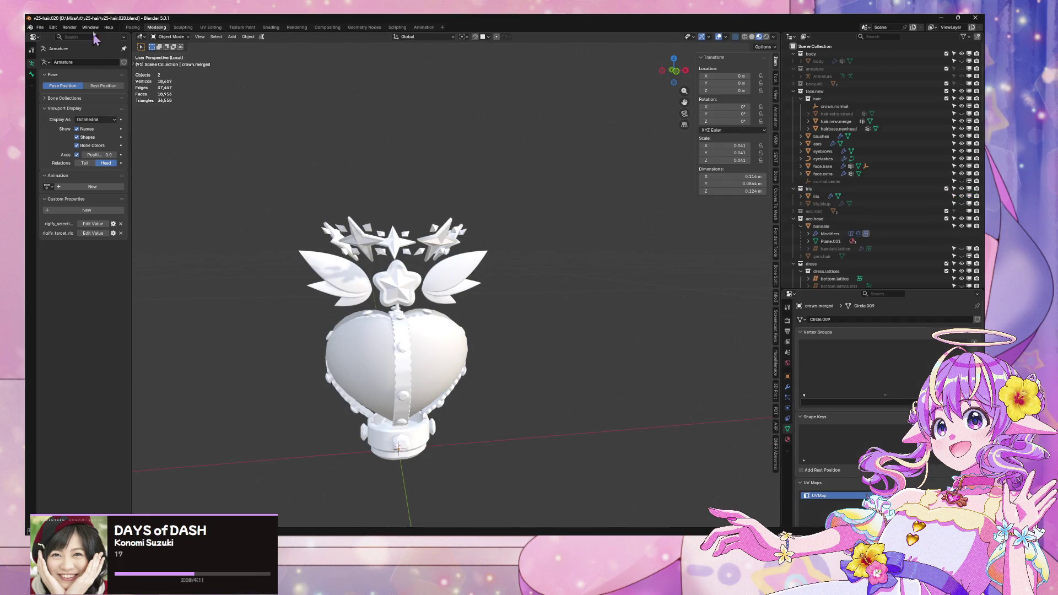
pyautogui.click(40, 27)
pyautogui.moveTo(58, 51)
pyautogui.click(168, 57)
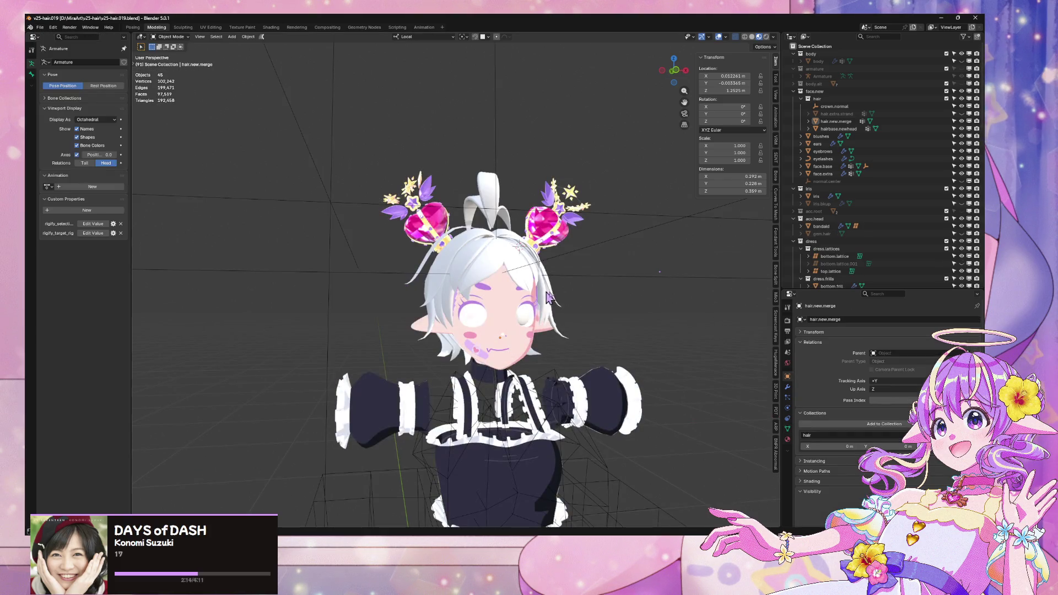
pyautogui.scroll(5, 581, 303)
pyautogui.click(600, 242)
pyautogui.press('KP_Decimal')
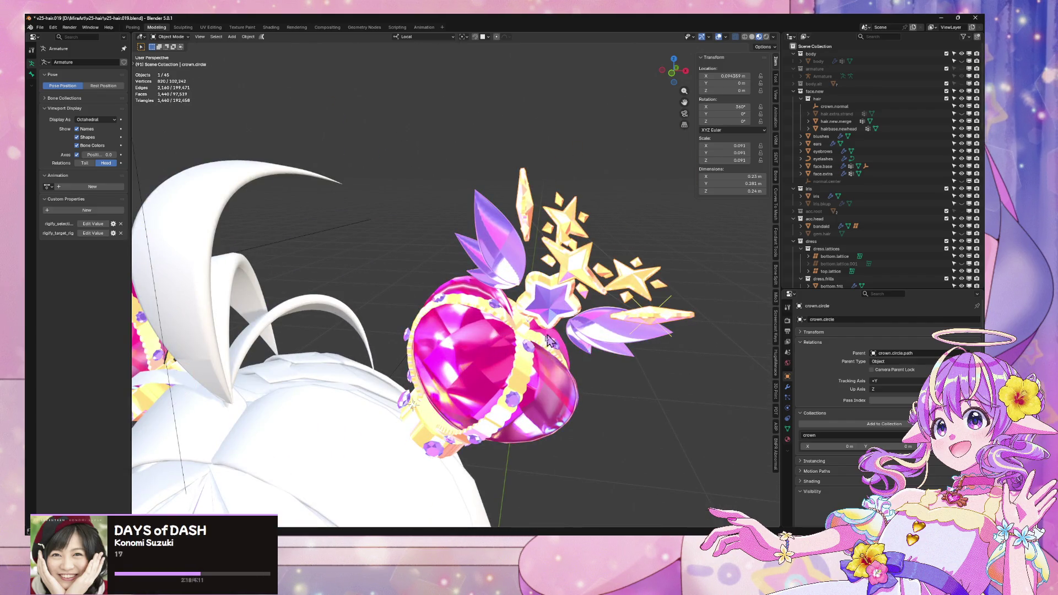
pyautogui.click(787, 438)
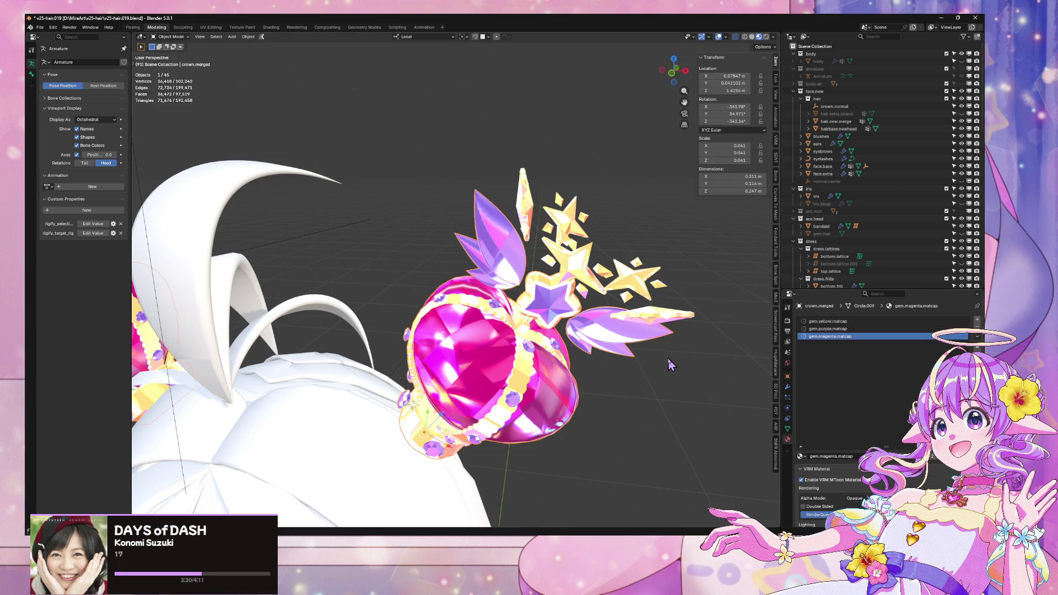
pyautogui.click(801, 226)
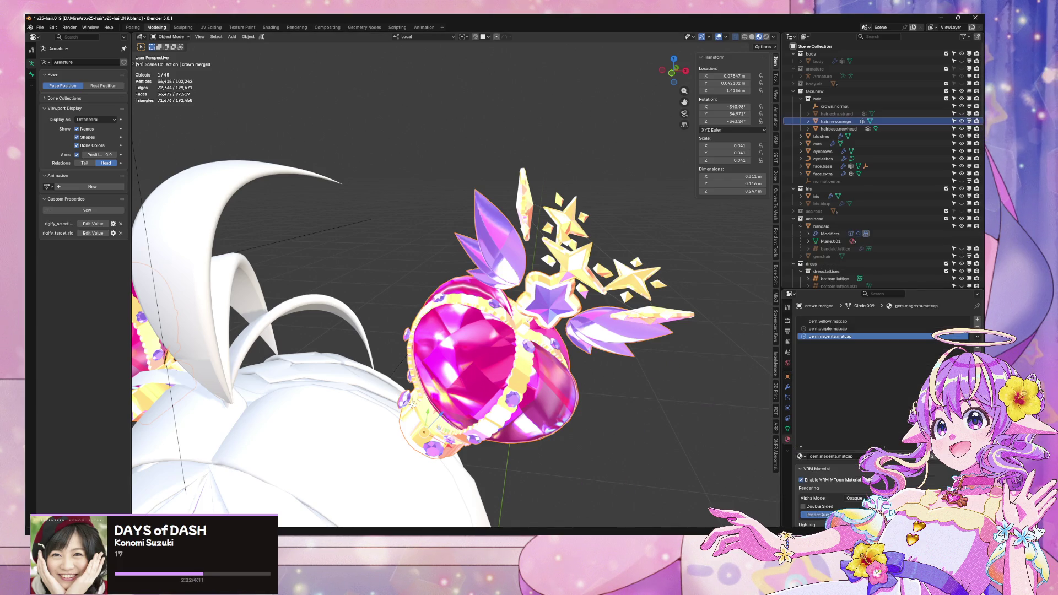
pyautogui.click(553, 504)
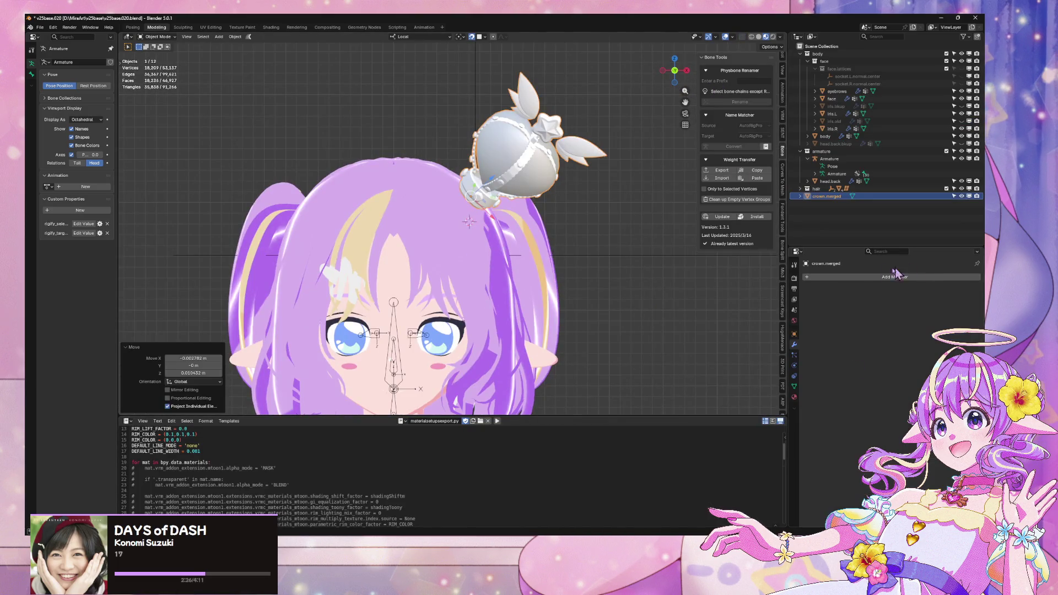
# Step: Create a new material named gem.yellow in the crown's first material slot
pyautogui.click(794, 396)
pyautogui.click(846, 278)
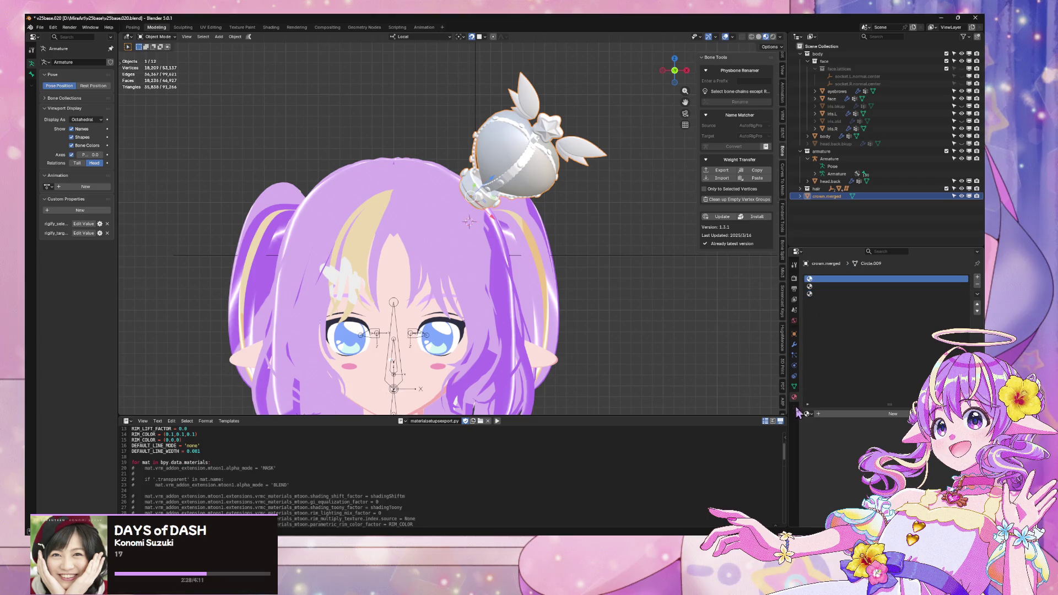
pyautogui.click(808, 413)
pyautogui.write('gen')
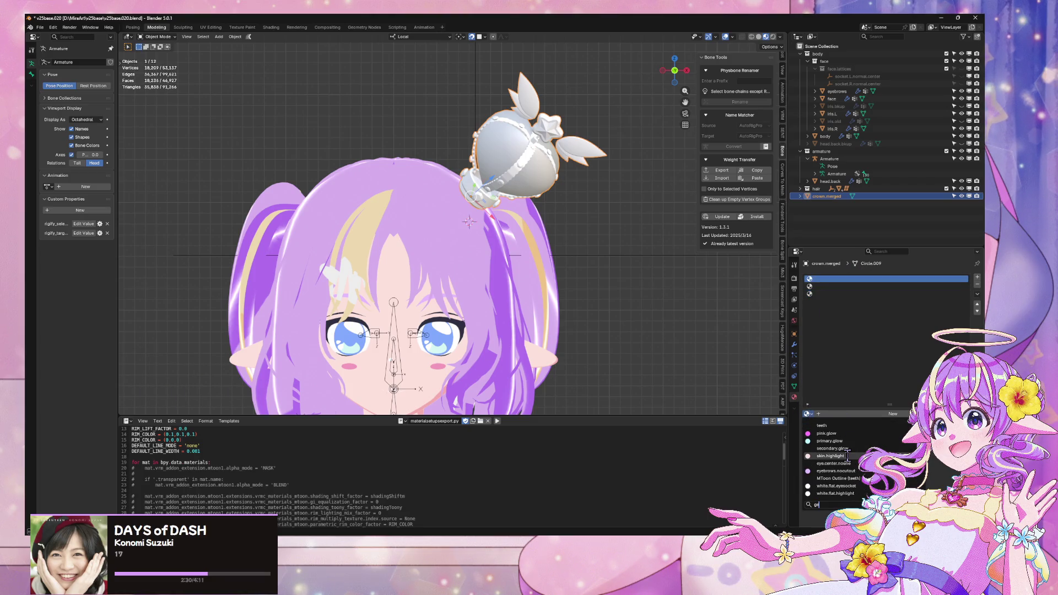
pyautogui.press('Escape')
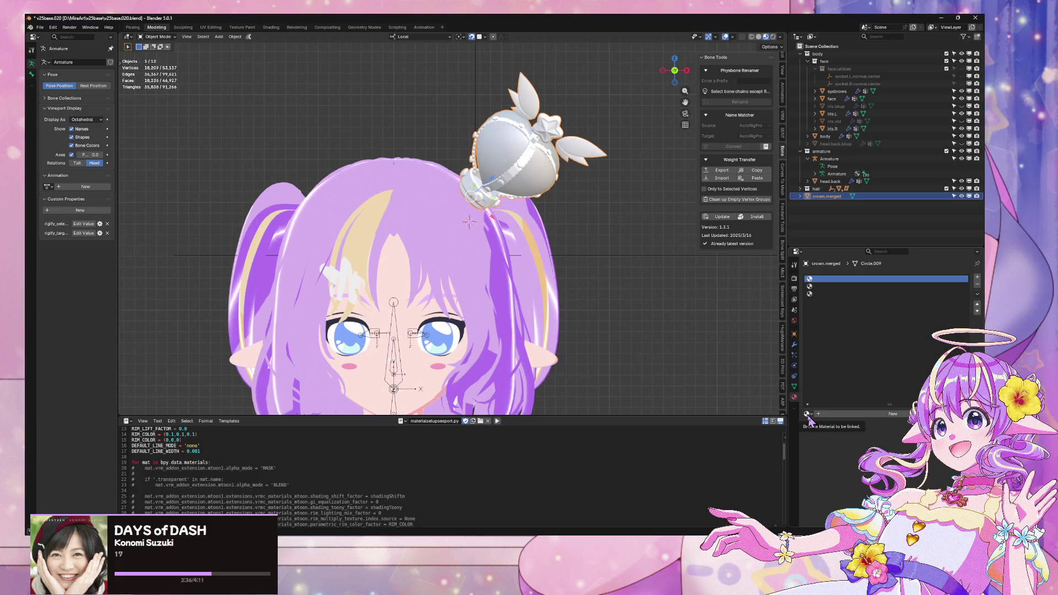
pyautogui.click(877, 417)
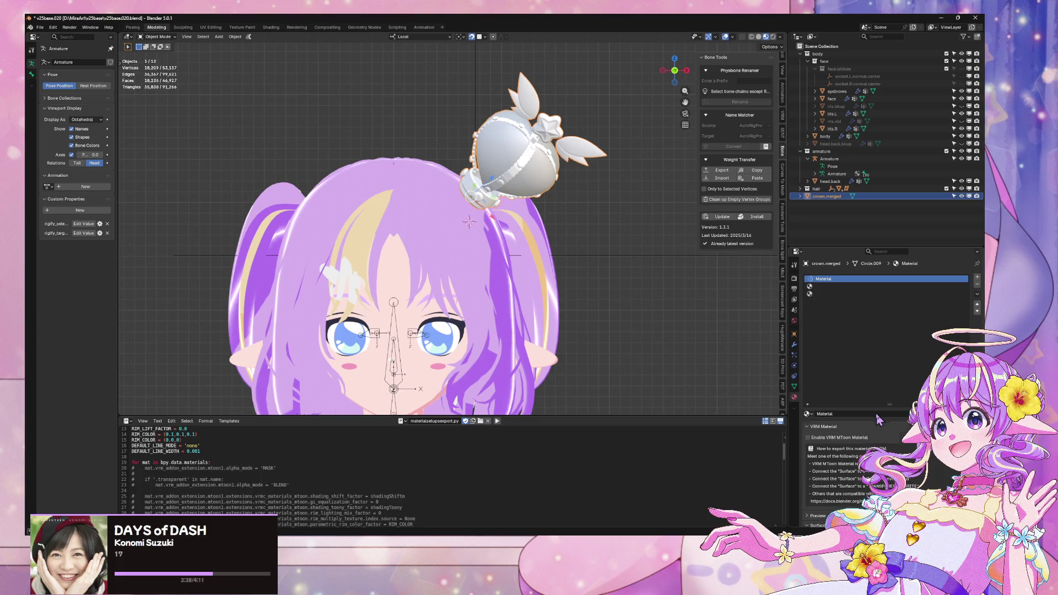
pyautogui.scroll(-5, 853, 440)
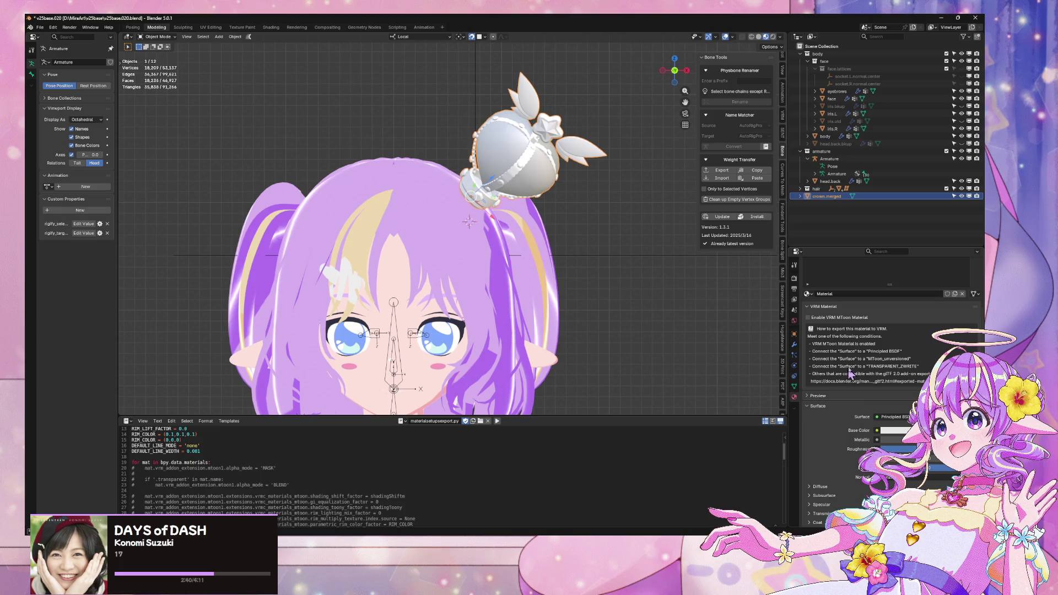
pyautogui.scroll(5, 851, 372)
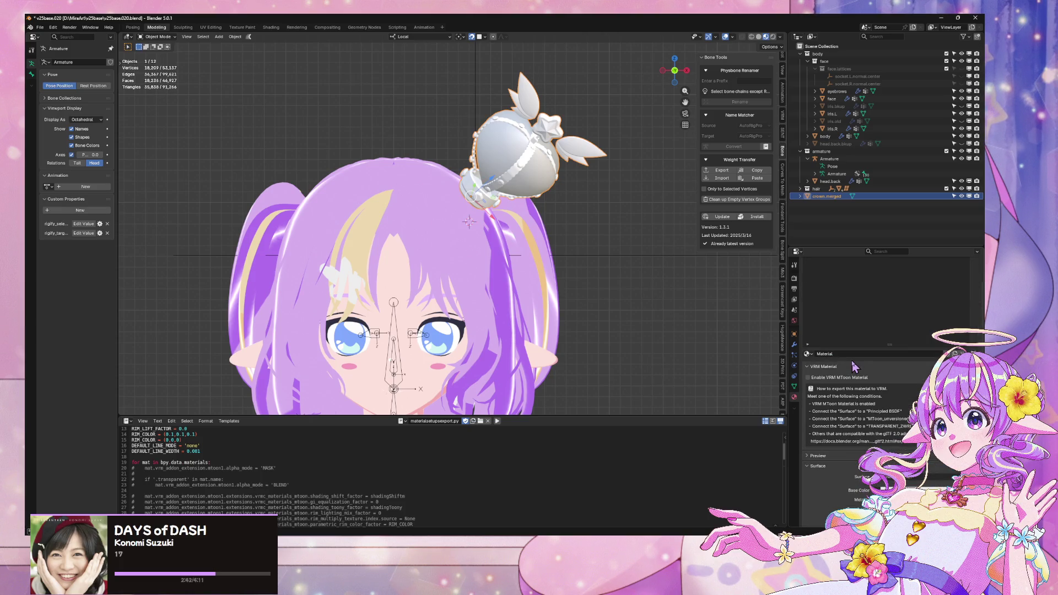
pyautogui.click(843, 396)
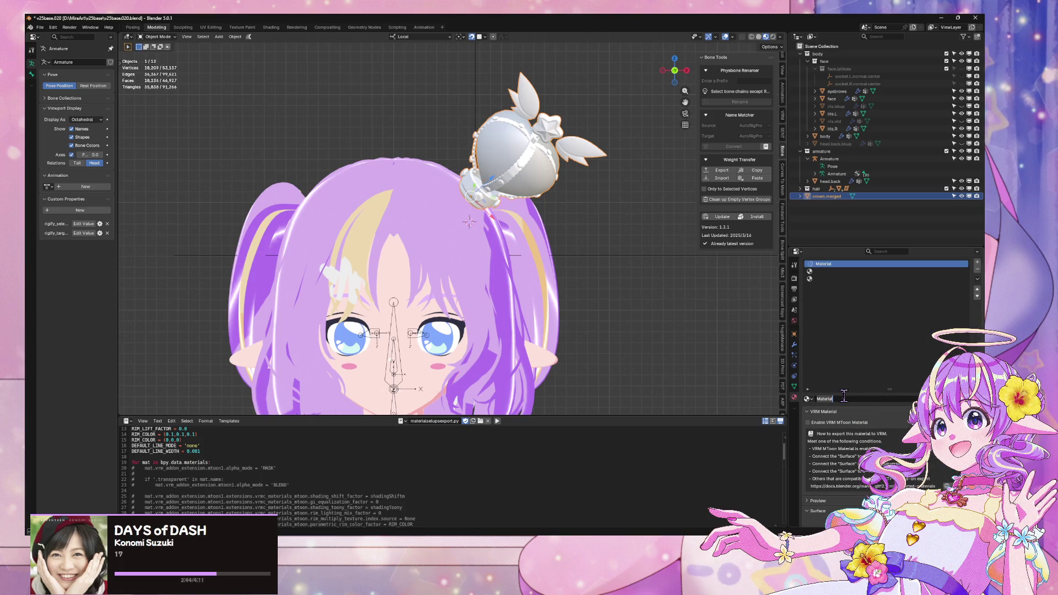
pyautogui.write('gem.yelow')
pyautogui.press('Return')
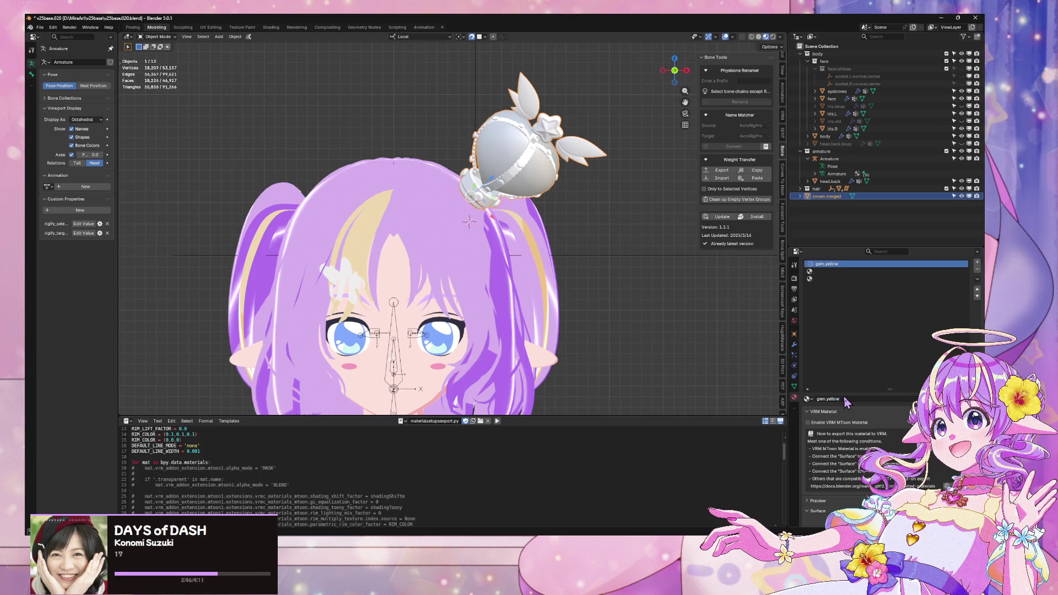
# Step: Create a new gem.purple material in the second material slot
pyautogui.click(824, 285)
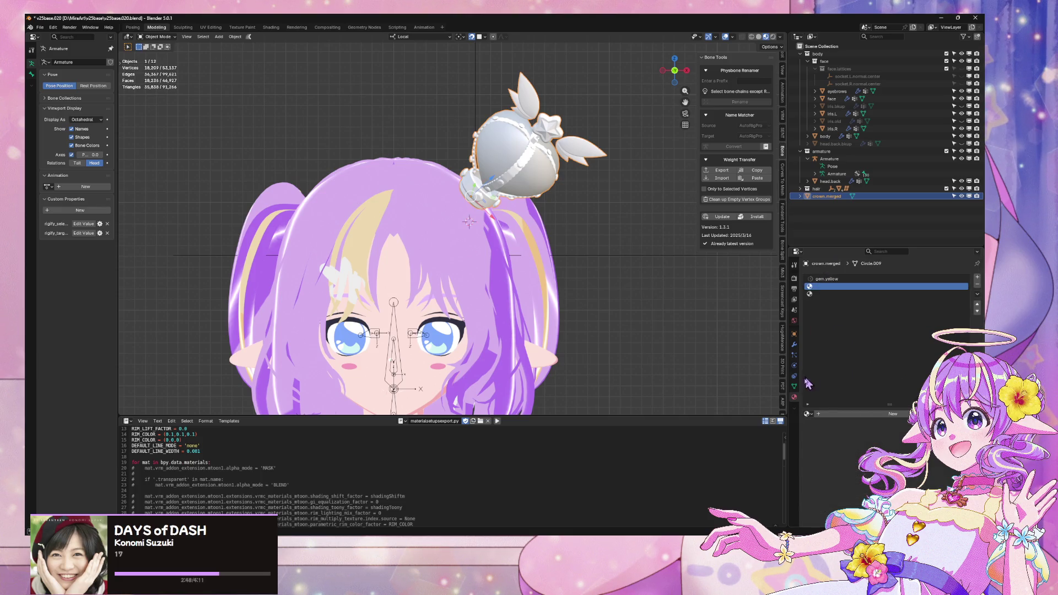
pyautogui.click(807, 413)
pyautogui.click(832, 415)
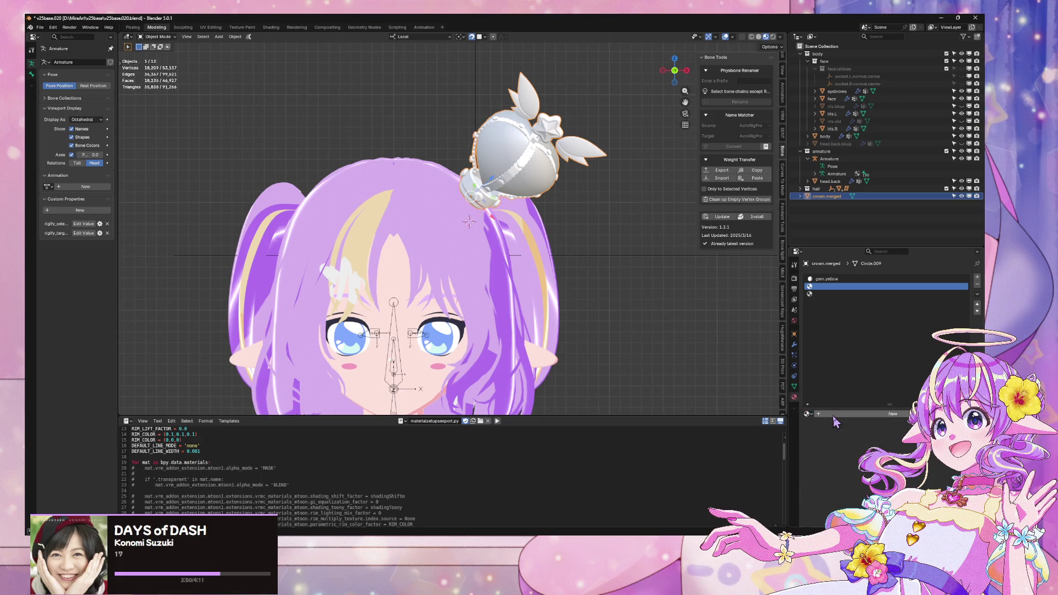
pyautogui.click(832, 415)
pyautogui.scroll(-5, 851, 438)
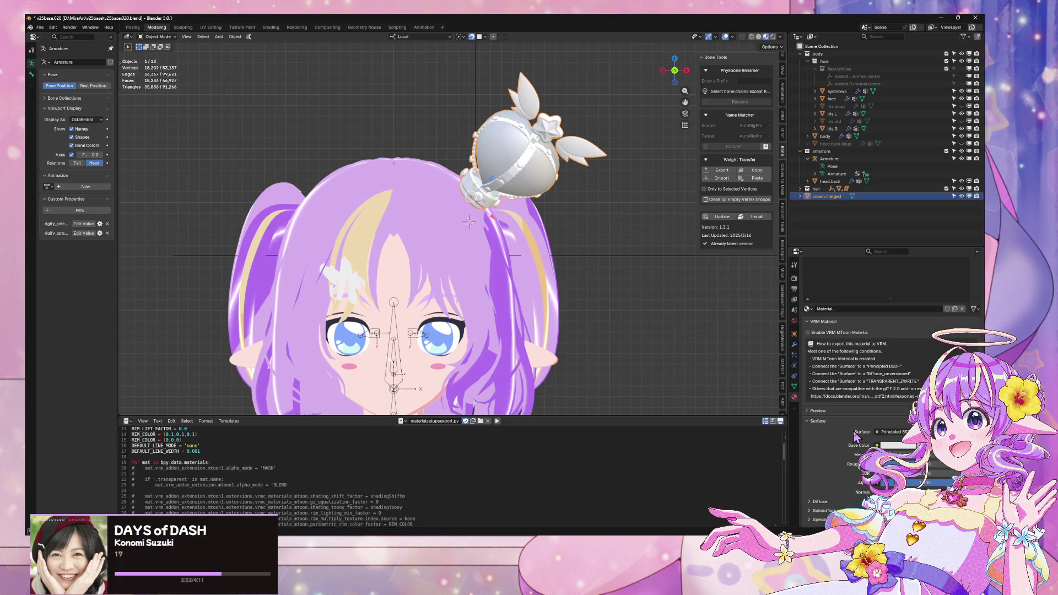
pyautogui.scroll(3, 828, 338)
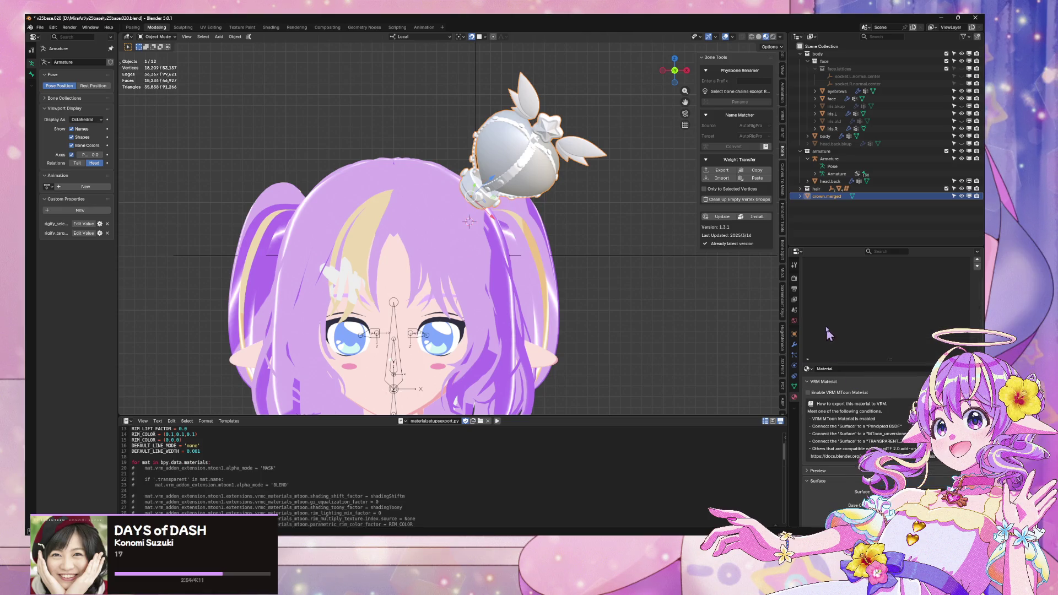
pyautogui.scroll(2, 847, 333)
pyautogui.write('gem.purpl')
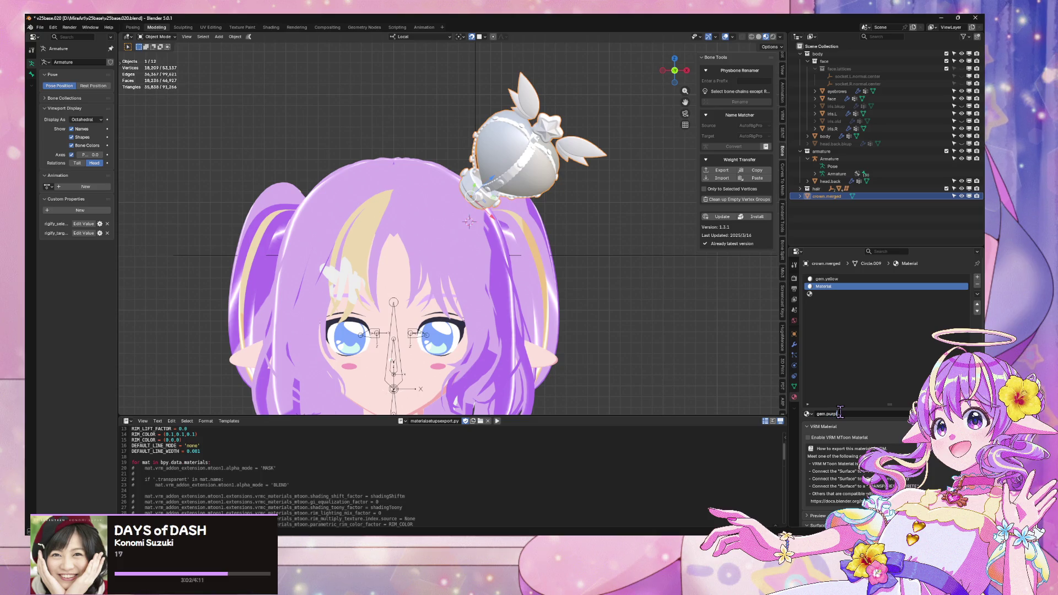
pyautogui.write('e')
pyautogui.press('Return')
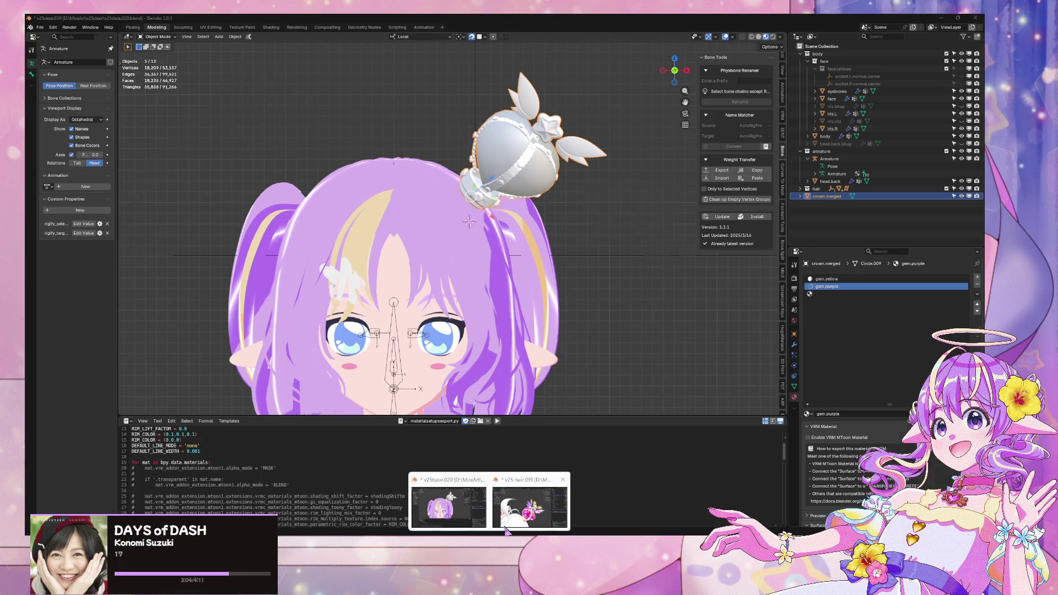
# Step: Create a new material in the empty third slot and name it gem.magenta
pyautogui.click(507, 526)
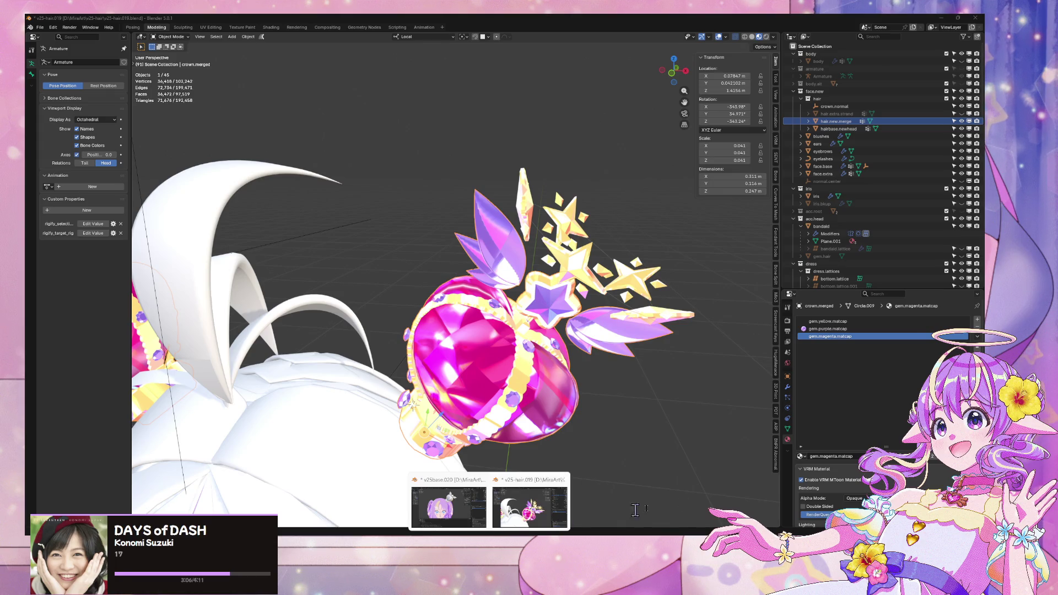
pyautogui.click(449, 507)
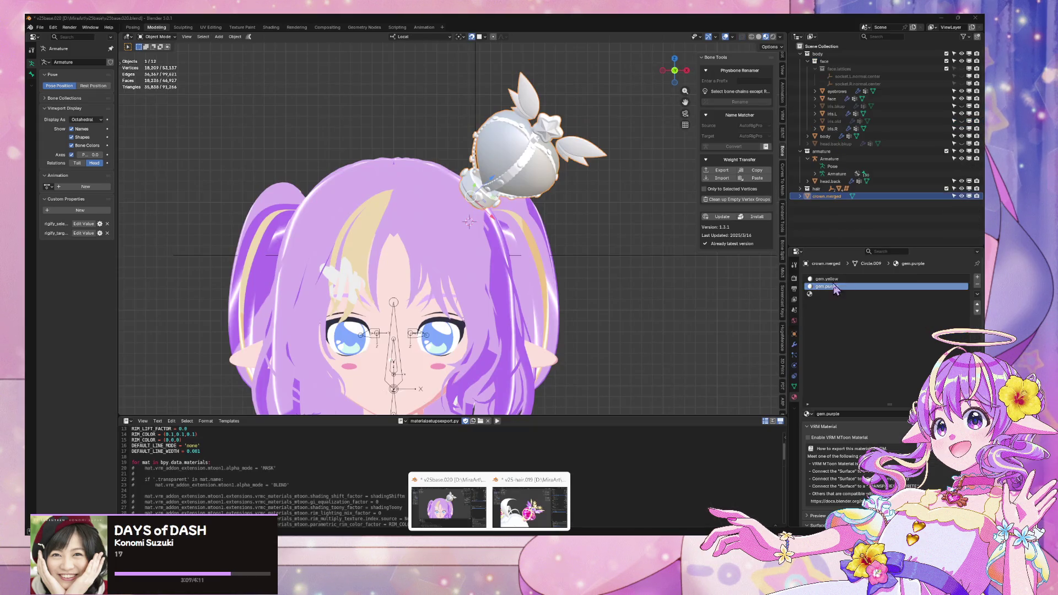
pyautogui.click(808, 414)
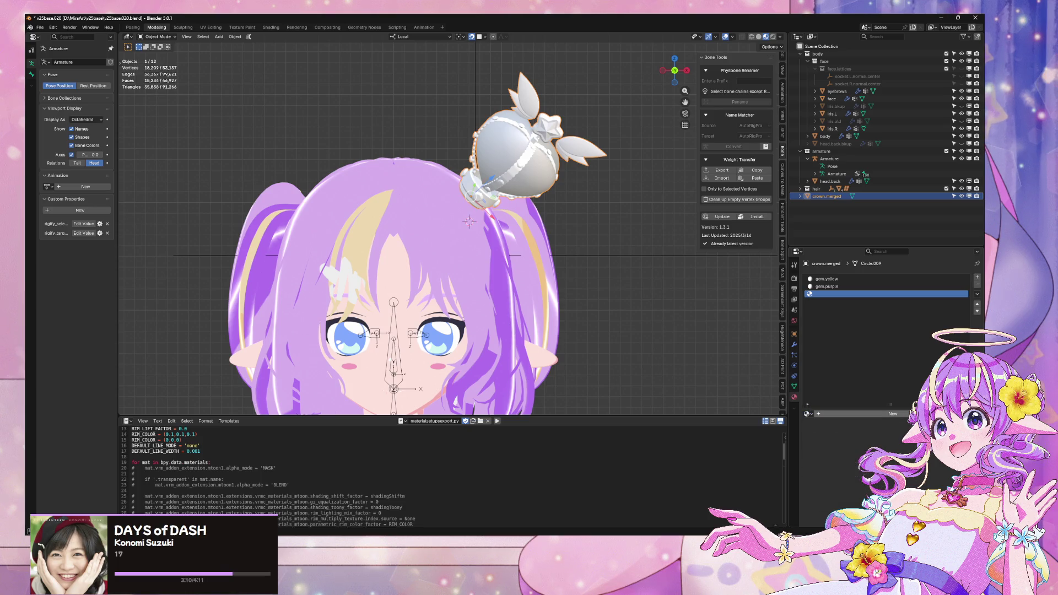
pyautogui.click(892, 414)
pyautogui.doubleClick(829, 413)
pyautogui.write('gem.magenta')
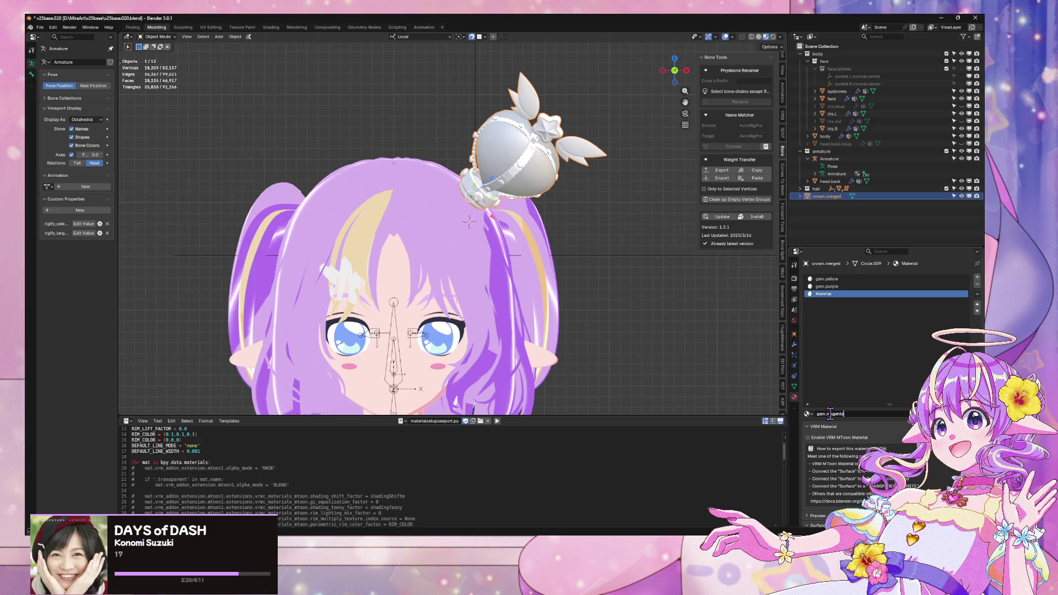
# Step: Set gem.yellow's Base Color to pure yellow
pyautogui.click(833, 280)
pyautogui.scroll(-5, 896, 383)
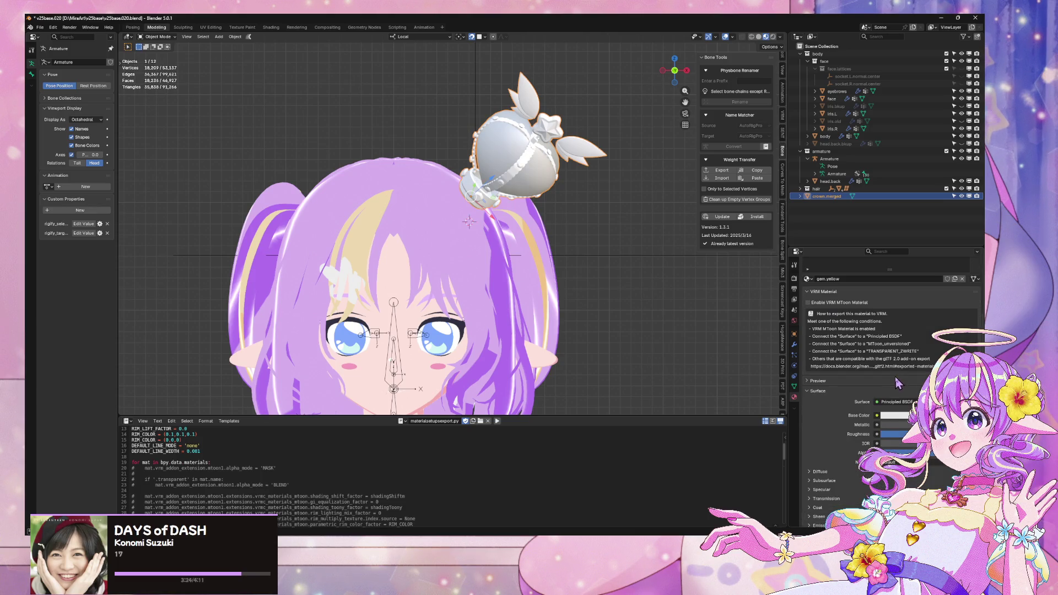
pyautogui.click(893, 415)
pyautogui.click(918, 317)
pyautogui.moveTo(918, 316); pyautogui.dragTo(905, 332)
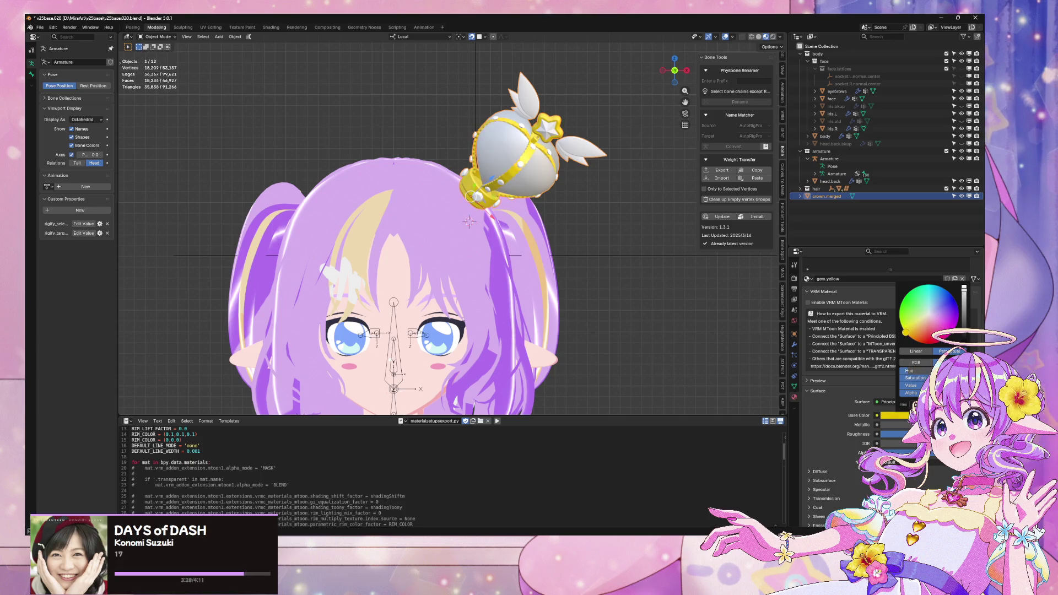
pyautogui.scroll(5, 826, 385)
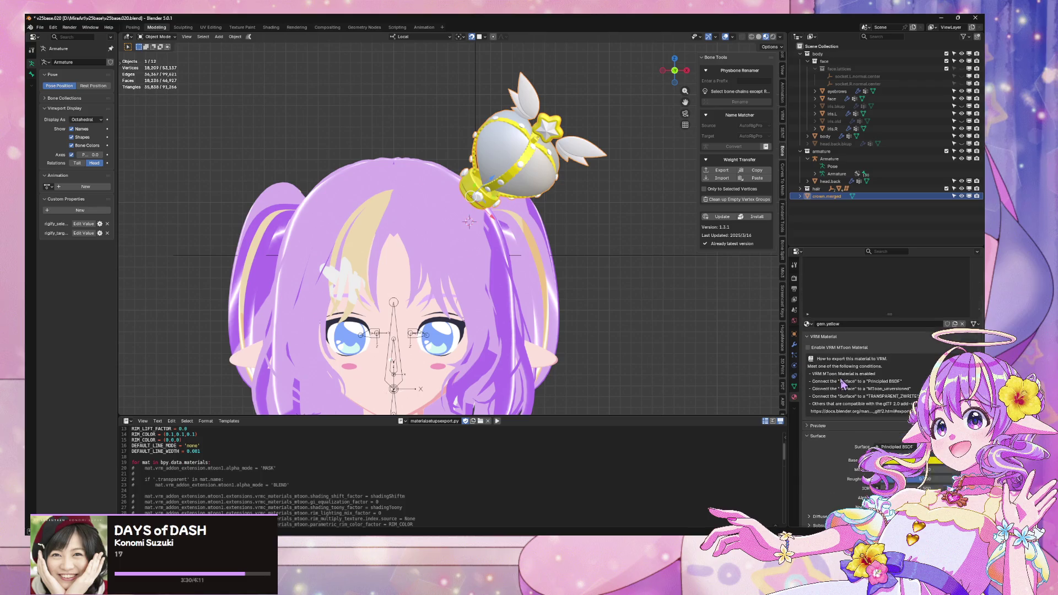
# Step: Set gem.purple's Base Color to purple
pyautogui.click(831, 286)
pyautogui.scroll(-5, 833, 339)
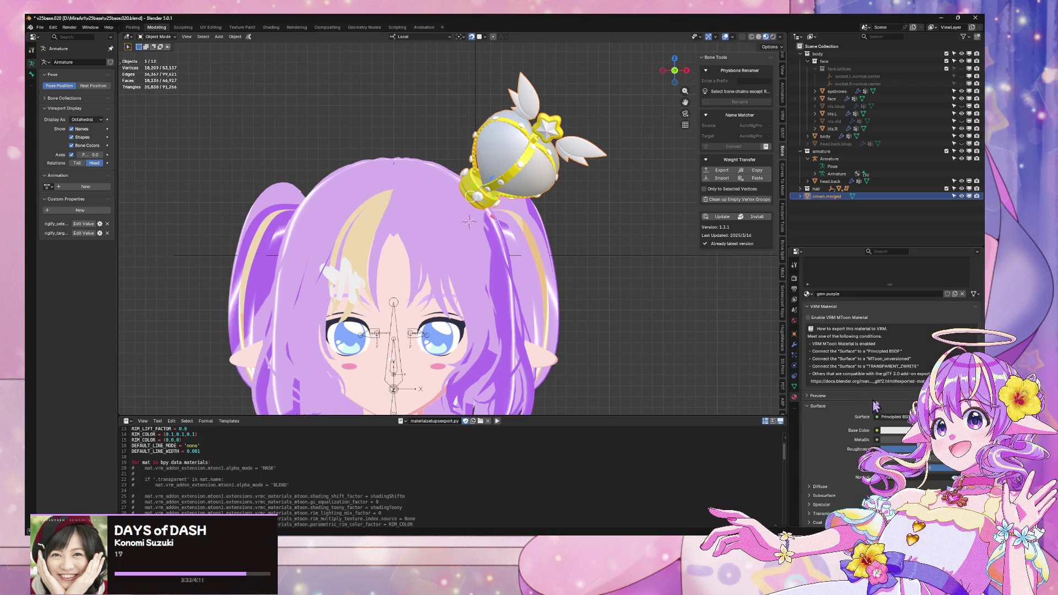
pyautogui.click(893, 430)
pyautogui.click(957, 335)
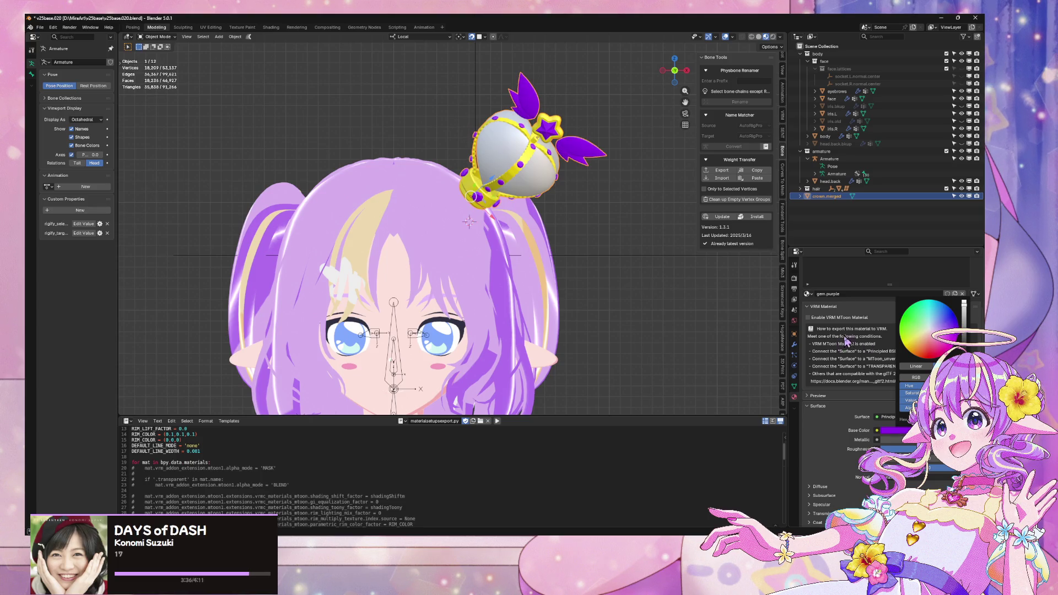
pyautogui.scroll(5, 873, 311)
# Step: Set gem.magenta's Base Color to vivid magenta, then save the file
pyautogui.click(870, 309)
pyautogui.scroll(-3, 882, 336)
pyautogui.scroll(-5, 887, 358)
pyautogui.click(901, 385)
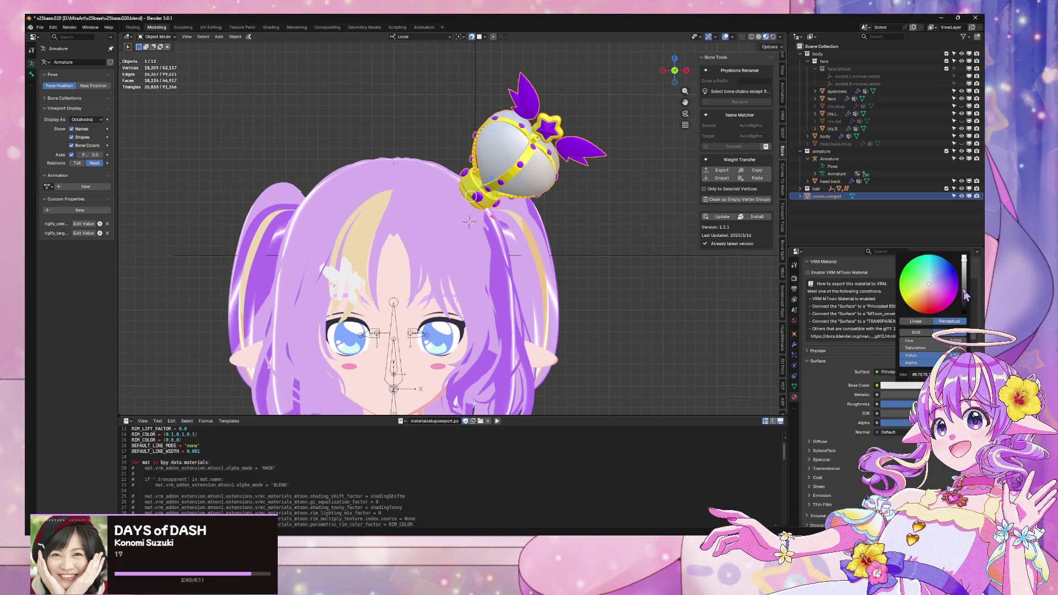
pyautogui.moveTo(949, 298); pyautogui.dragTo(946, 305)
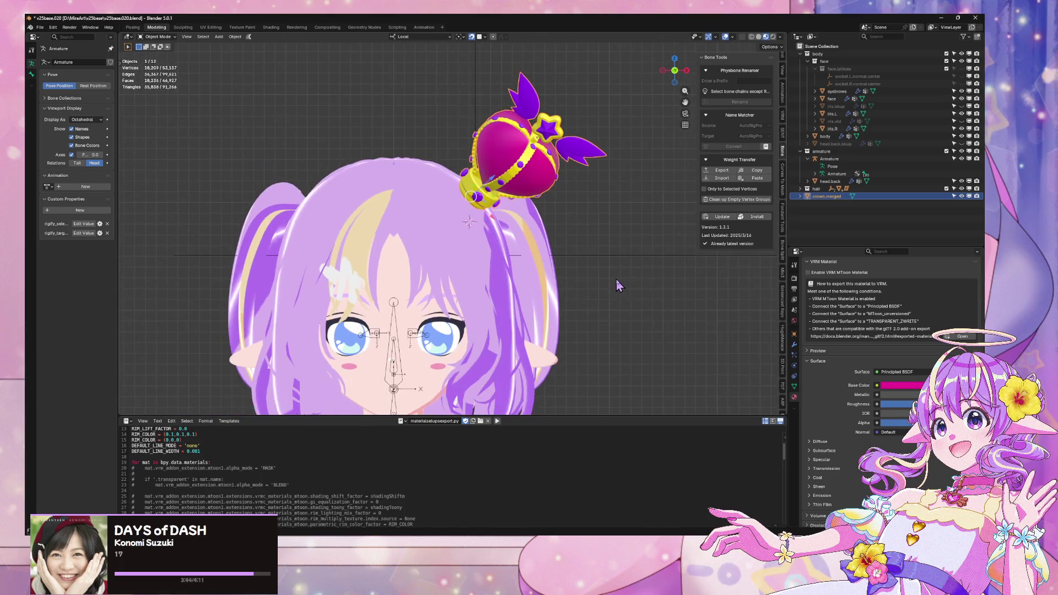
pyautogui.click(628, 302)
pyautogui.hotkey('ctrl', 's')
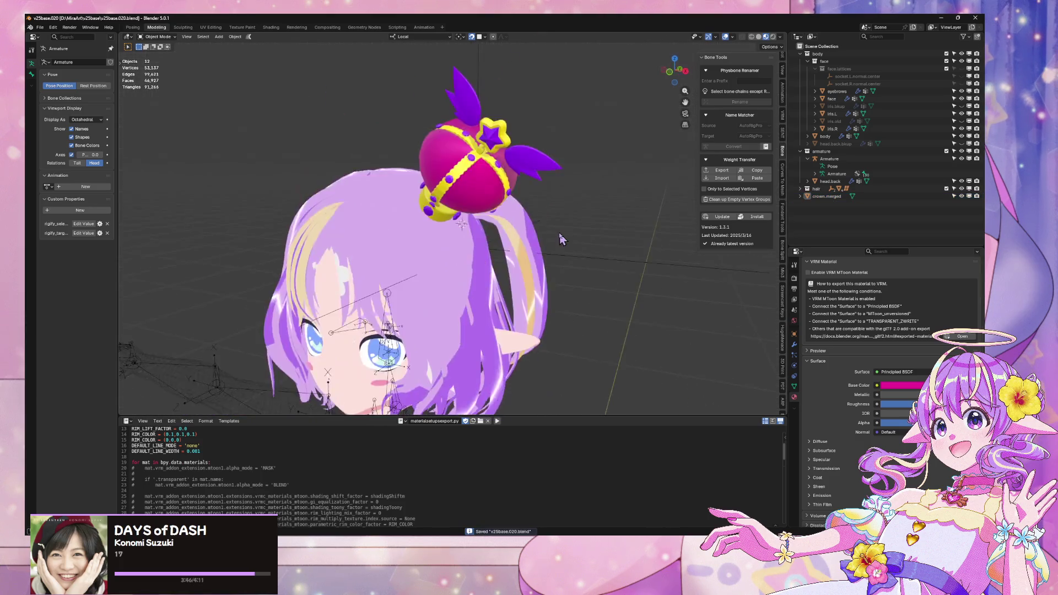
pyautogui.scroll(-5, 559, 239)
pyautogui.scroll(5, 539, 231)
# Step: Add an Armature modifier to crown.merged that deforms with the Armature object
pyautogui.click(461, 200)
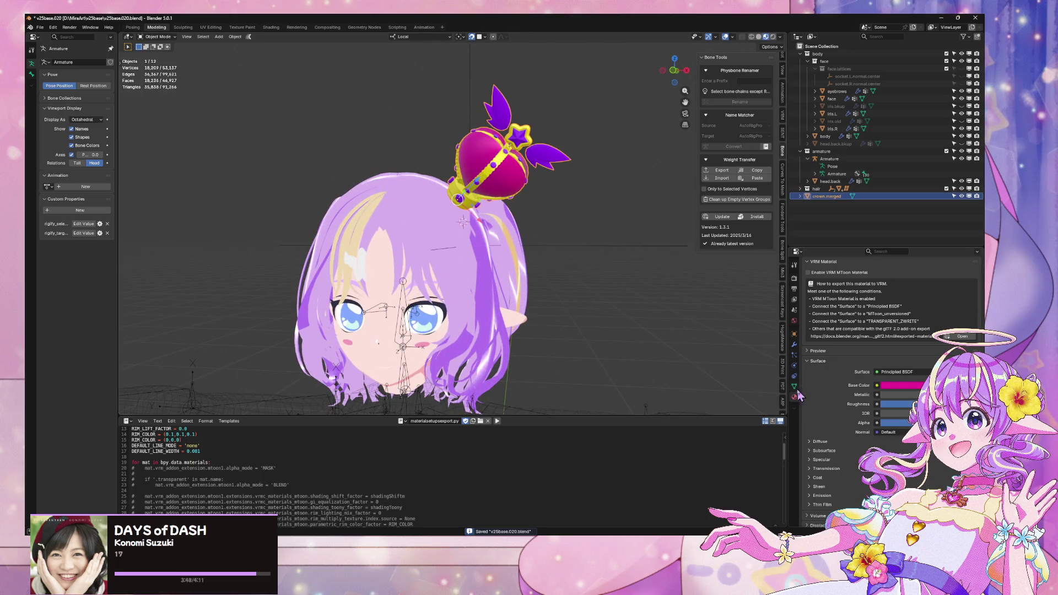
pyautogui.click(794, 344)
pyautogui.click(833, 277)
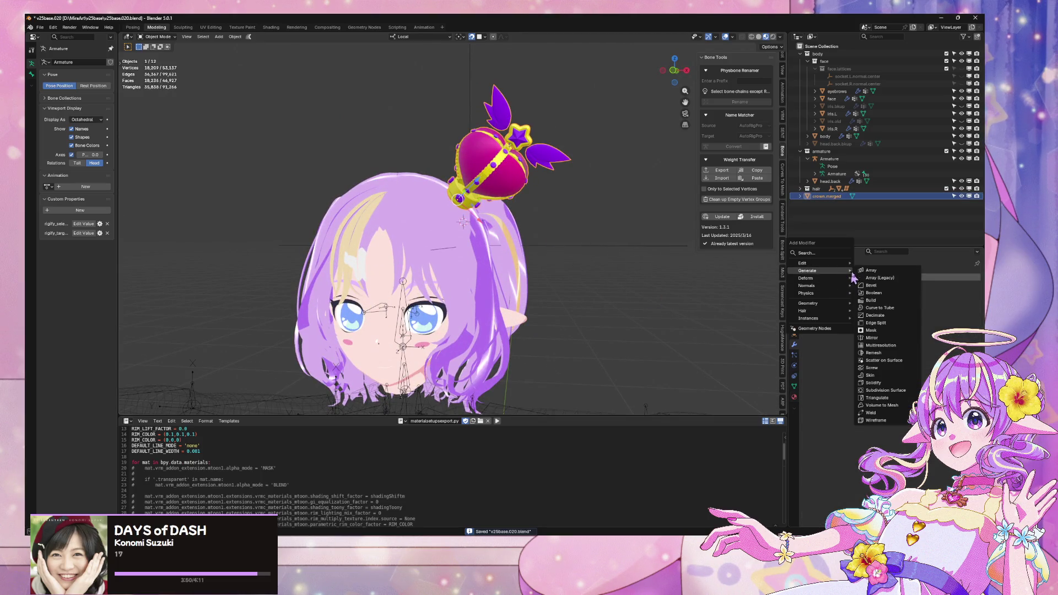
pyautogui.moveTo(833, 278)
pyautogui.click(871, 279)
pyautogui.click(916, 301)
pyautogui.press('Return')
# Step: Assign all of the crown's vertices to a new Head vertex group
pyautogui.press('Tab')
pyautogui.press('a')
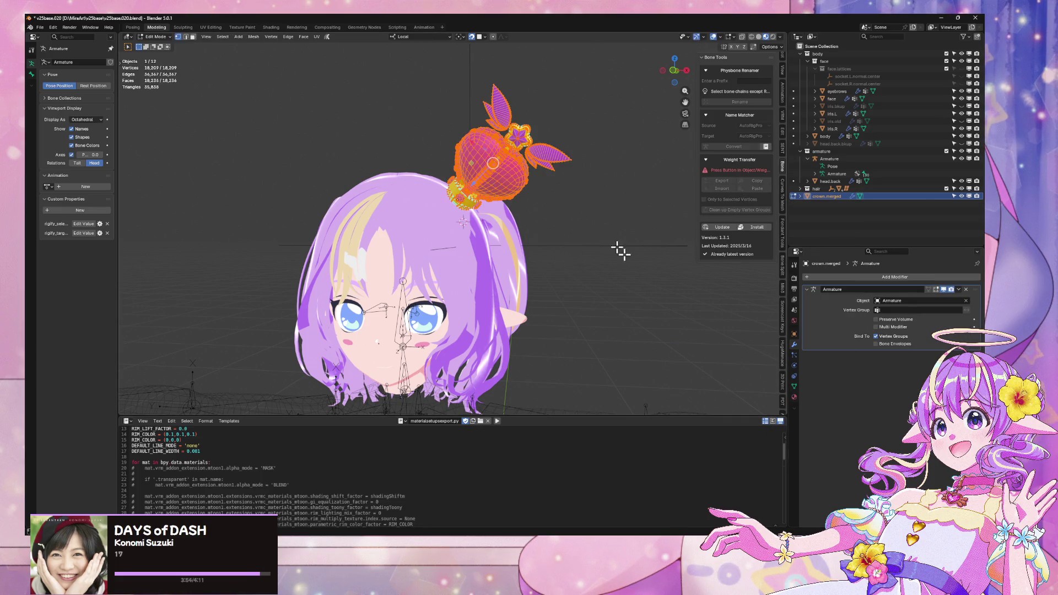
pyautogui.click(794, 386)
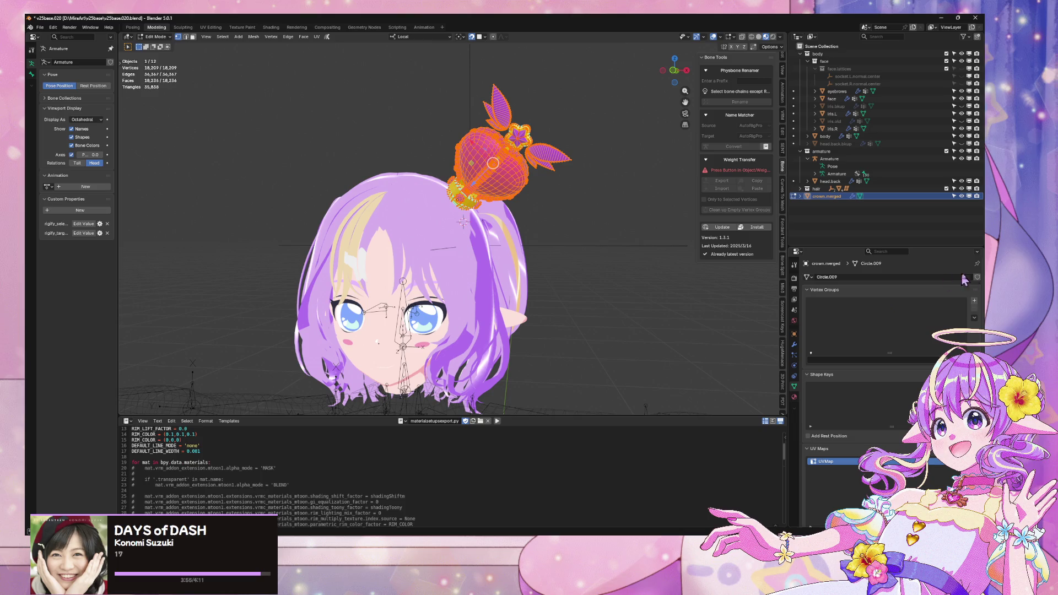
pyautogui.click(974, 301)
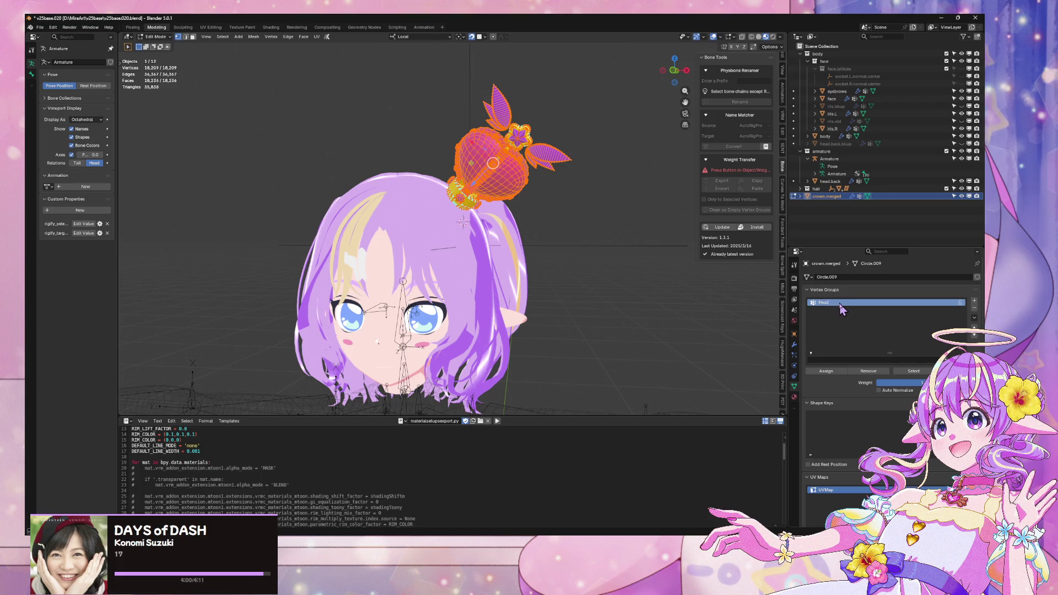
pyautogui.click(826, 371)
pyautogui.press('Tab')
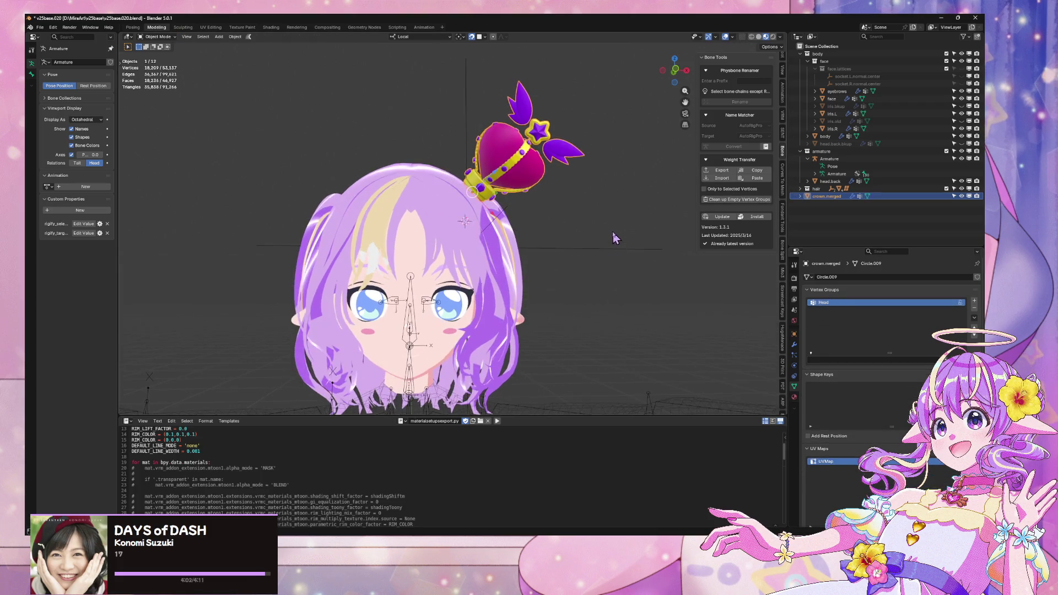
# Step: Deselect the crown and save v25base.020.blend
pyautogui.scroll(-2, 613, 231)
pyautogui.click(612, 230)
pyautogui.hotkey('ctrl', 's')
pyautogui.click(39, 27)
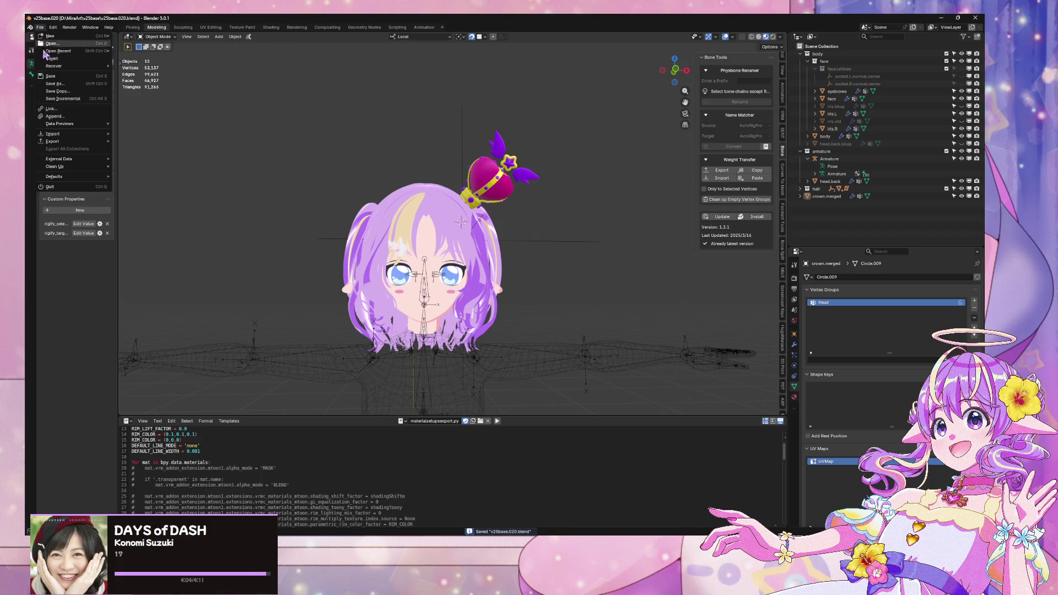
# Step: Export the scene as glTF 2.0, overwriting the existing file
pyautogui.moveTo(65, 142)
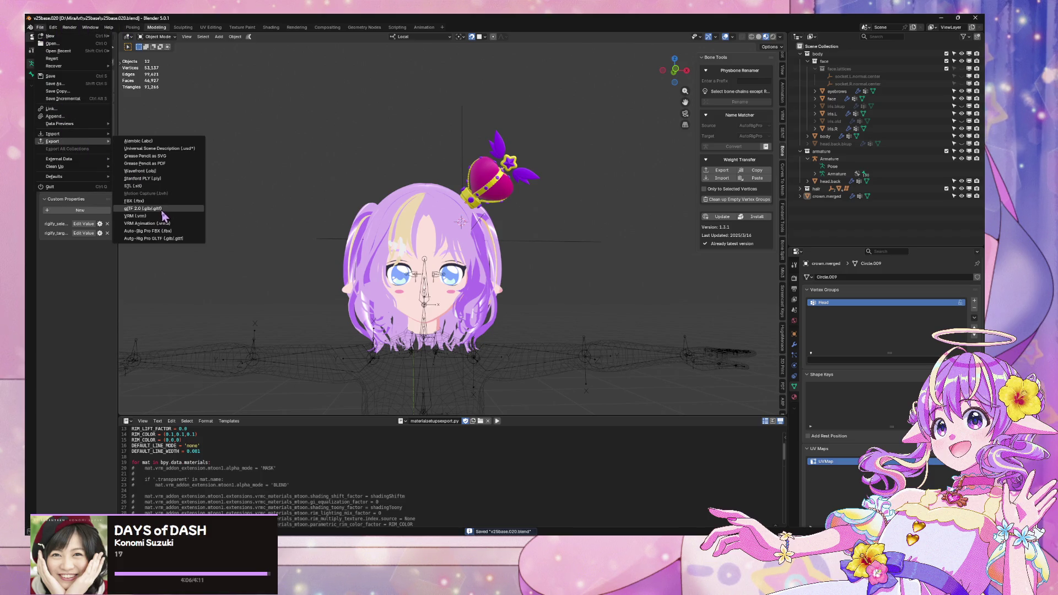
pyautogui.click(161, 209)
pyautogui.doubleClick(485, 180)
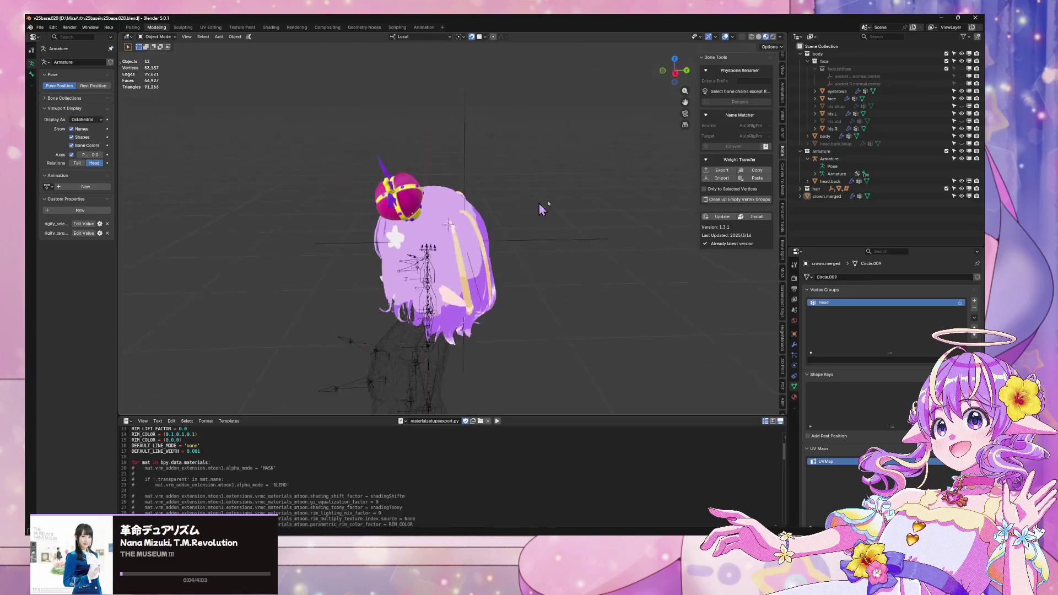
# Step: Check the crown in orthographic front view, then switch to Warudo
pyautogui.scroll(5, 661, 138)
pyautogui.click(686, 83)
pyautogui.scroll(2, 621, 218)
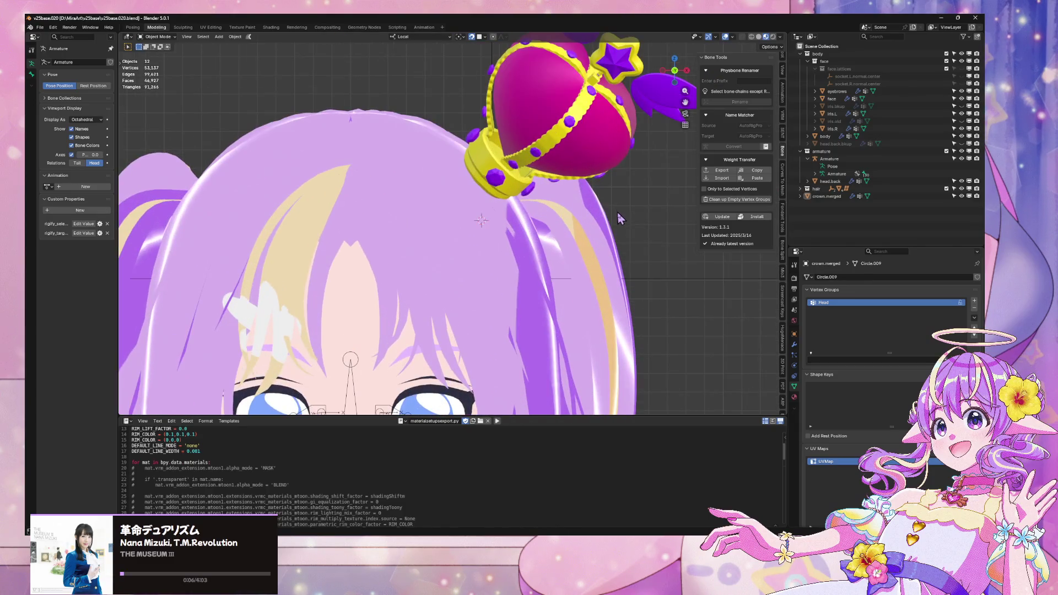
pyautogui.scroll(-4, 621, 221)
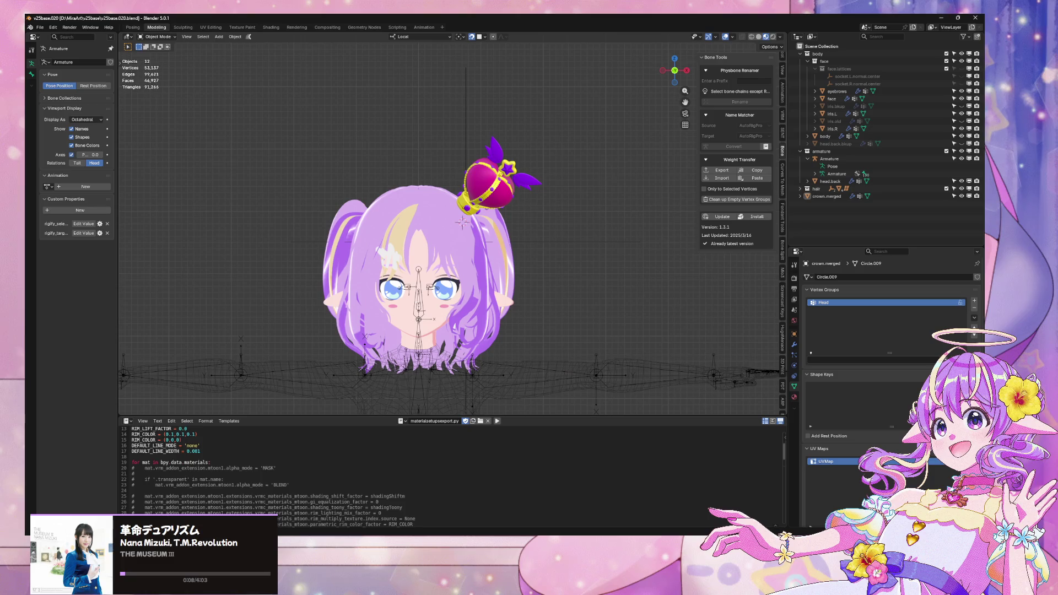
pyautogui.hotkey('alt', 'Tab')
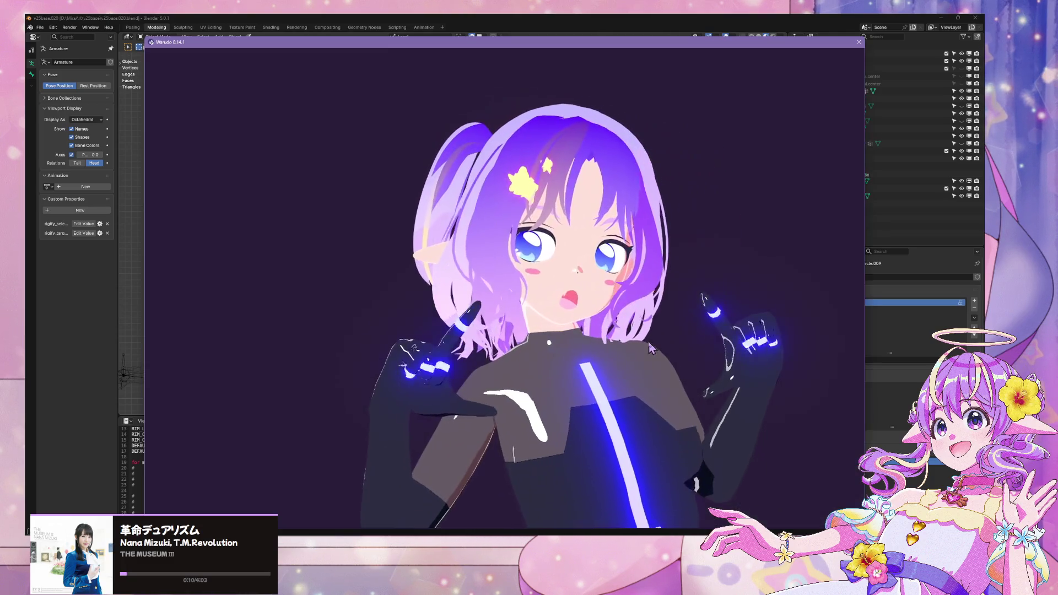
# Step: Place the Mira25Base Character asset into the Unity scene and frame it
pyautogui.hotkey('alt', 'Tab')
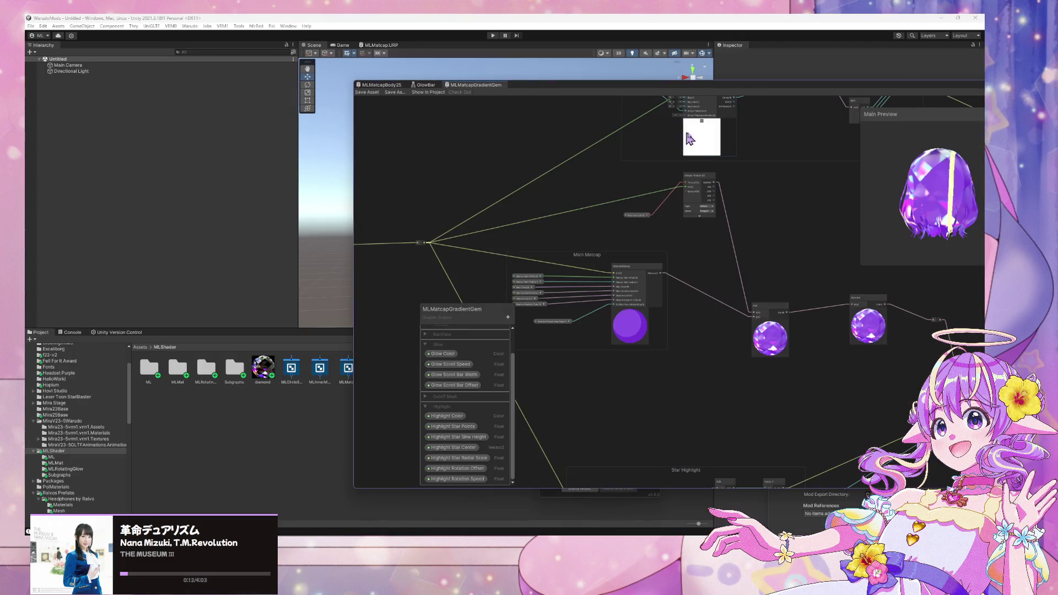
pyautogui.moveTo(643, 90)
pyautogui.mouseDown()
pyautogui.moveTo(832, 186)
pyautogui.moveTo(854, 265)
pyautogui.mouseUp()
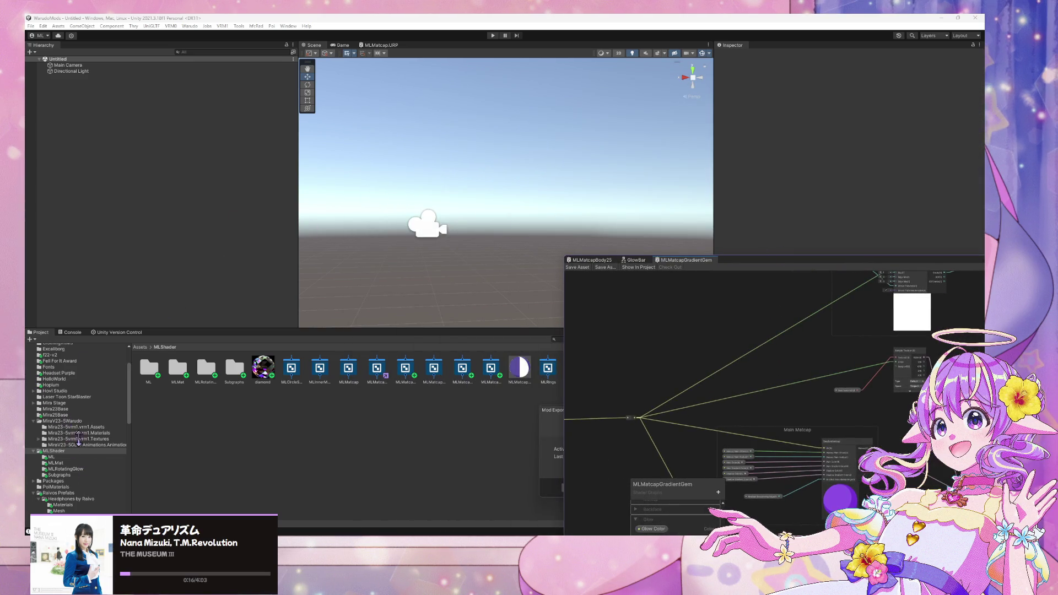
pyautogui.click(82, 420)
pyautogui.click(83, 414)
pyautogui.moveTo(149, 368); pyautogui.dragTo(147, 150)
pyautogui.press('f')
# Step: Show the imported v25base model's import settings with the Shader Graph window moved aside
pyautogui.scroll(5, 548, 186)
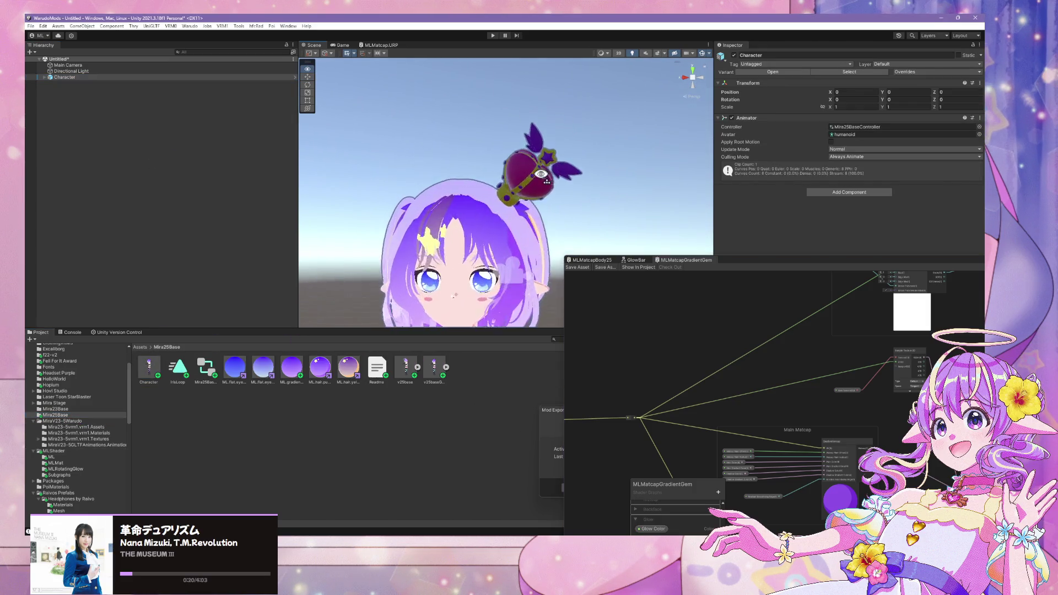
pyautogui.scroll(3, 548, 186)
pyautogui.click(433, 367)
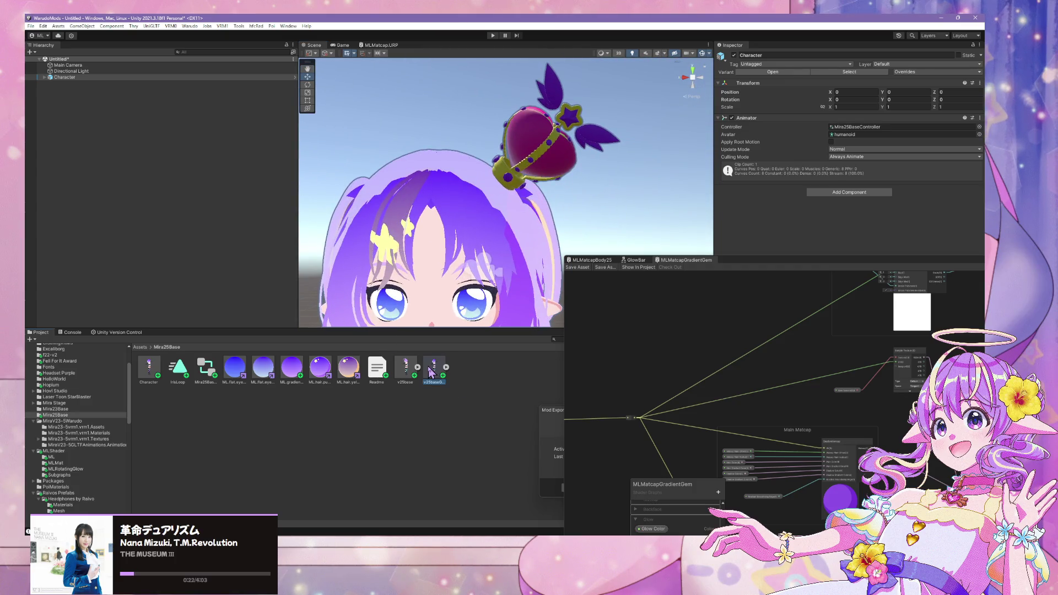
pyautogui.moveTo(750, 264); pyautogui.dragTo(559, 445)
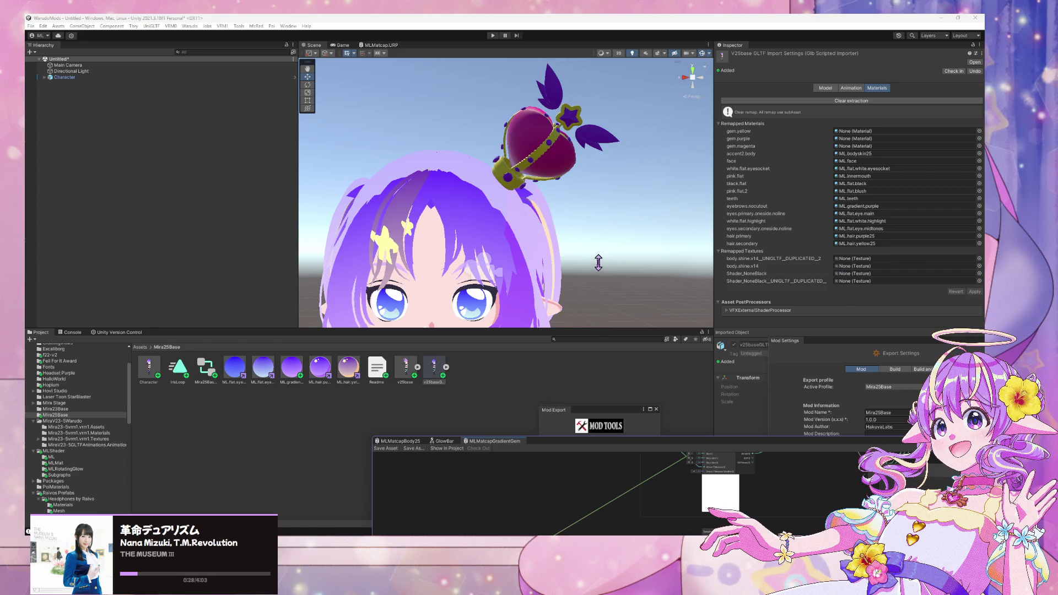
# Step: Create a new material named ML.gem.purple in the Mira25Base folder
pyautogui.scroll(2, 599, 263)
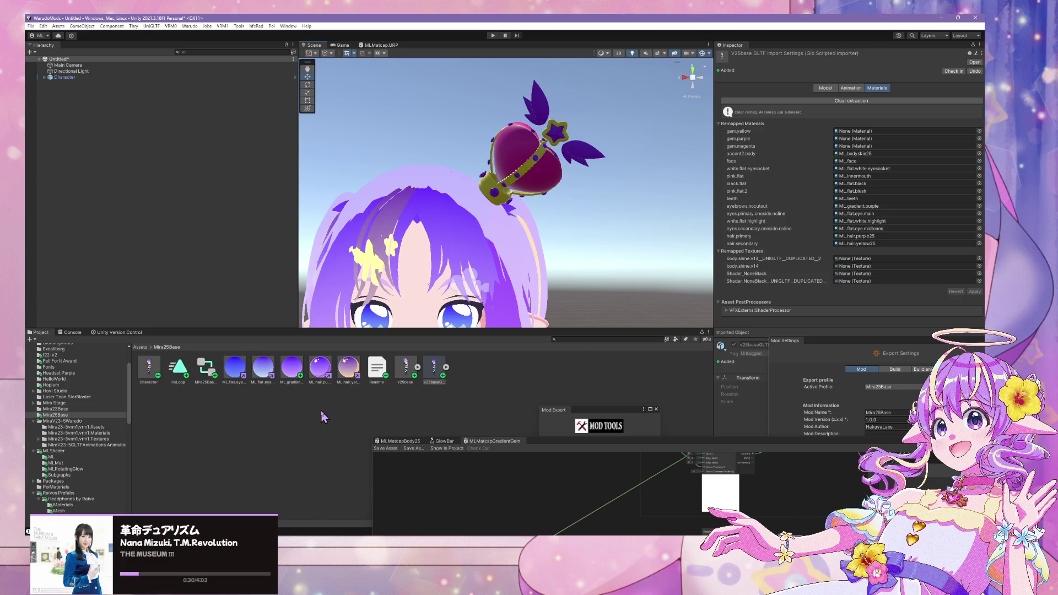
pyautogui.rightClick(322, 412)
pyautogui.moveTo(396, 179)
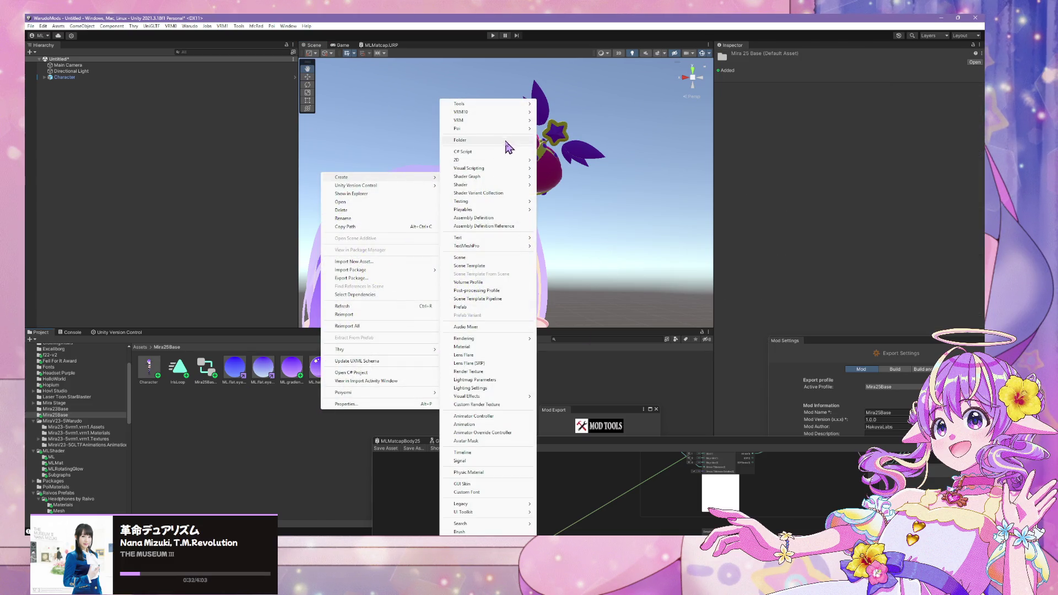
pyautogui.moveTo(506, 338)
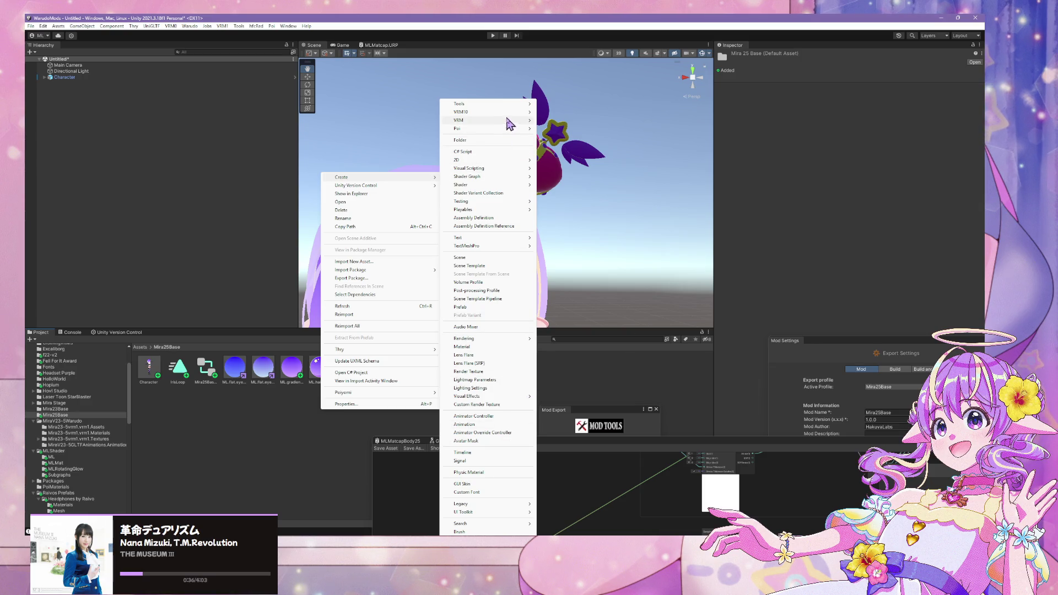
pyautogui.click(510, 348)
pyautogui.write('ML.gem.purple')
pyautogui.press('Return')
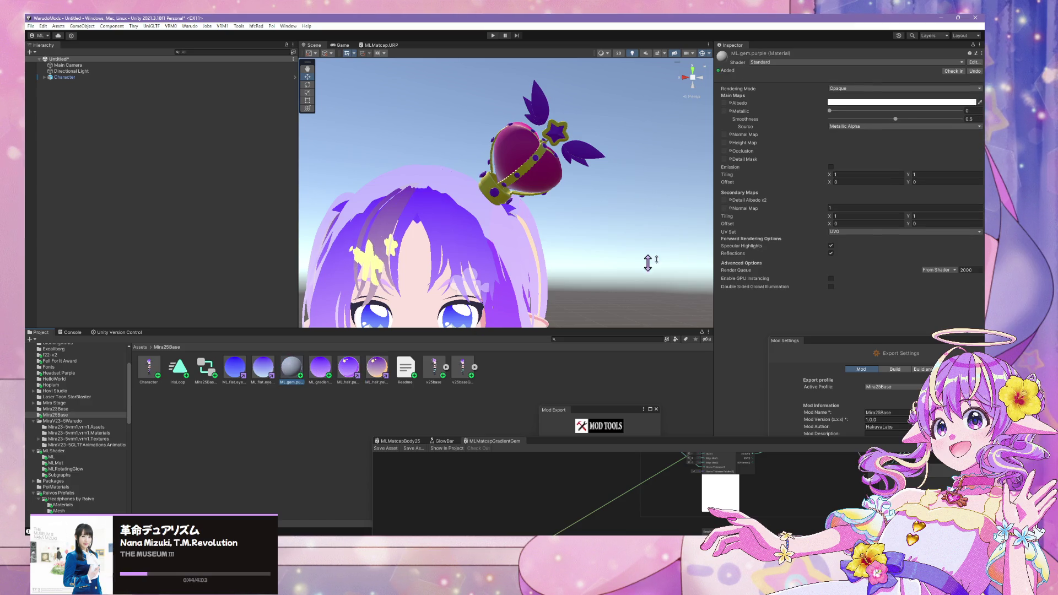
# Step: Set the material's shader to Shader Graphs/MLMatcapGradientGem
pyautogui.click(804, 61)
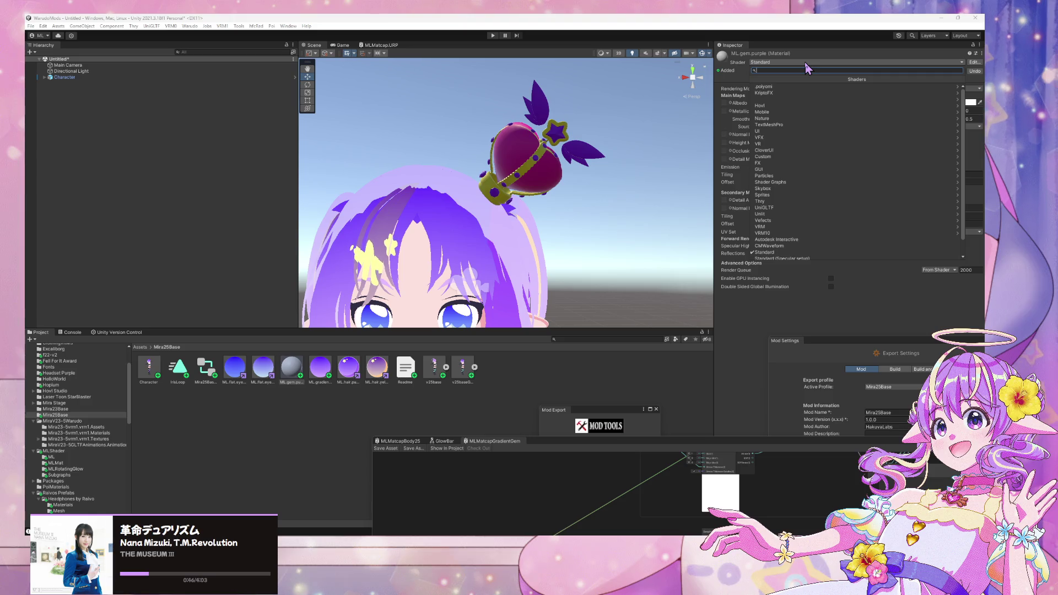
pyautogui.write('gem')
pyautogui.press('Return')
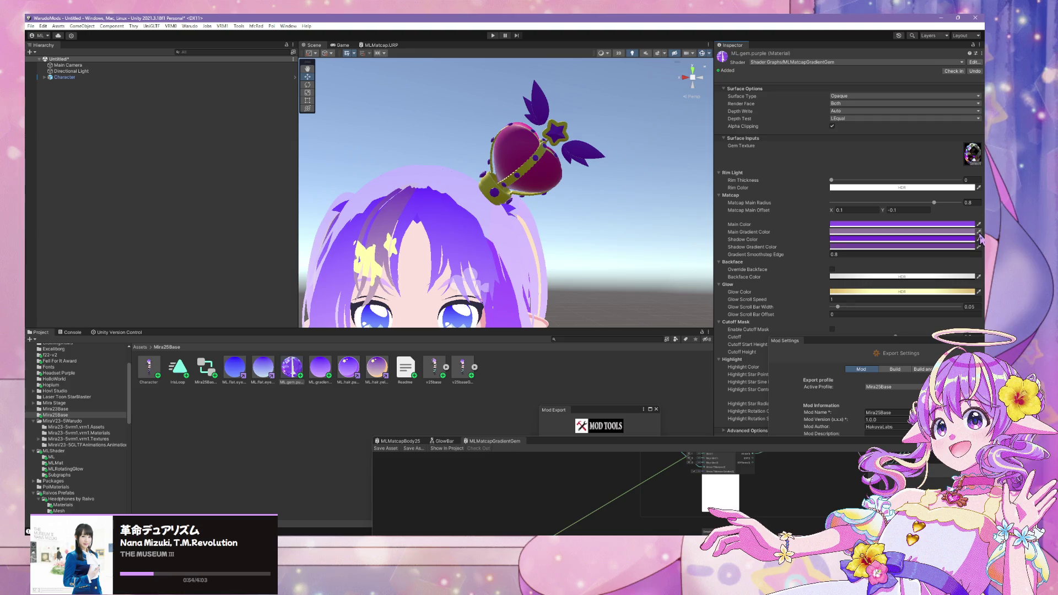
# Step: Set the Main Gradient Color to a purple sampled with the eyedropper
pyautogui.click(979, 233)
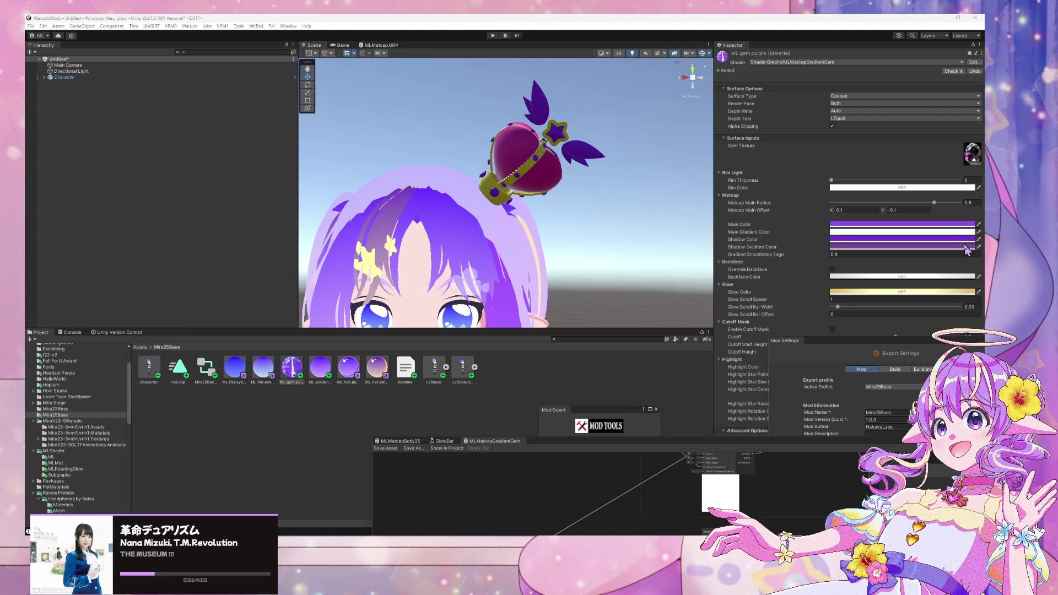
pyautogui.click(879, 238)
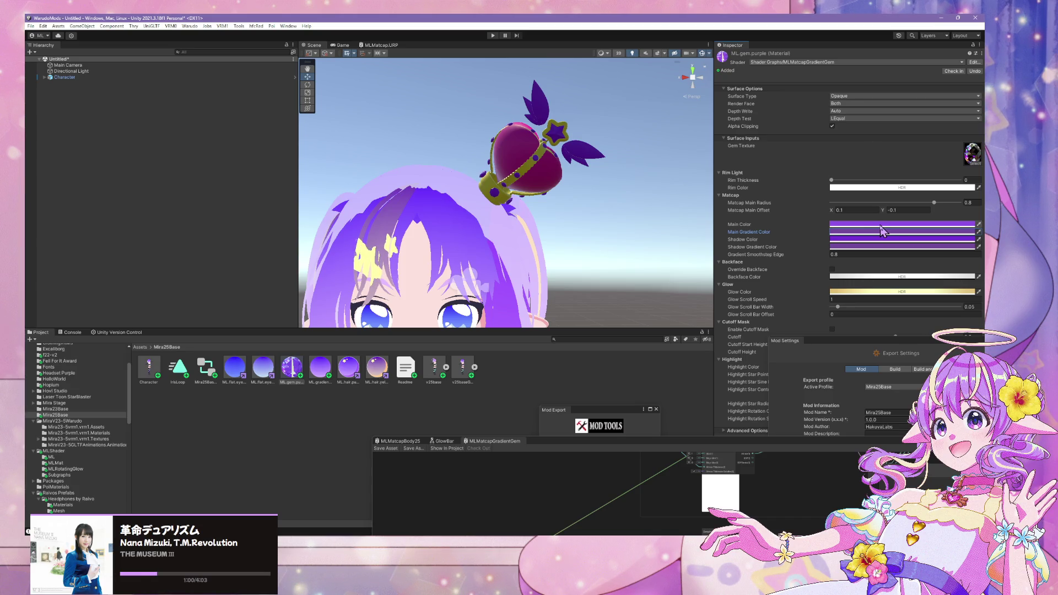
pyautogui.click(881, 230)
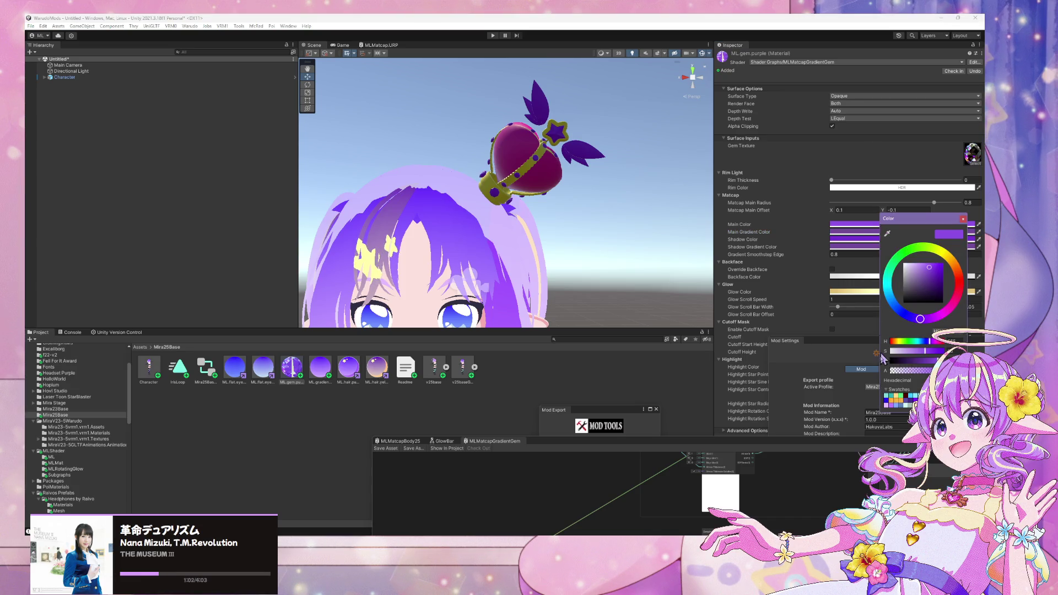
pyautogui.click(962, 218)
# Step: Sample a Main Color and look up the matcap purple's hex value, 8A69DA
pyautogui.hotkey('alt', 'Tab')
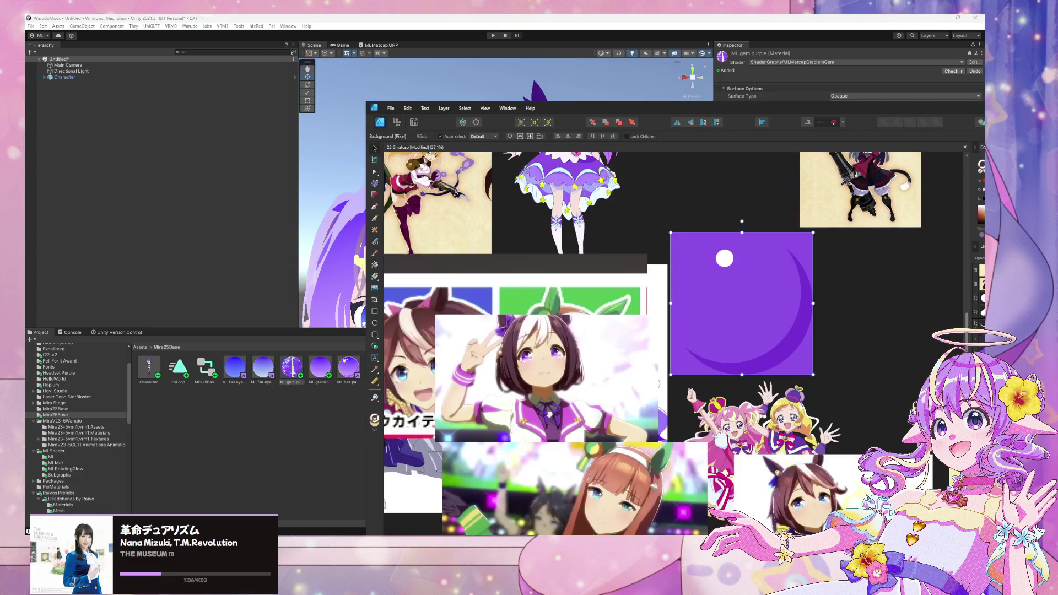
pyautogui.moveTo(909, 111)
pyautogui.mouseDown()
pyautogui.moveTo(467, 65)
pyautogui.moveTo(396, 81)
pyautogui.mouseUp()
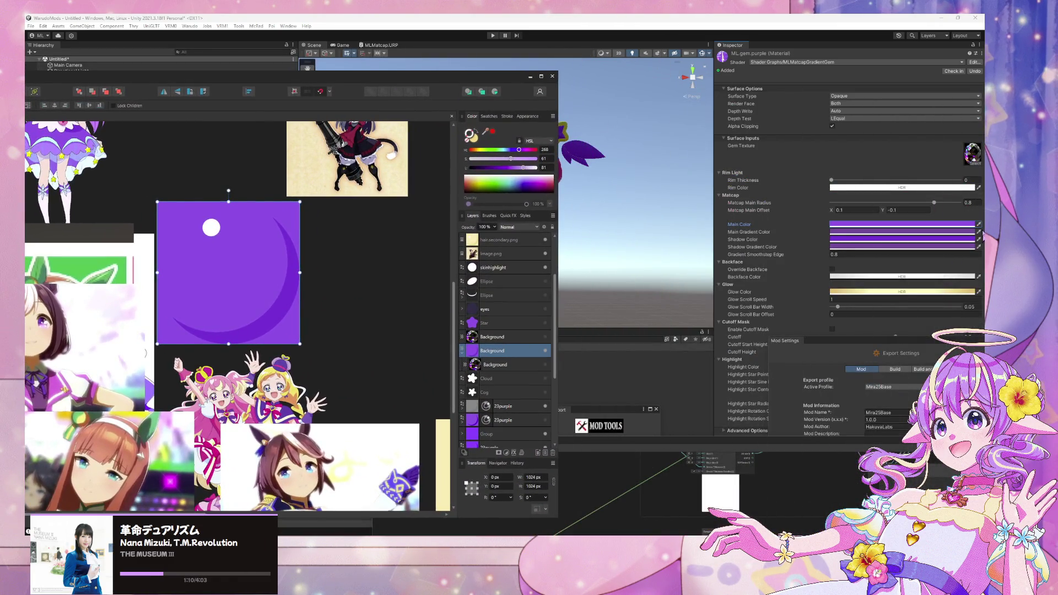
pyautogui.click(979, 225)
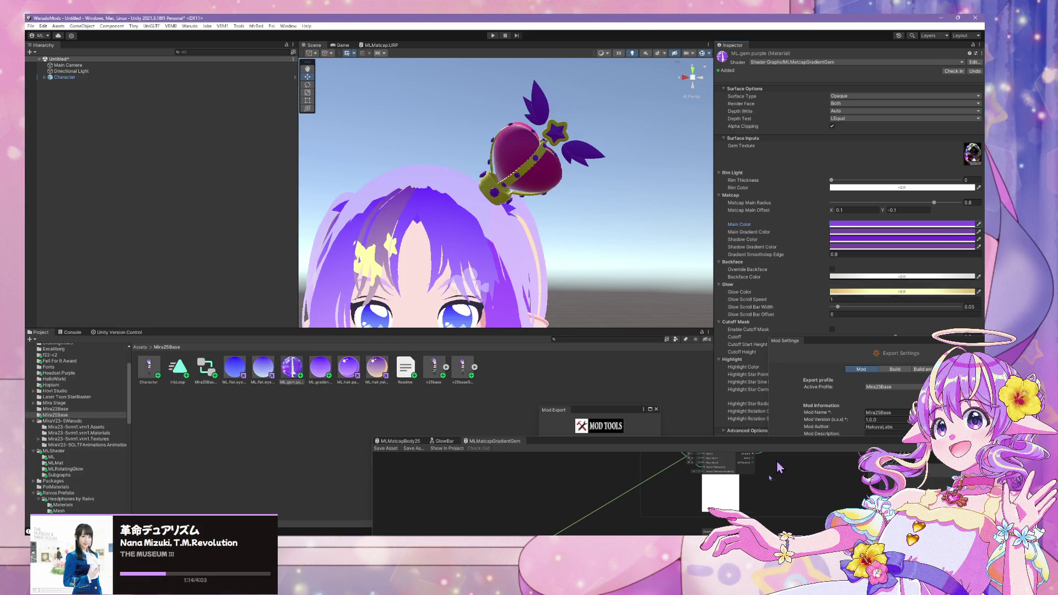
pyautogui.hotkey('alt', 'Tab')
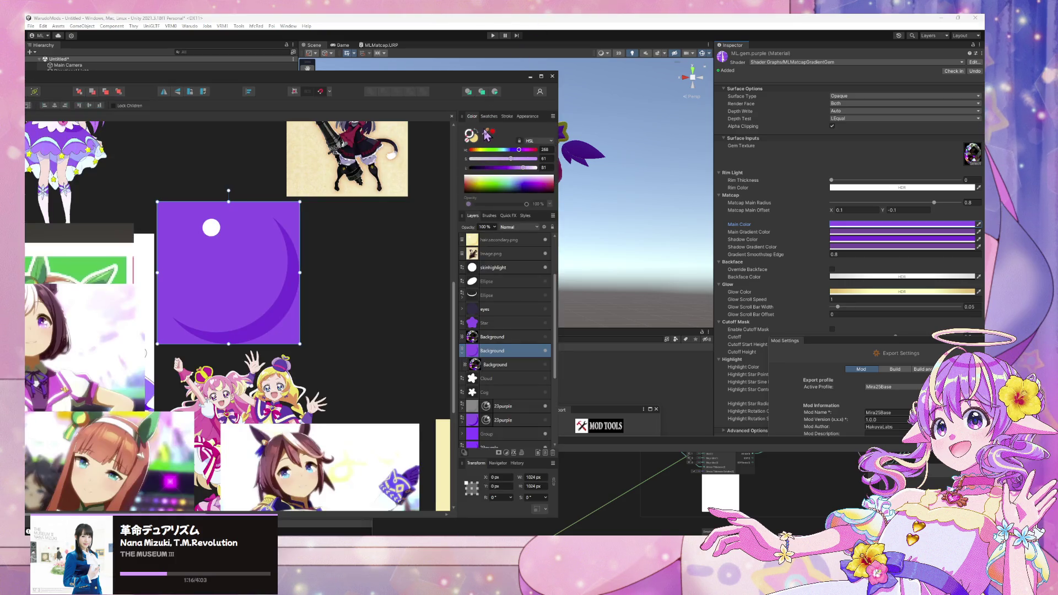
pyautogui.click(547, 141)
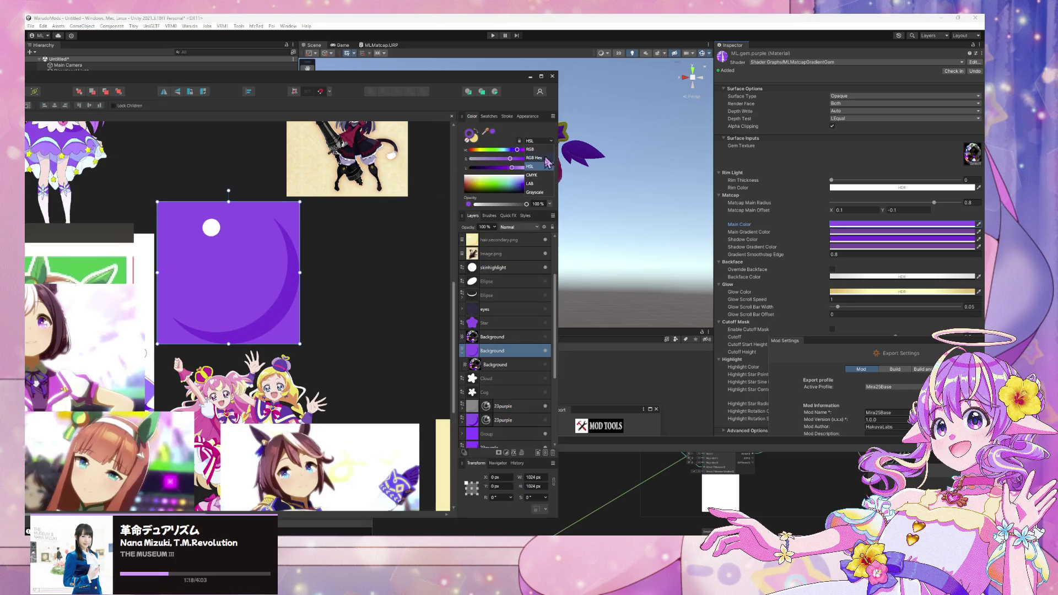
pyautogui.click(535, 158)
pyautogui.doubleClick(540, 177)
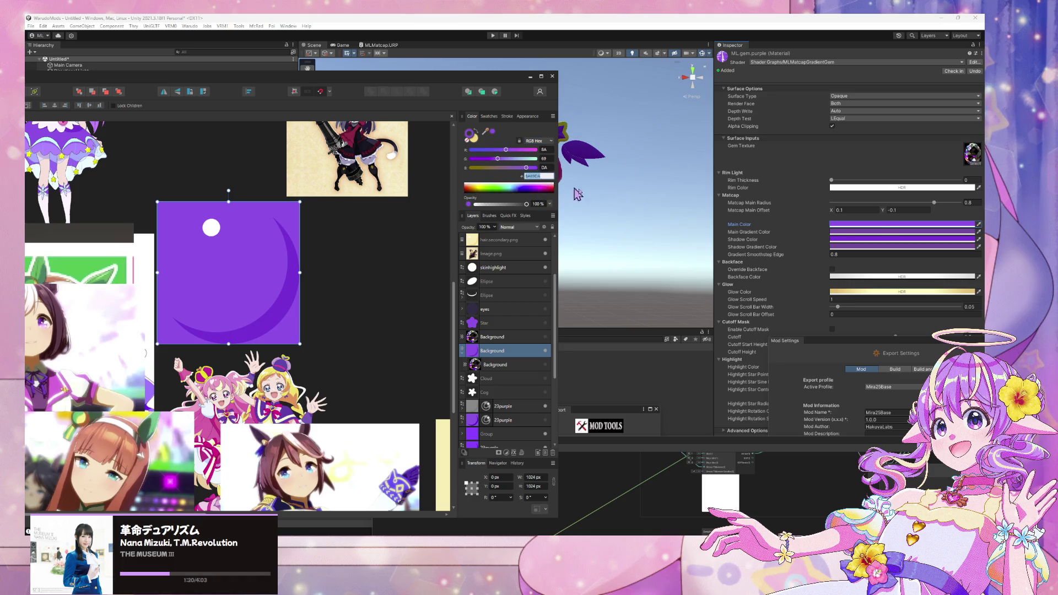
# Step: Set the Main Color to the matcap's purple square, then adjust its shade
pyautogui.click(880, 229)
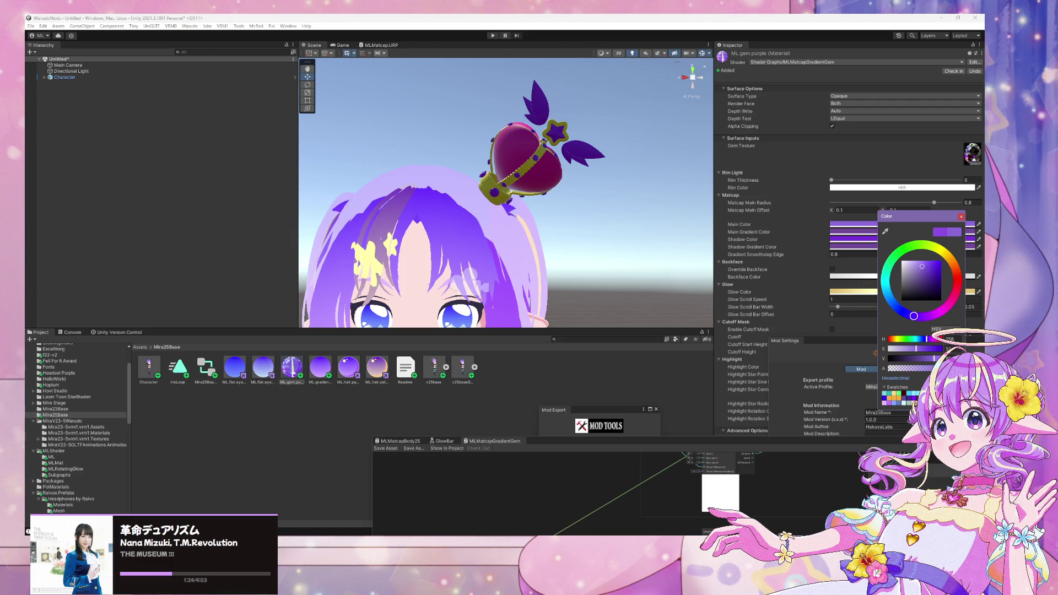
pyautogui.hotkey('alt', 'Tab')
pyautogui.moveTo(486, 131); pyautogui.dragTo(290, 285)
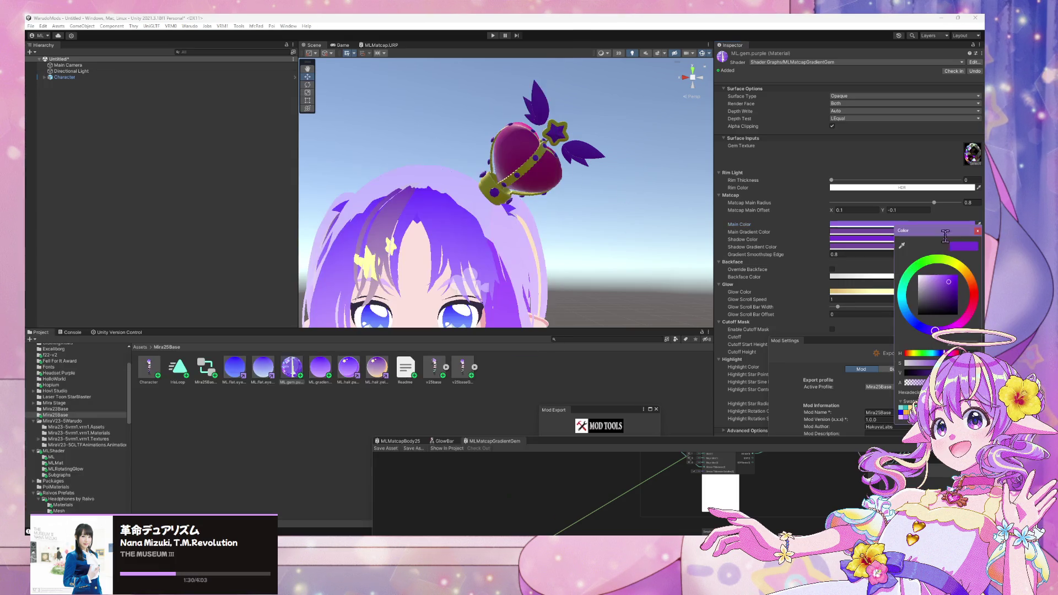
pyautogui.click(942, 224)
pyautogui.click(941, 283)
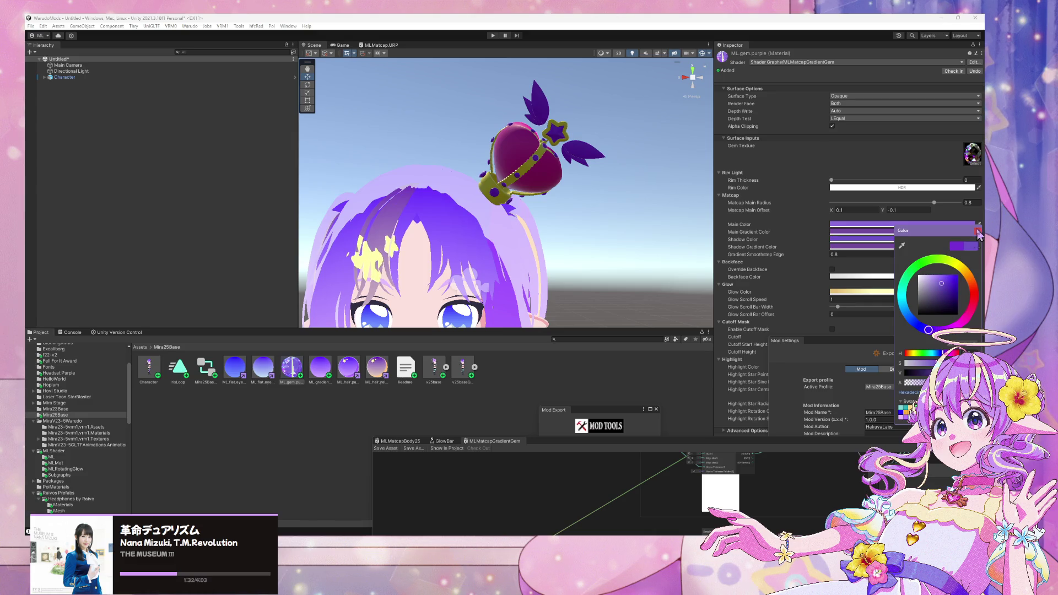
pyautogui.click(977, 231)
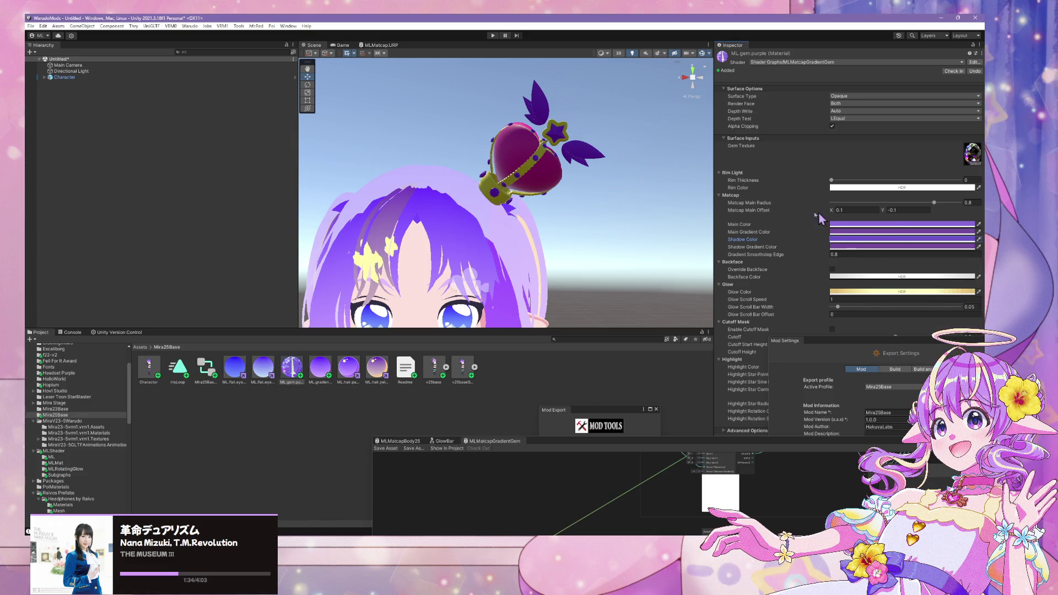
# Step: Move the Shader Graph window aside and select the character's face mesh
pyautogui.moveTo(851, 446); pyautogui.dragTo(728, 440)
pyautogui.click(460, 218)
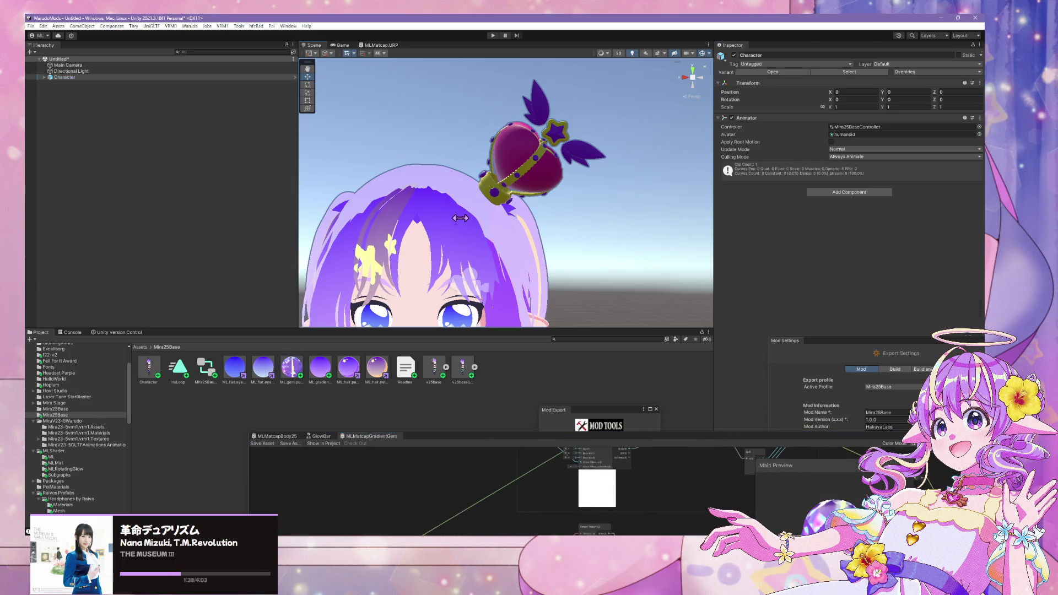
pyautogui.click(460, 218)
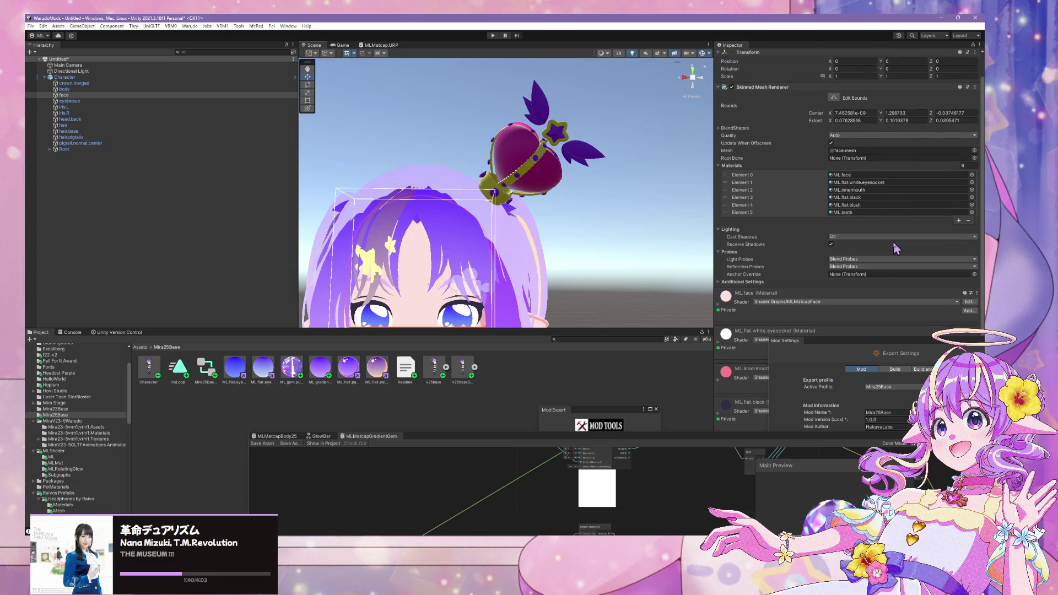